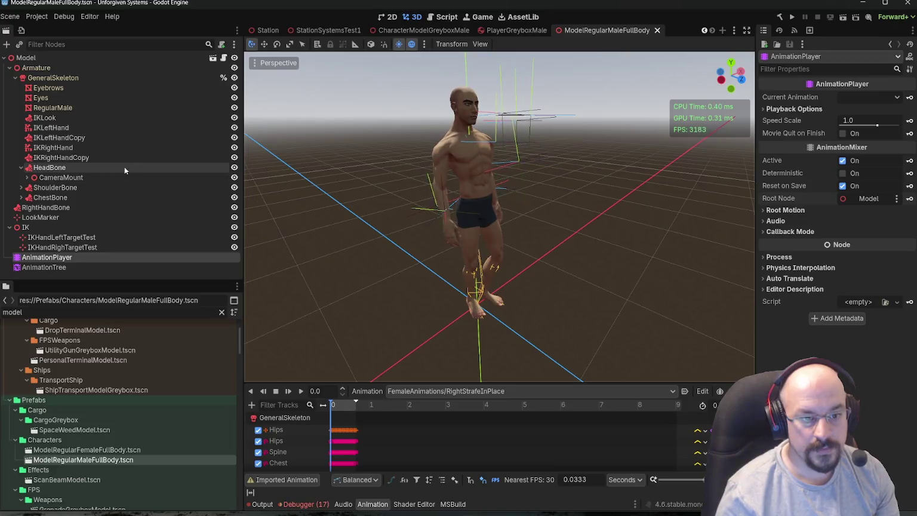
Preview a couple of animations, including LeftStrafeWalkInPlace, then show the AnimationTree state machine.
click(460, 389)
click(439, 365)
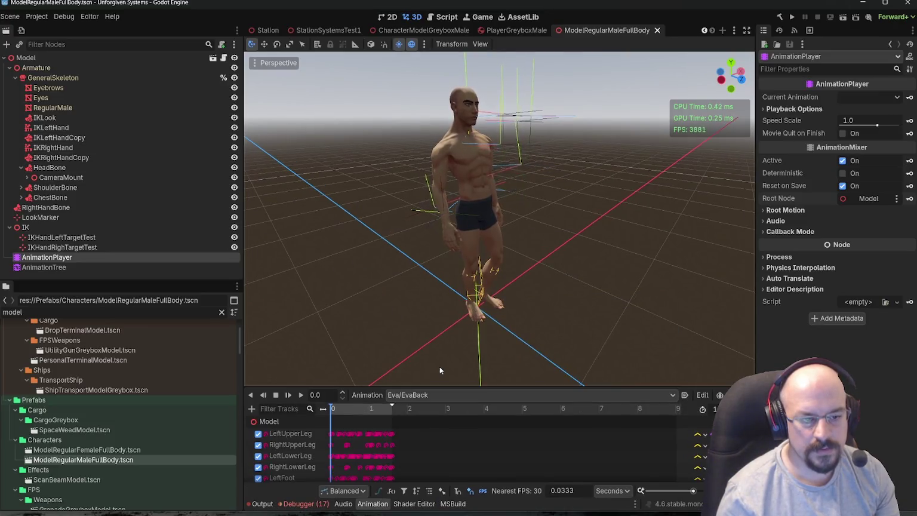
click(439, 391)
click(441, 446)
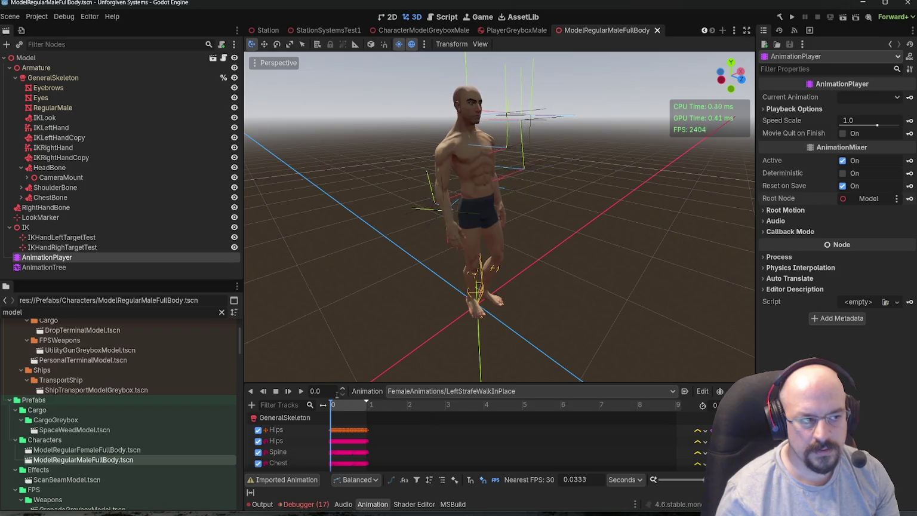
click(44, 267)
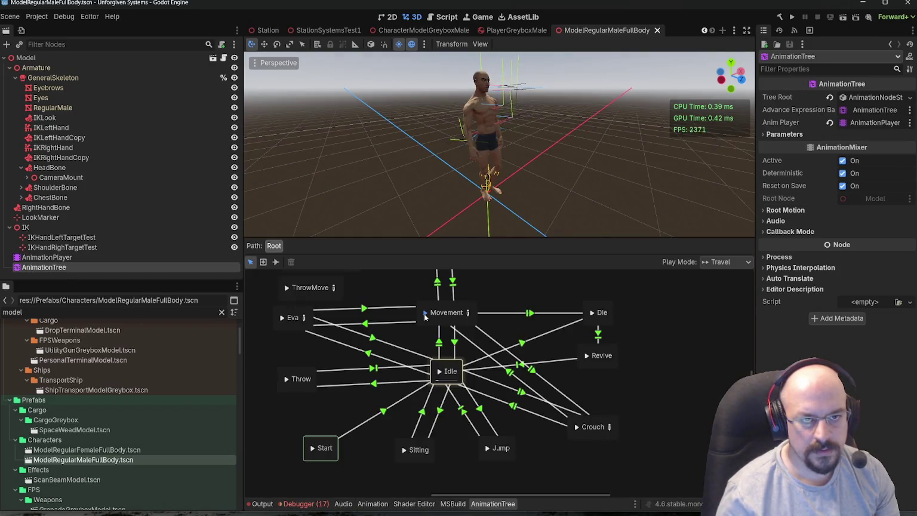
Play the Eva, Die and Revive states on the male character.
click(425, 314)
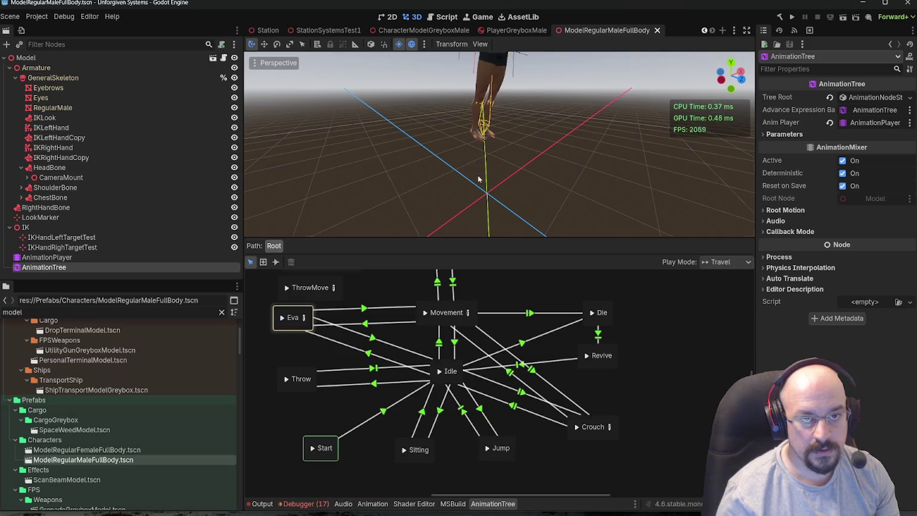
scroll(531, 139, down, 3)
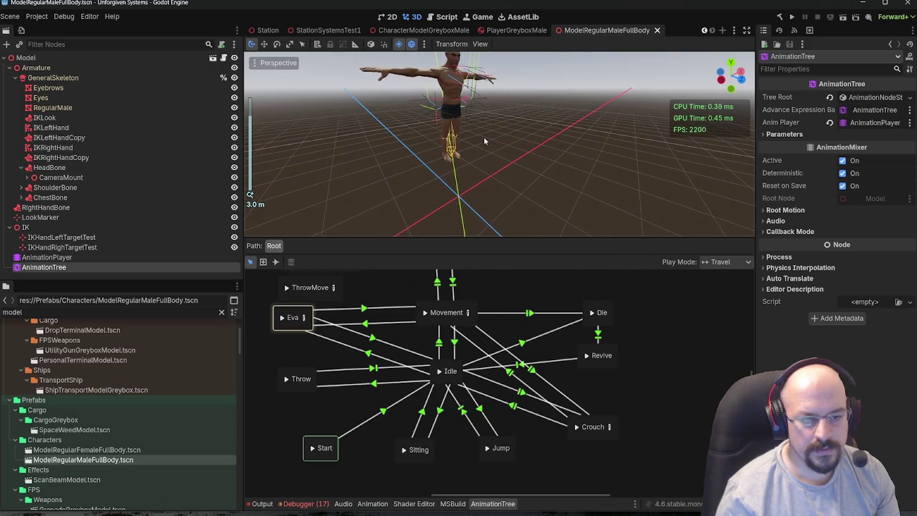
click(592, 312)
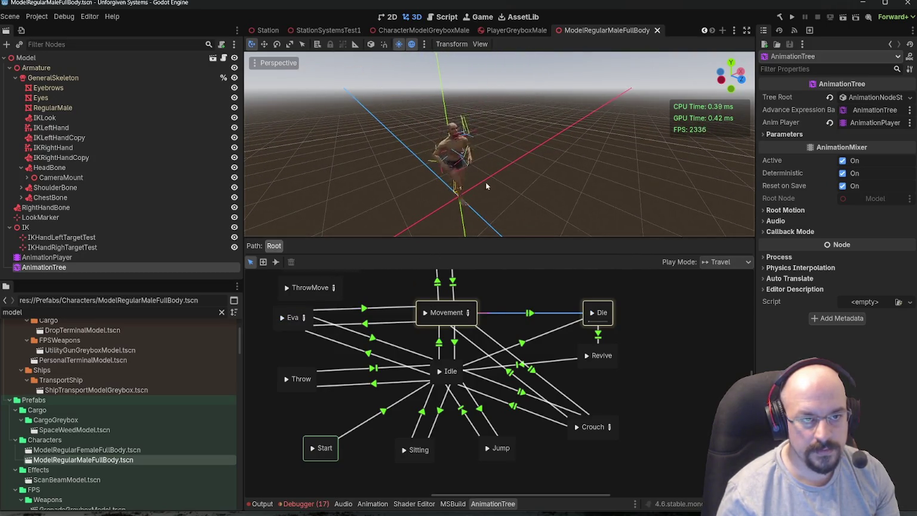
scroll(478, 181, up, 5)
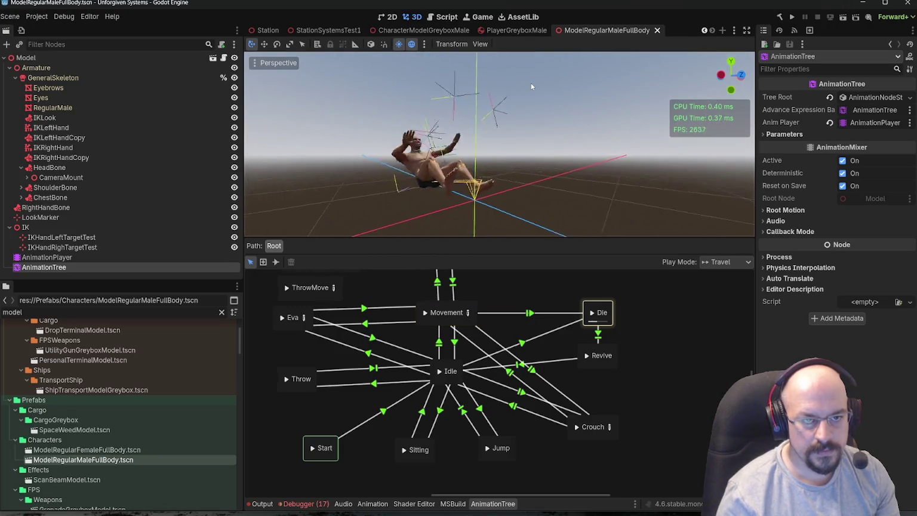
click(587, 357)
scroll(549, 190, up, 2)
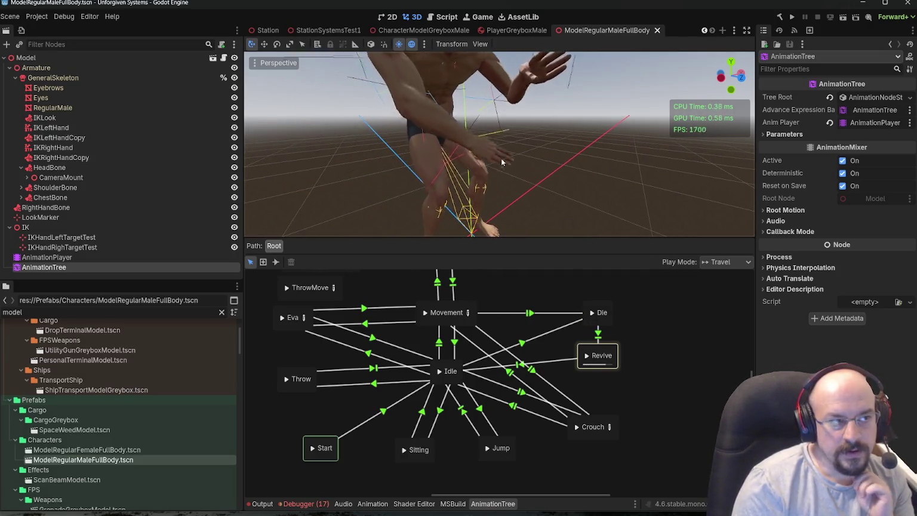
scroll(415, 101, down, 4)
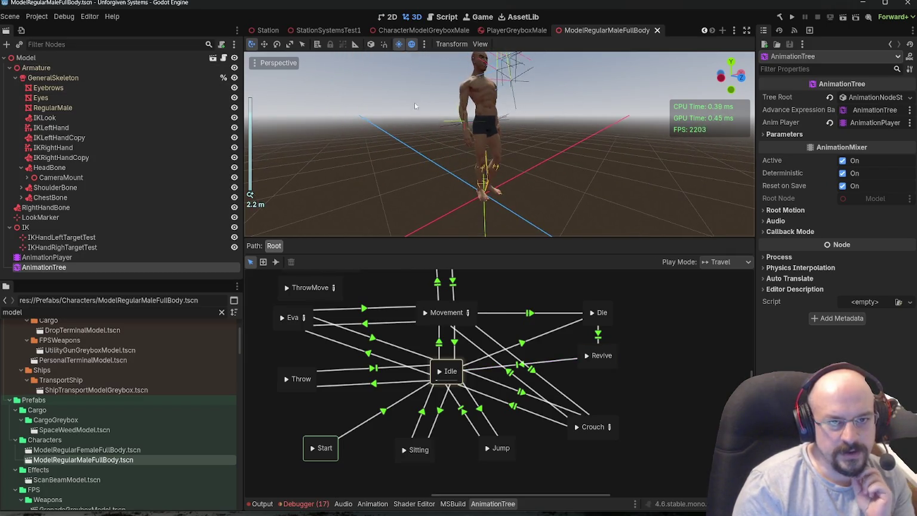
Play the Throw state, repeat Die and Revive, then travel to the Jump state.
click(288, 379)
scroll(555, 203, down, 4)
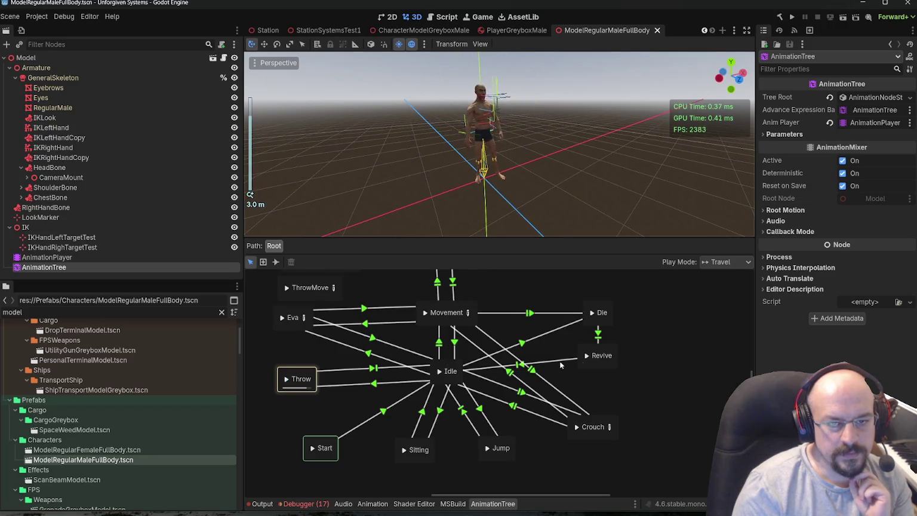
click(591, 312)
scroll(470, 166, up, 5)
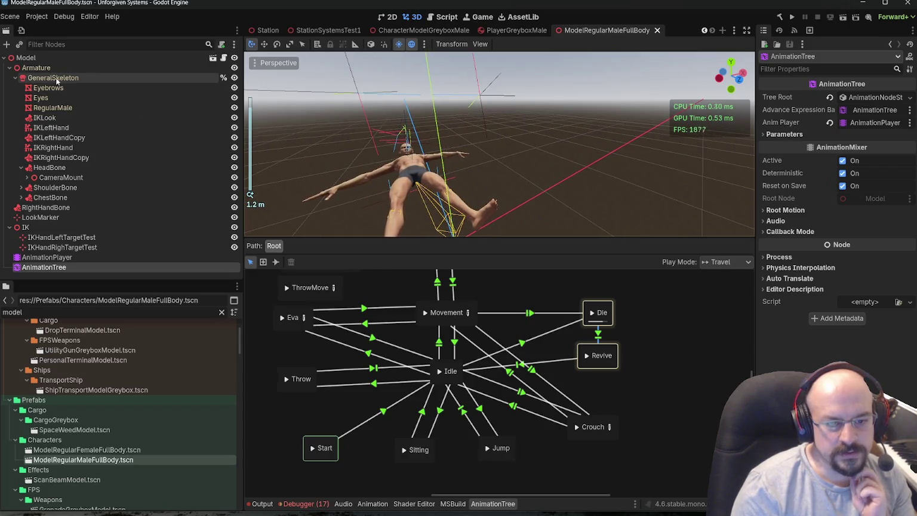
click(488, 449)
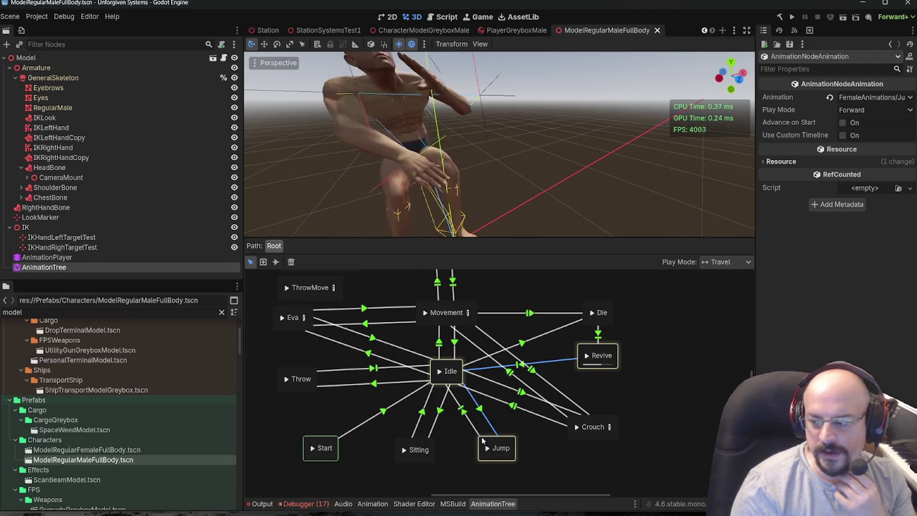
scroll(422, 78, down, 5)
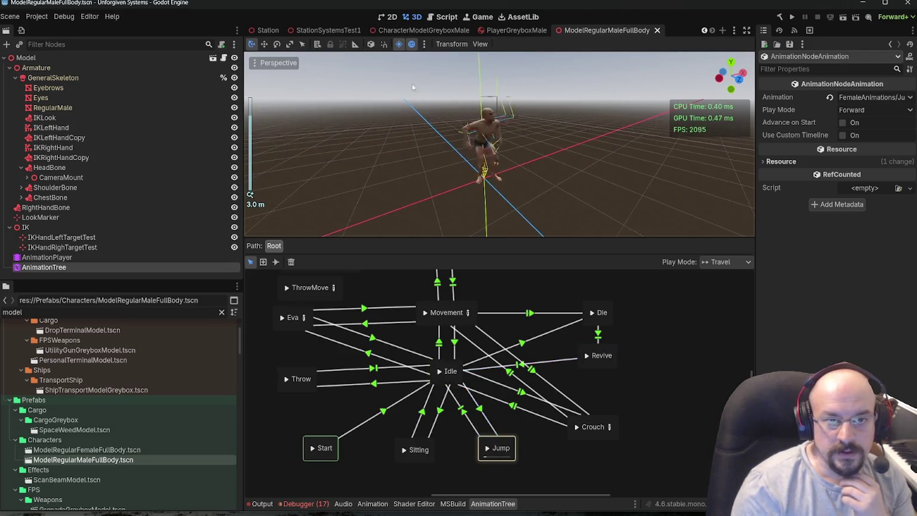
Replay the Throw state while zooming the viewport in and out to watch it.
scroll(421, 78, up, 3)
scroll(421, 78, down, 3)
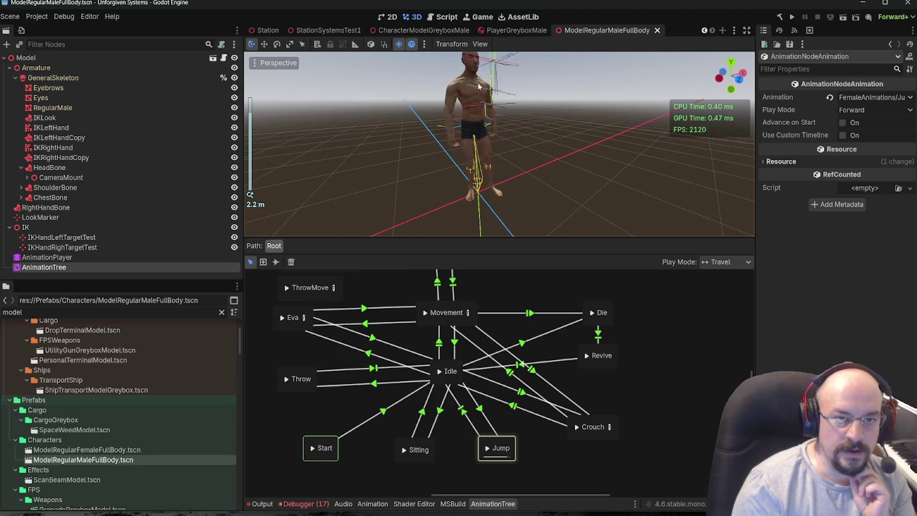
scroll(478, 82, up, 4)
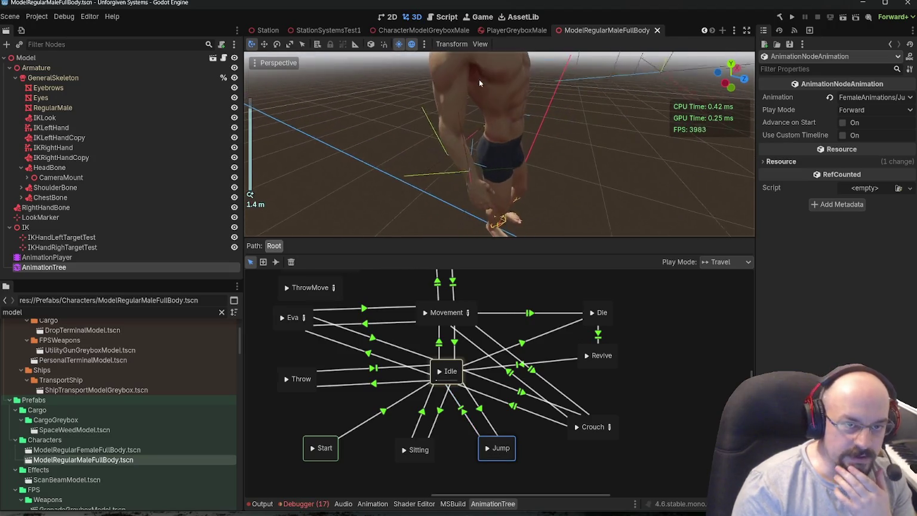
scroll(478, 83, down, 3)
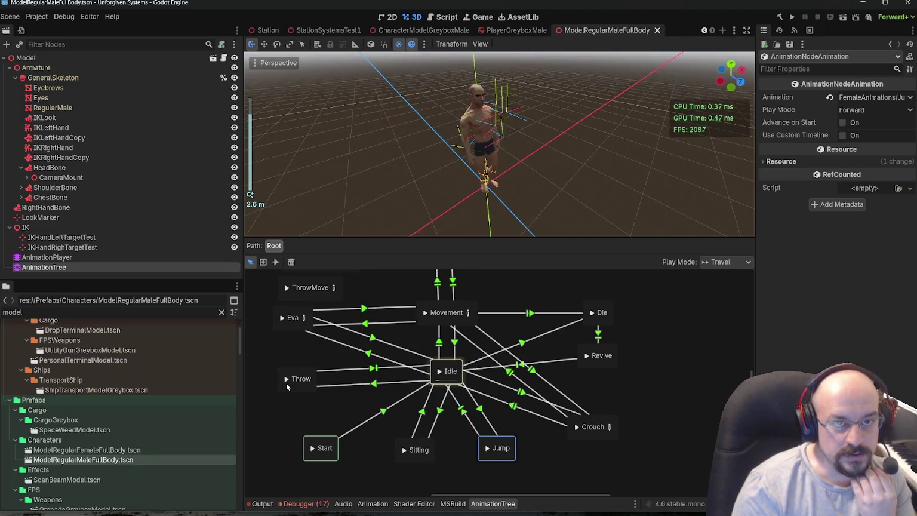
click(287, 379)
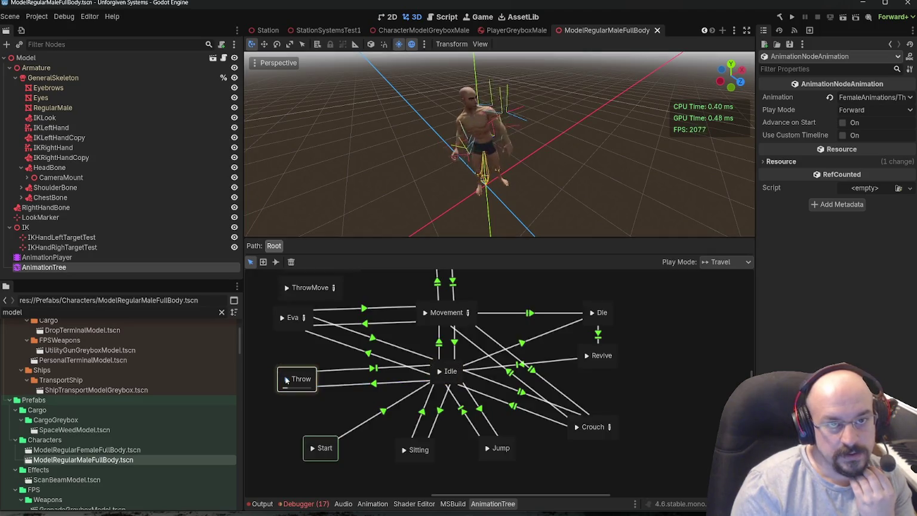
scroll(466, 125, down, 3)
scroll(472, 120, up, 3)
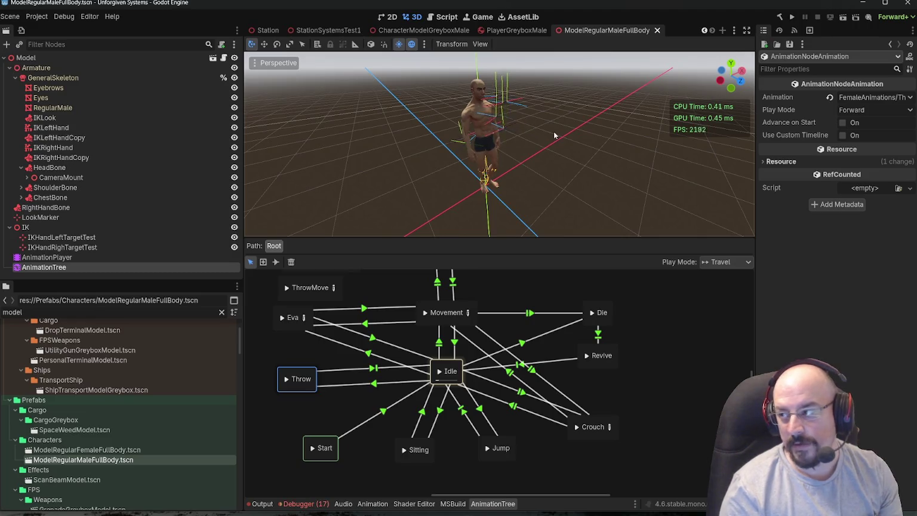
scroll(512, 117, up, 5)
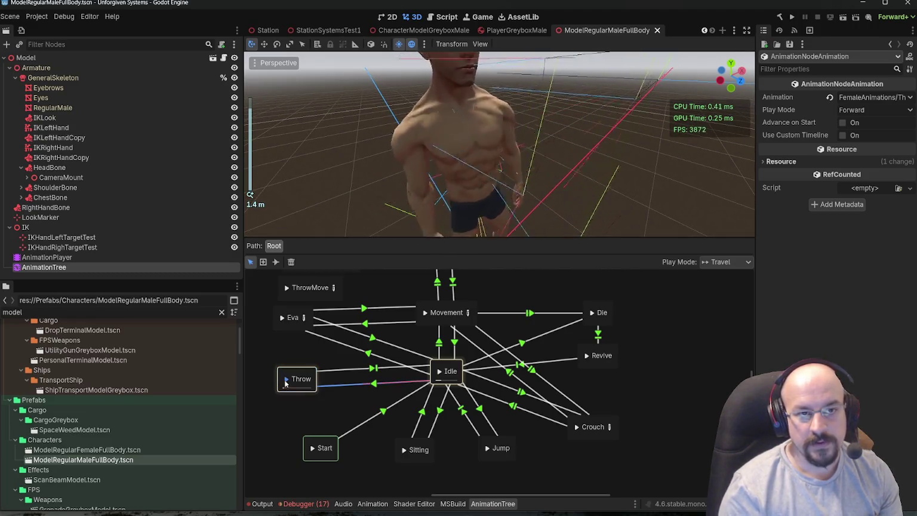
scroll(538, 119, down, 4)
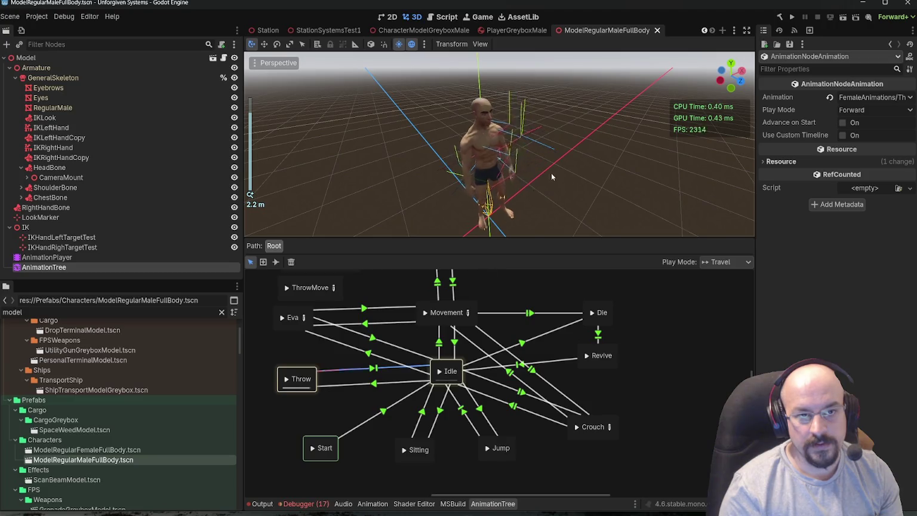
Send the character to the Sitting state and orbit round to face it seated.
scroll(551, 173, up, 4)
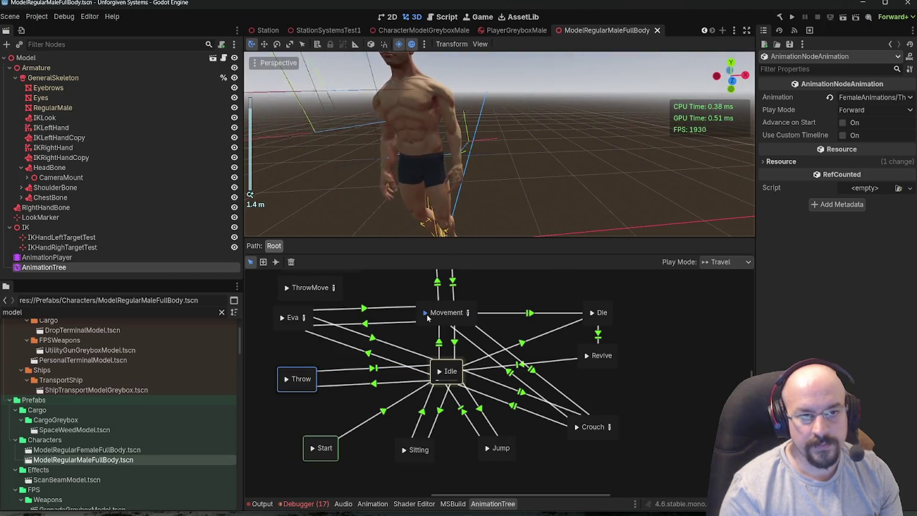
scroll(478, 210, down, 5)
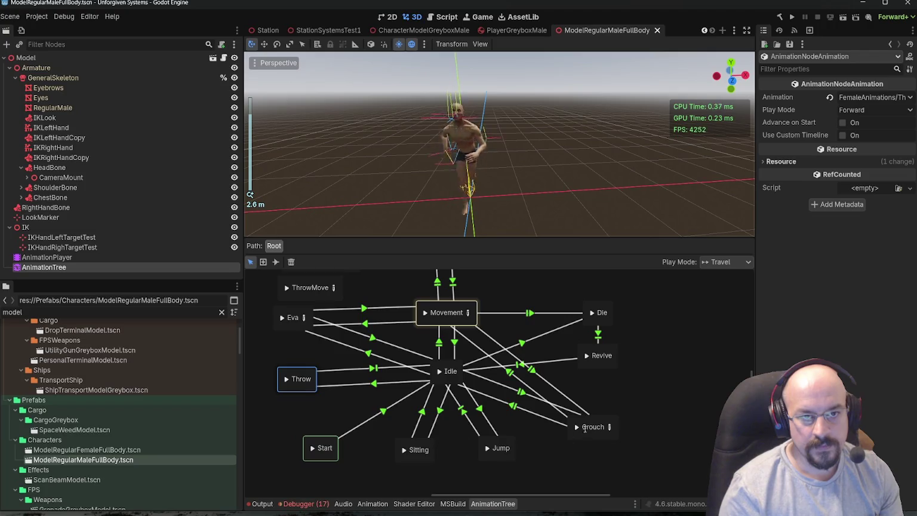
scroll(550, 197, up, 3)
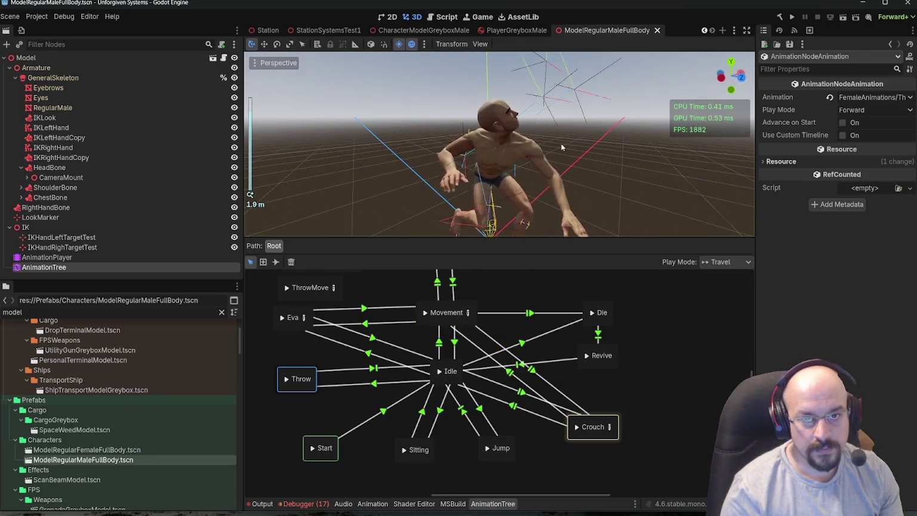
scroll(551, 144, down, 3)
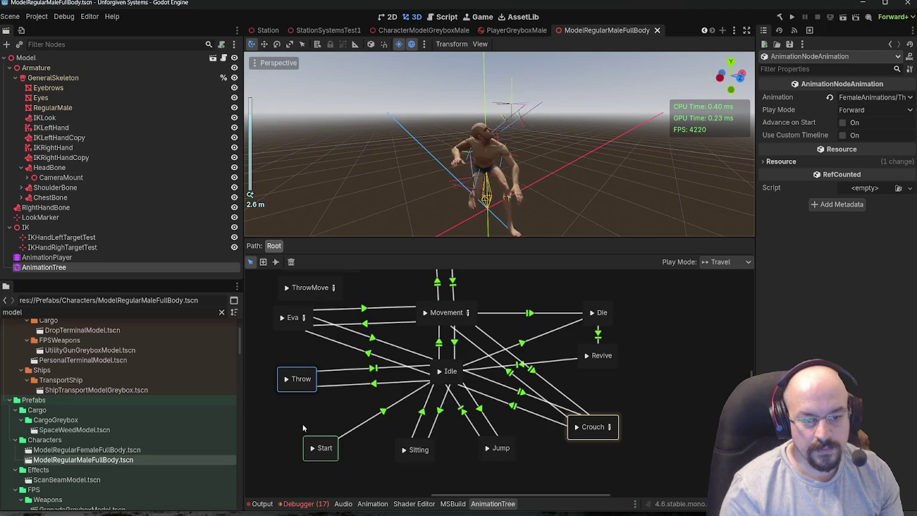
click(405, 450)
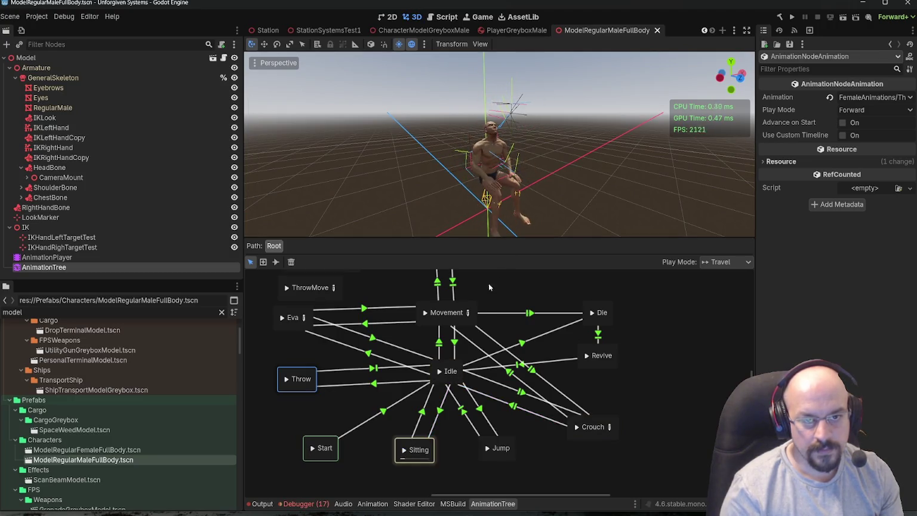
scroll(596, 124, up, 4)
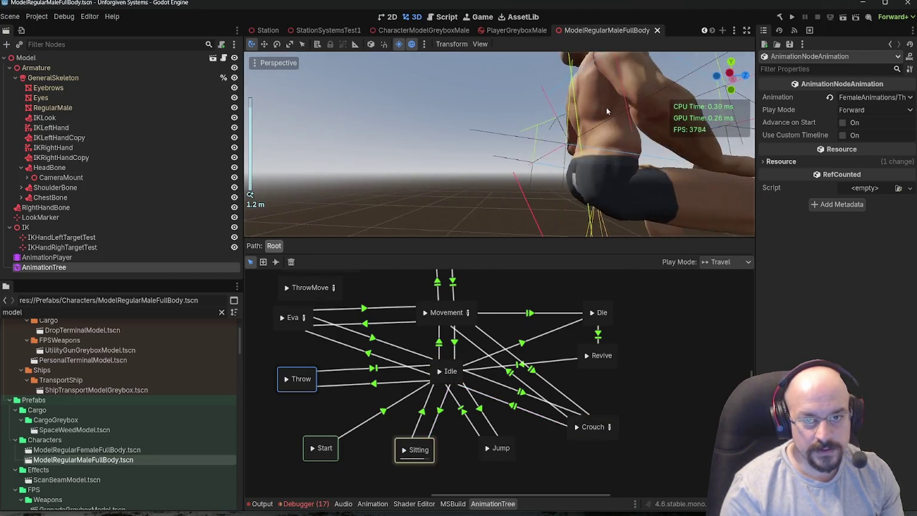
drag(591, 139, 510, 126)
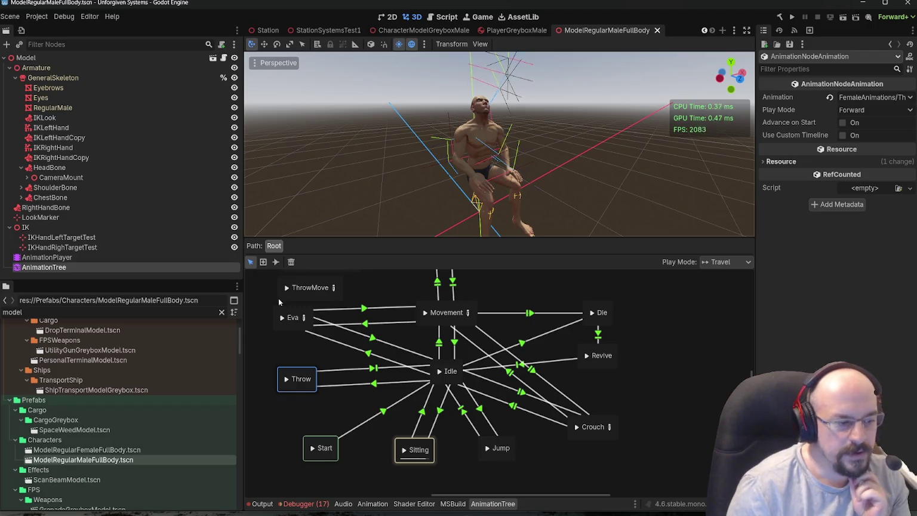
Show the Errors list in the Debugger panel.
click(305, 504)
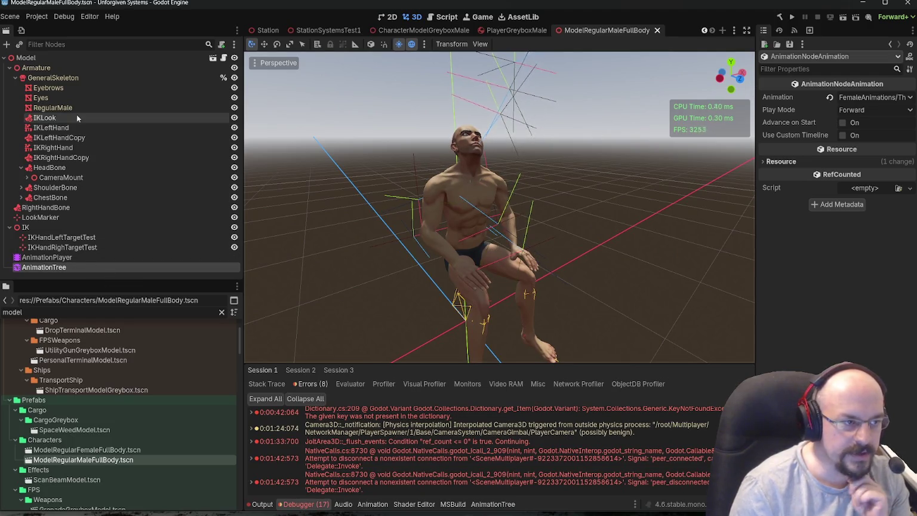
Select the AnimationPlayer and enlarge the animation panel to show more tracks.
click(60, 257)
click(57, 267)
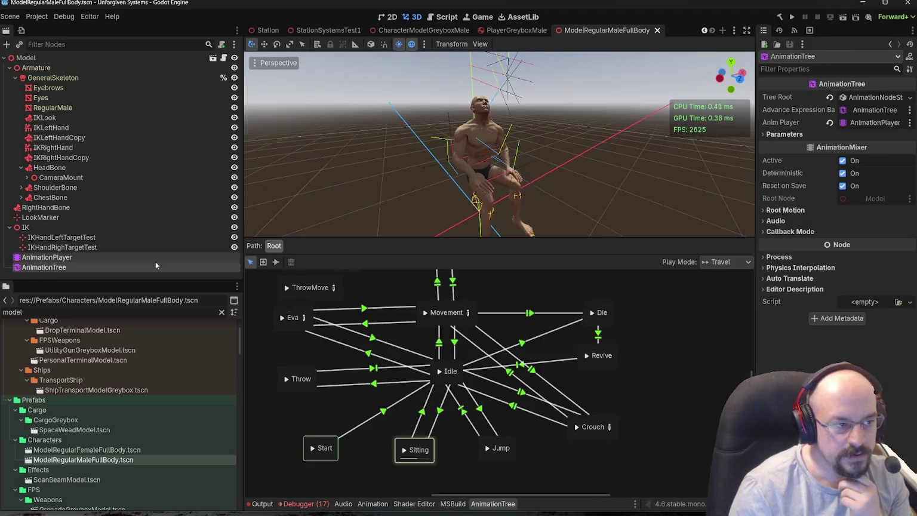
click(63, 257)
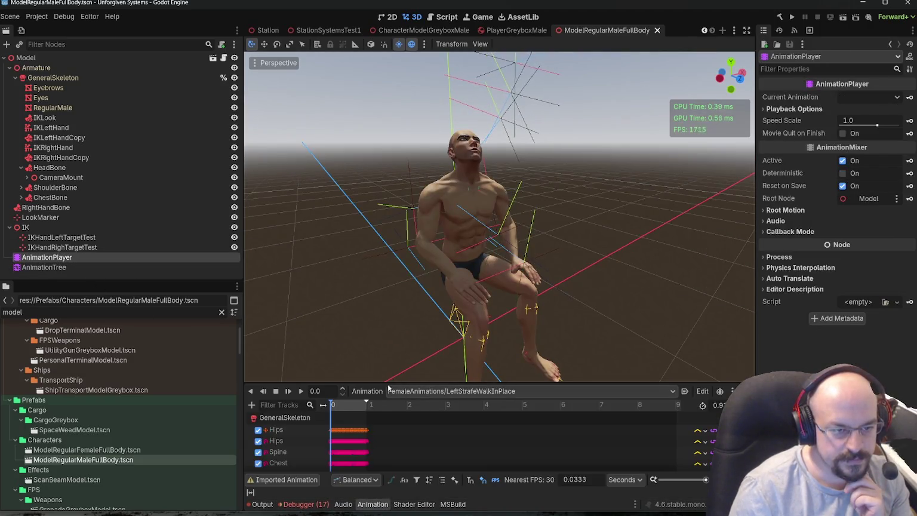
mouse_move(385, 383)
mouse_down()
mouse_move(359, 194)
mouse_move(335, 185)
mouse_up()
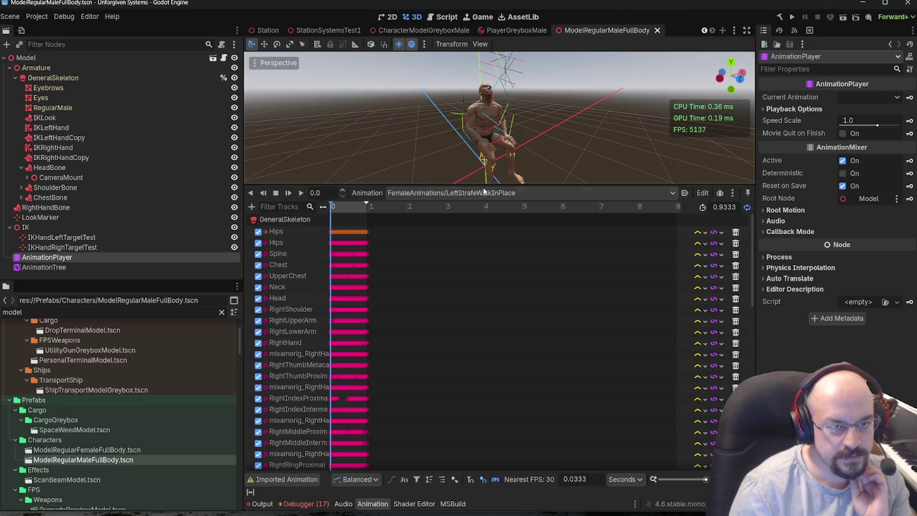
Load the Eva/EvaBack animation and bring up the Root Node picker.
click(470, 193)
click(428, 272)
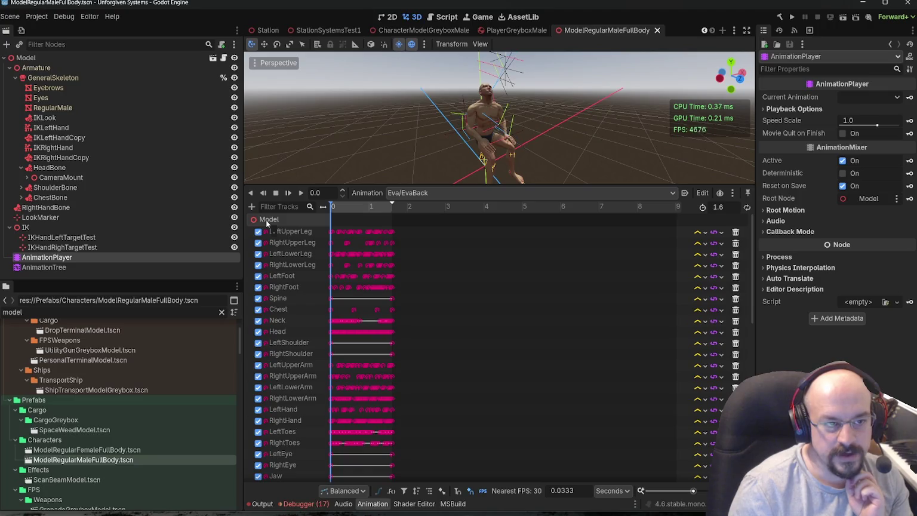
click(867, 198)
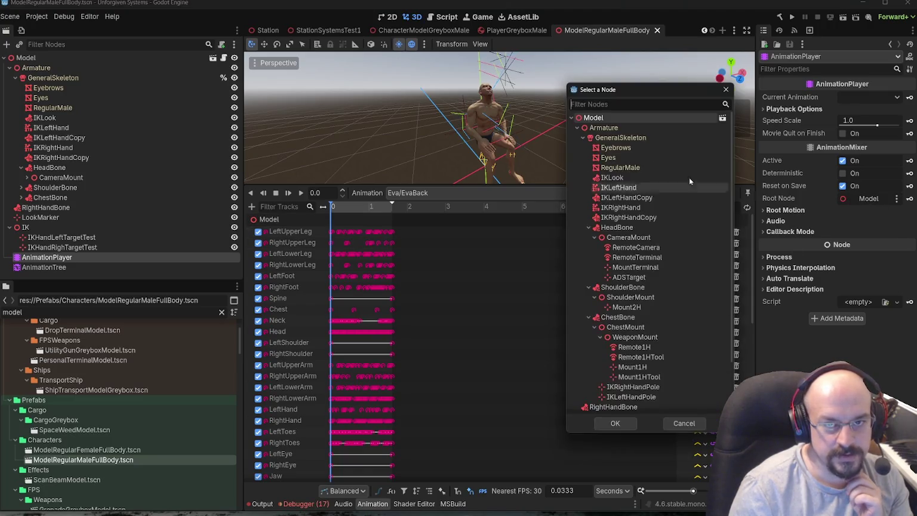
Set GeneralSkeleton as the AnimationPlayer's root node and save the scene.
double_click(621, 138)
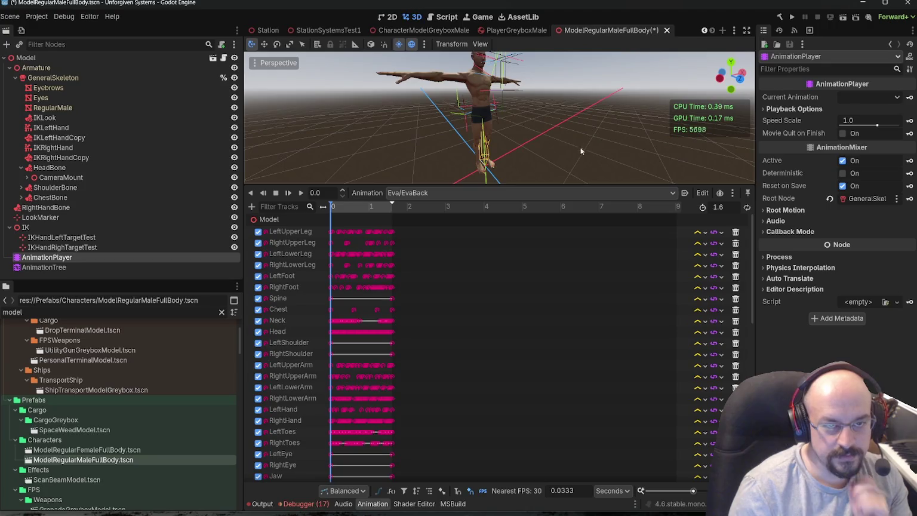
key(ctrl+s)
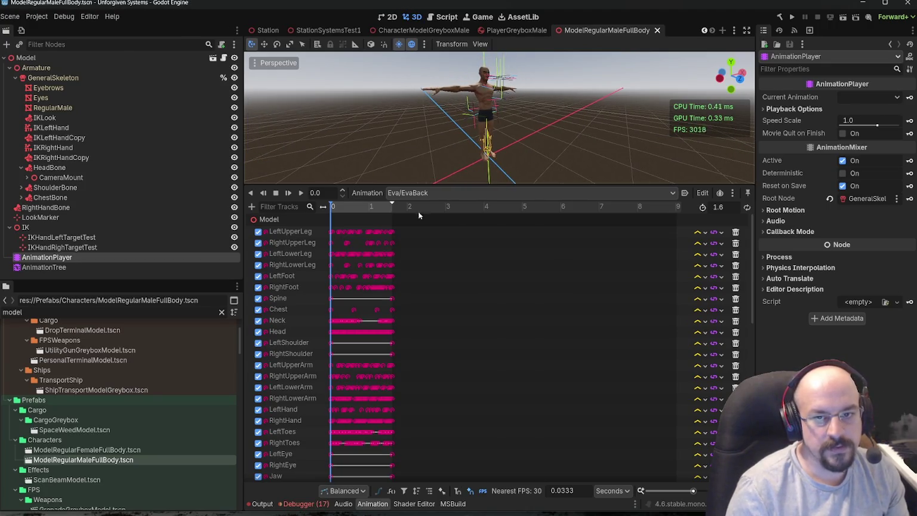
click(703, 193)
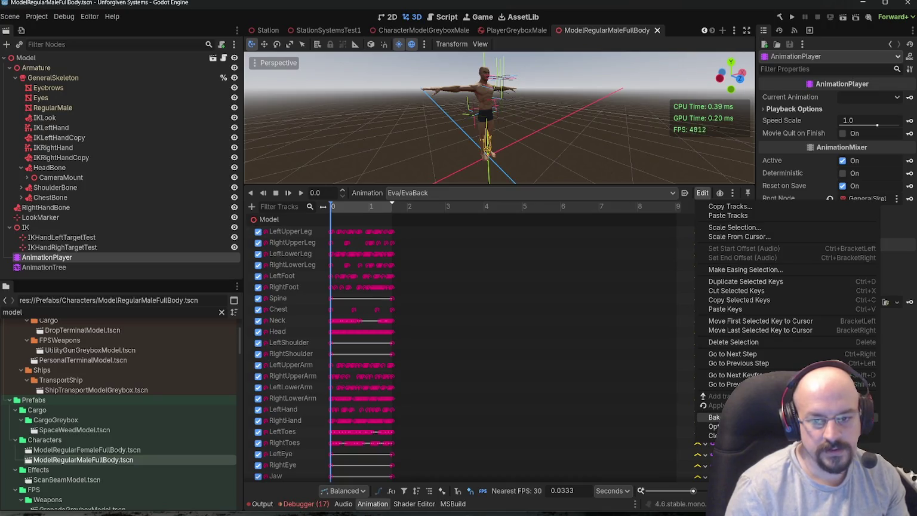
Preview the Eva/EvaForward and FemaleAnimations/JumpInPlace animations on the male model.
key(Escape)
click(520, 192)
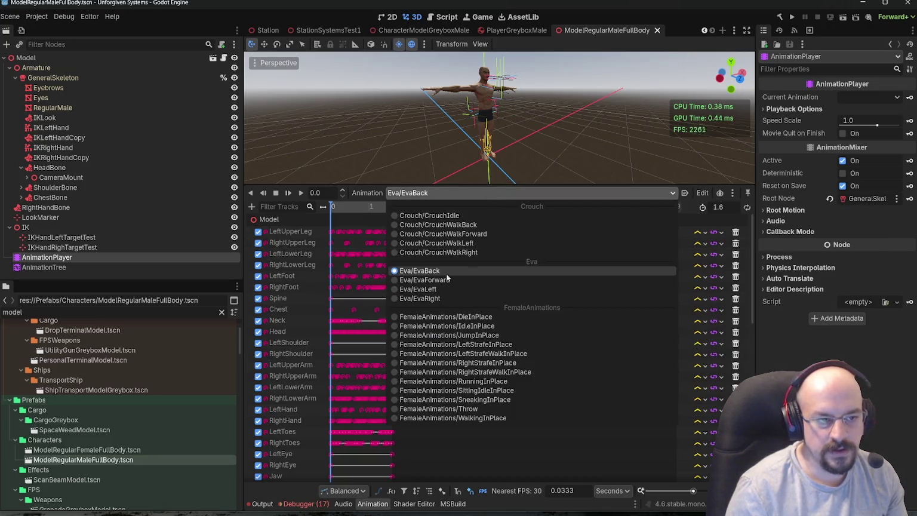
click(441, 285)
click(456, 208)
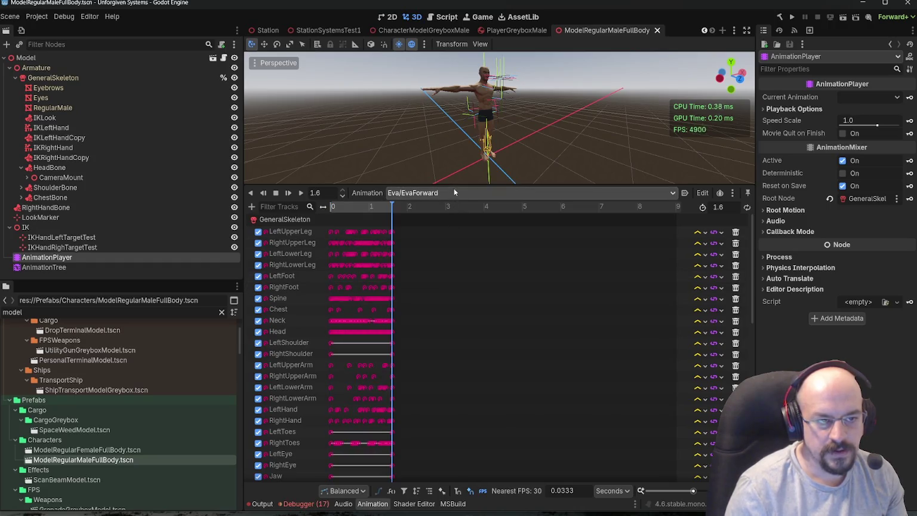
click(436, 193)
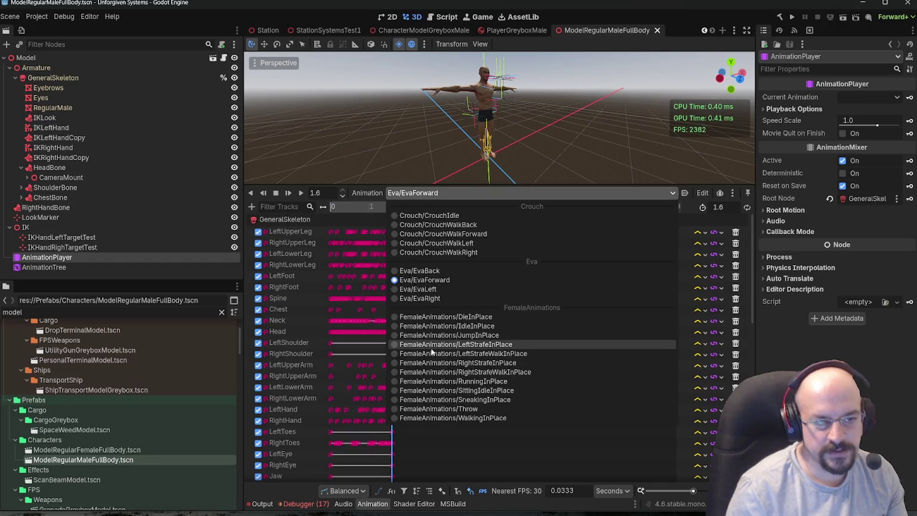
click(434, 331)
Cycle through Eva/EvaBack and Eva/EvaForward, leave Eva/EvaLeft loaded, and show the state machine.
click(433, 193)
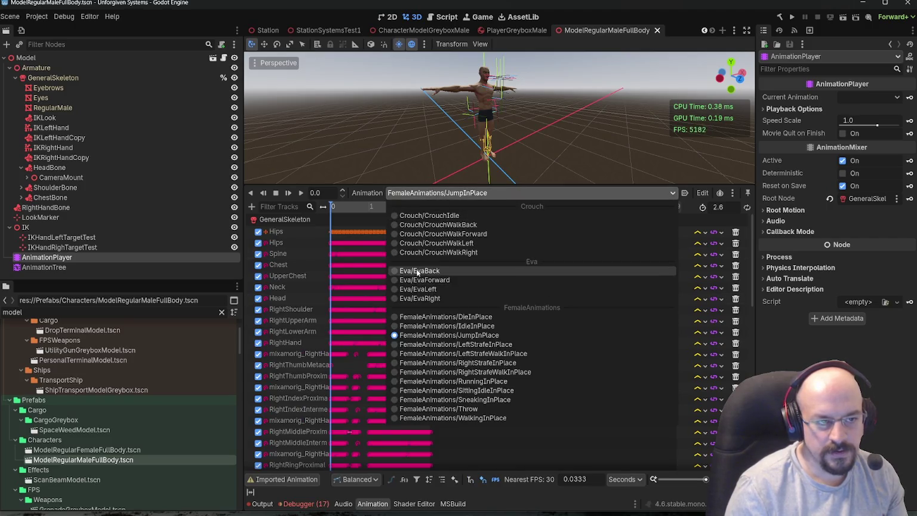
click(418, 267)
click(425, 193)
click(433, 277)
click(439, 199)
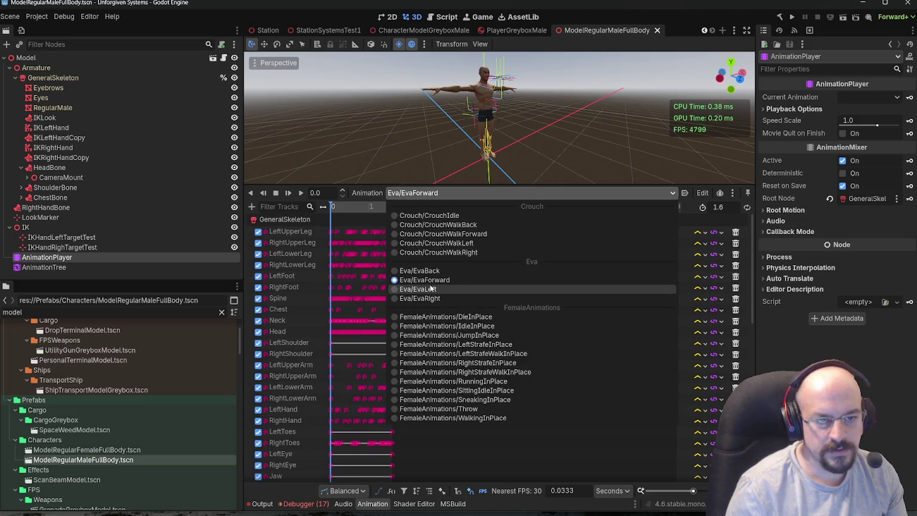
click(435, 250)
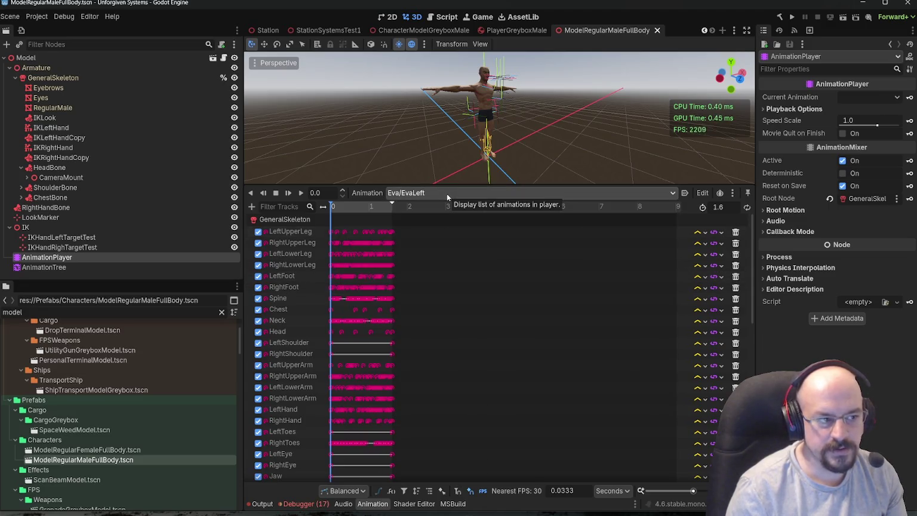
click(65, 268)
Play the Eva and Movement states, inspect Movement's BlendSpace2D, then reselect the AnimationPlayer.
click(283, 318)
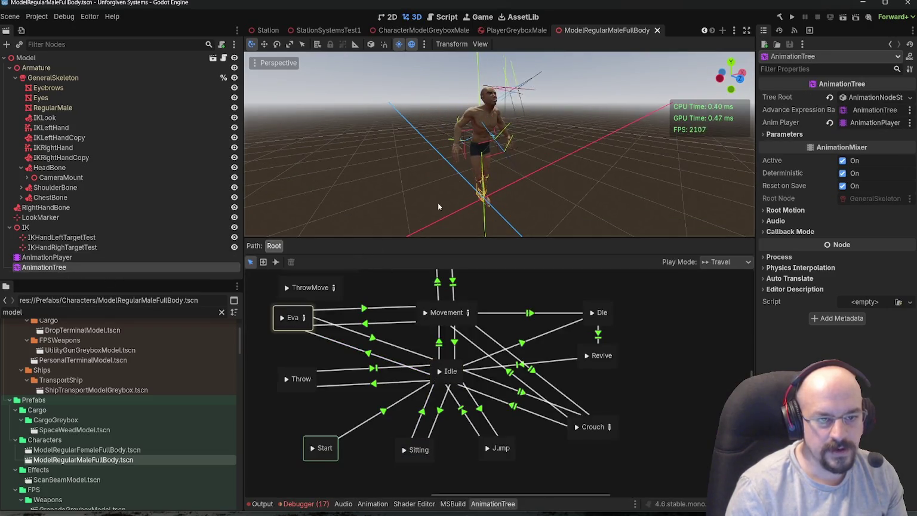
click(425, 312)
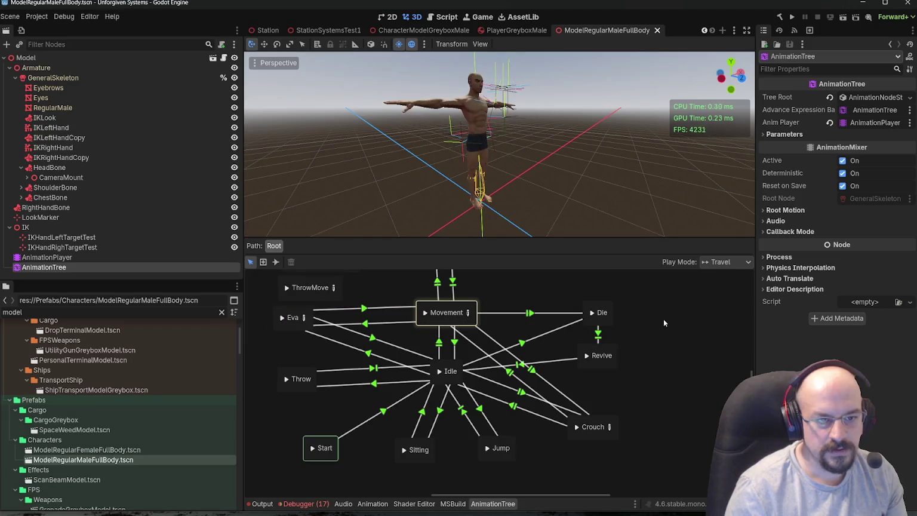
click(467, 315)
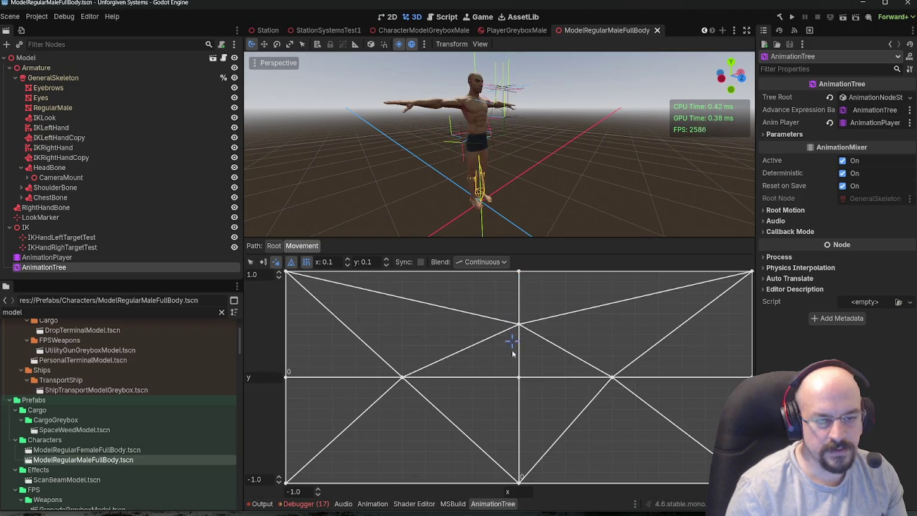
click(149, 257)
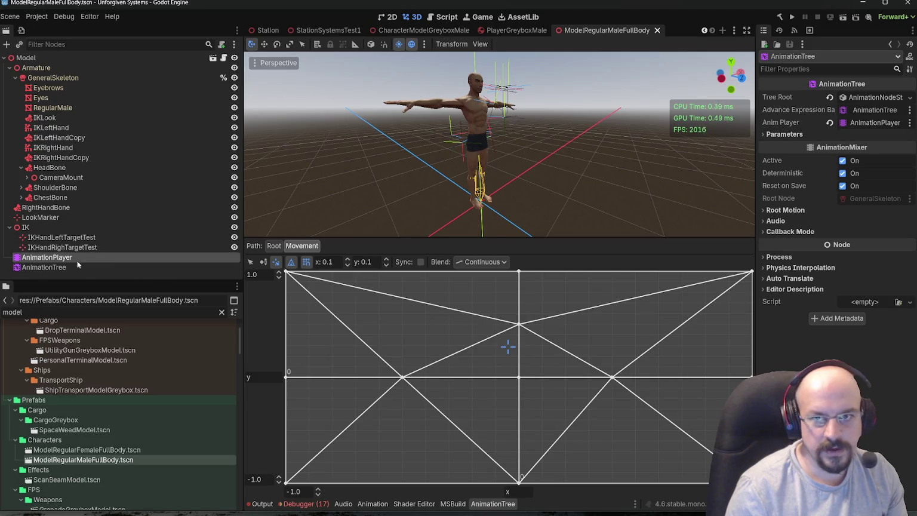
Expand the AnimationPlayer's Root Motion and Audio settings and inspect GeneralSkeleton.
click(781, 212)
click(776, 246)
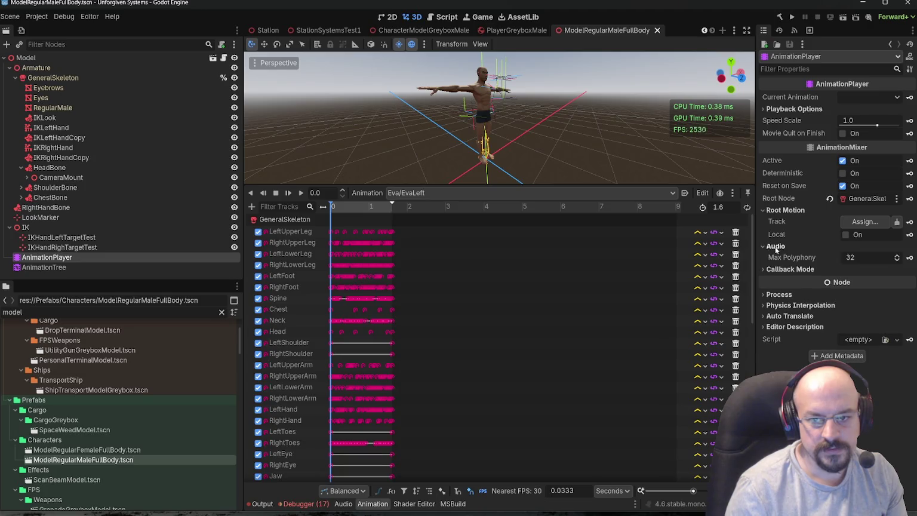
click(52, 78)
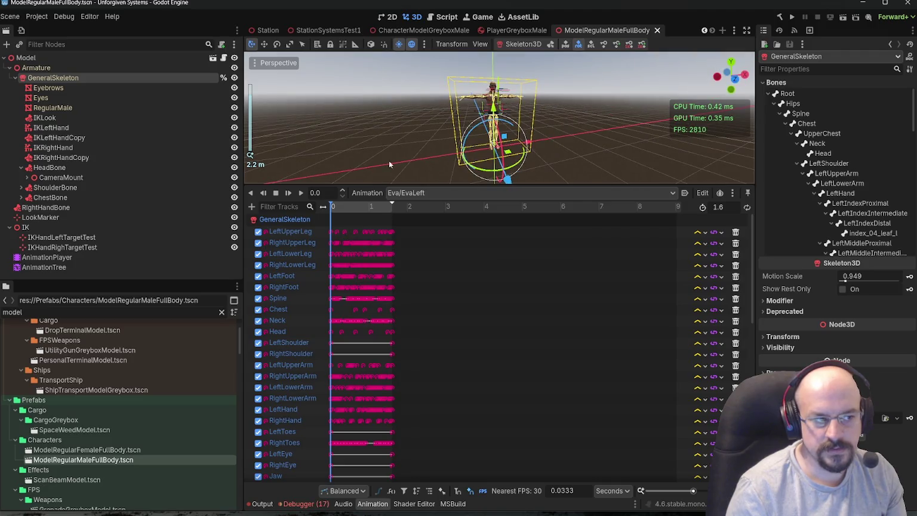
click(65, 259)
Select the AnimationTree, angle the view on the character, and save the scene.
scroll(524, 167, up, 3)
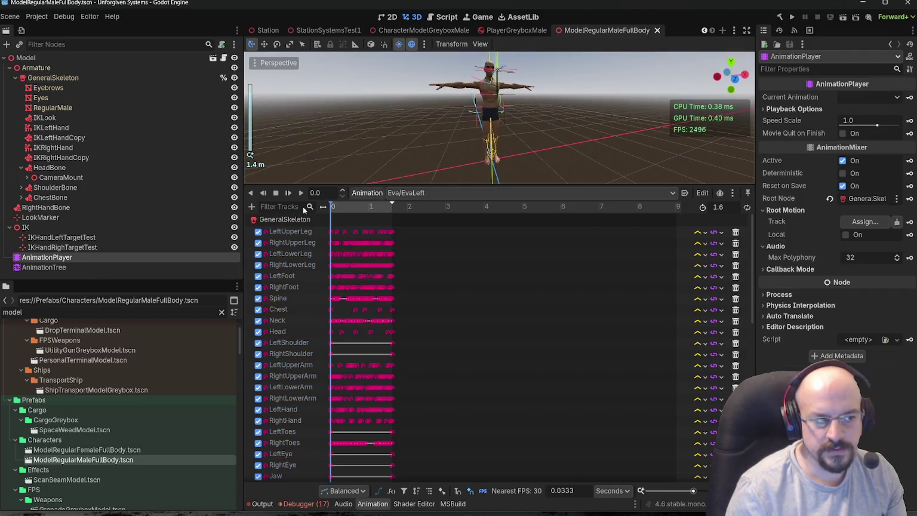
key(Down)
drag(305, 207, 444, 189)
key(ctrl+s)
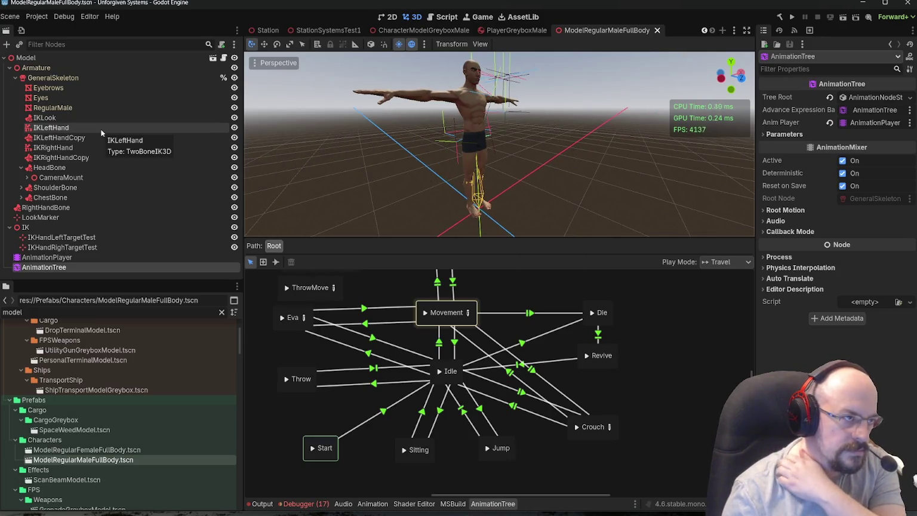
Load FemaleAnimations/DieInPlace into the AnimationPlayer, then close the full-body model scene.
click(64, 78)
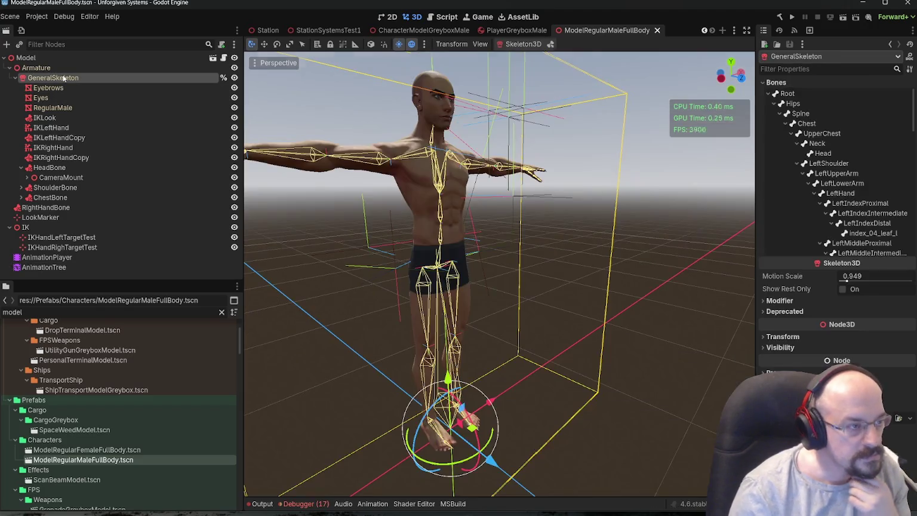
click(59, 258)
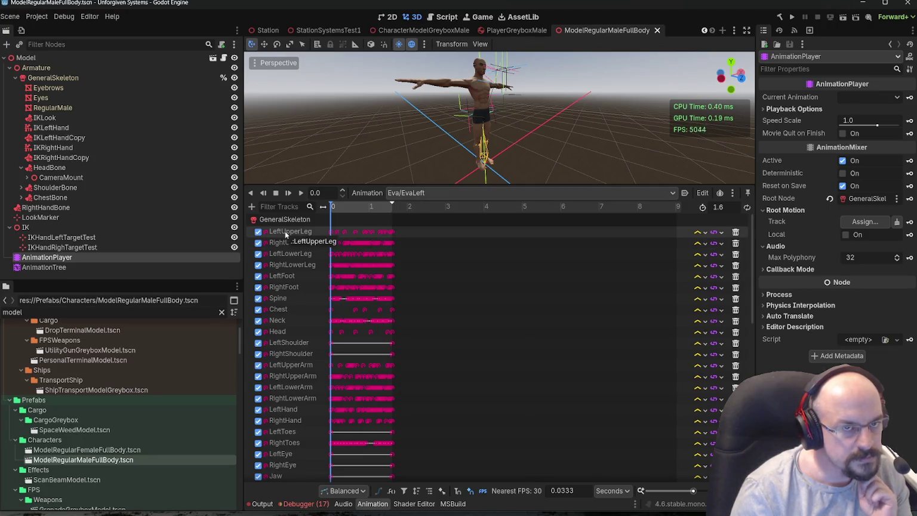
click(392, 191)
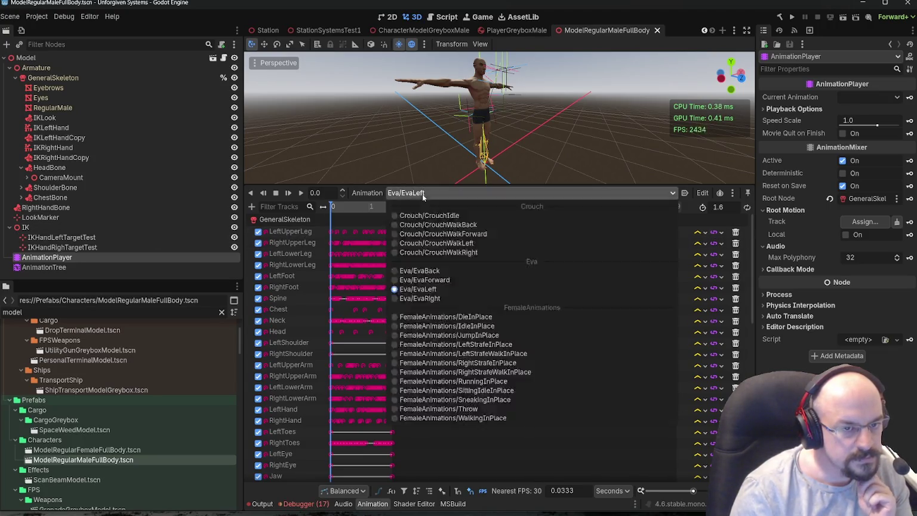
click(425, 319)
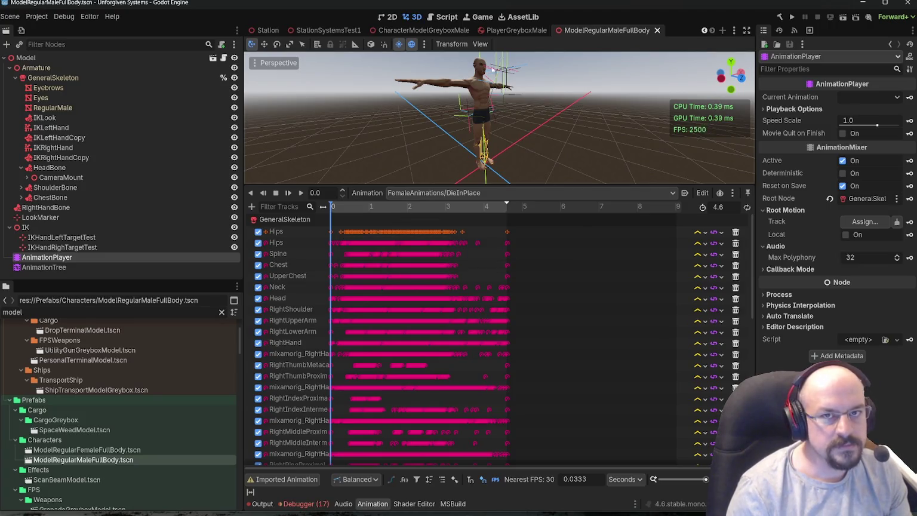
click(657, 30)
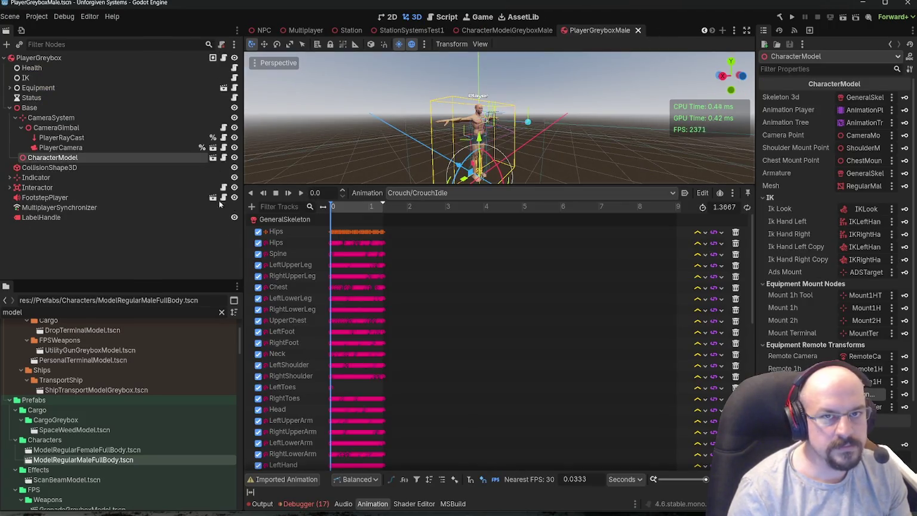
Close both greybox scenes, filter files for 'character', and reopen CharacterModelGreybox and PlayerCharacterGreybox.
click(638, 31)
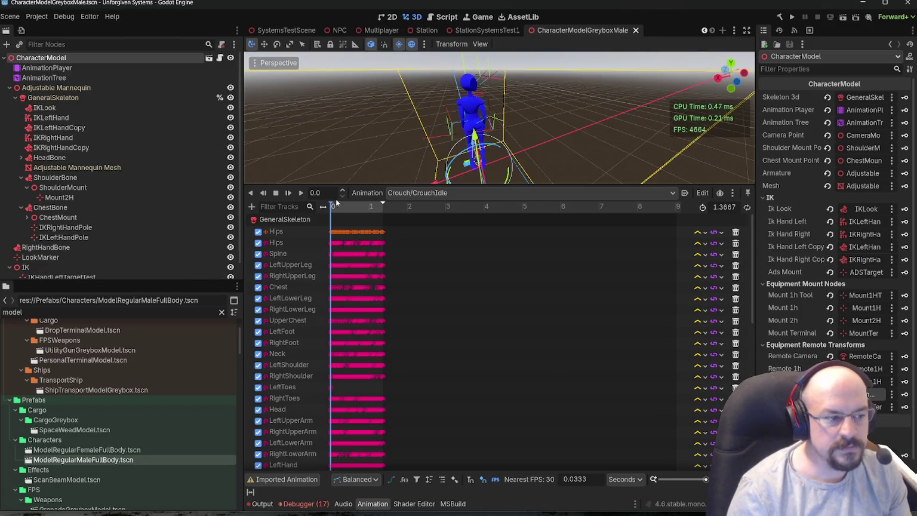
click(636, 31)
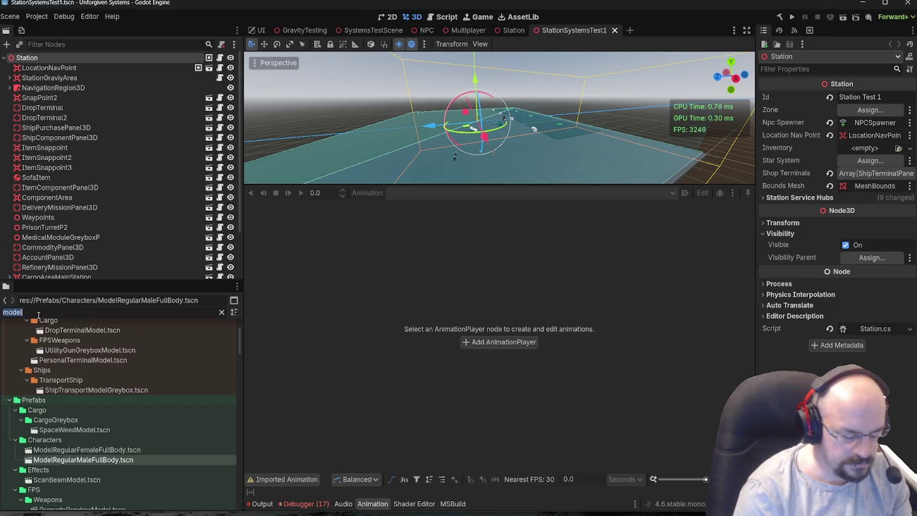
text(charachetr)
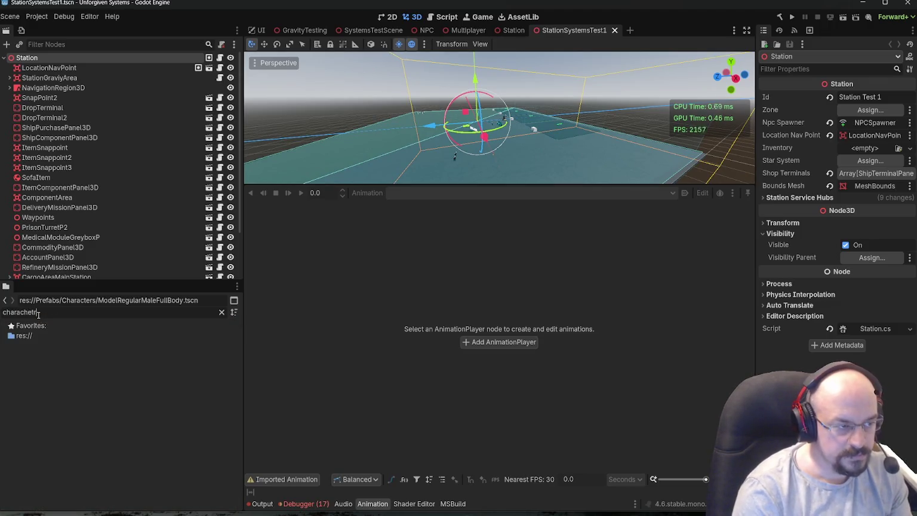
key(BackSpace)
key(BackSpace)
key(BackSpace)
text(ch)
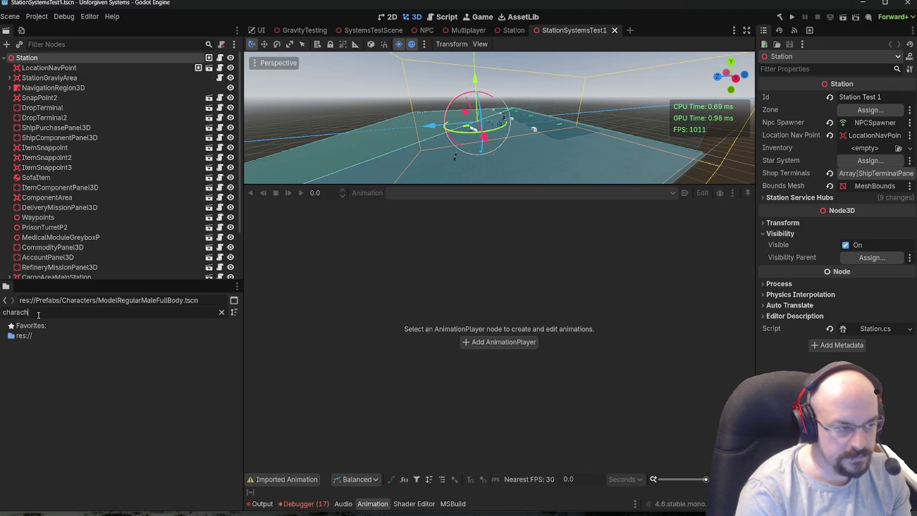
key(BackSpace)
key(BackSpace)
key(BackSpace)
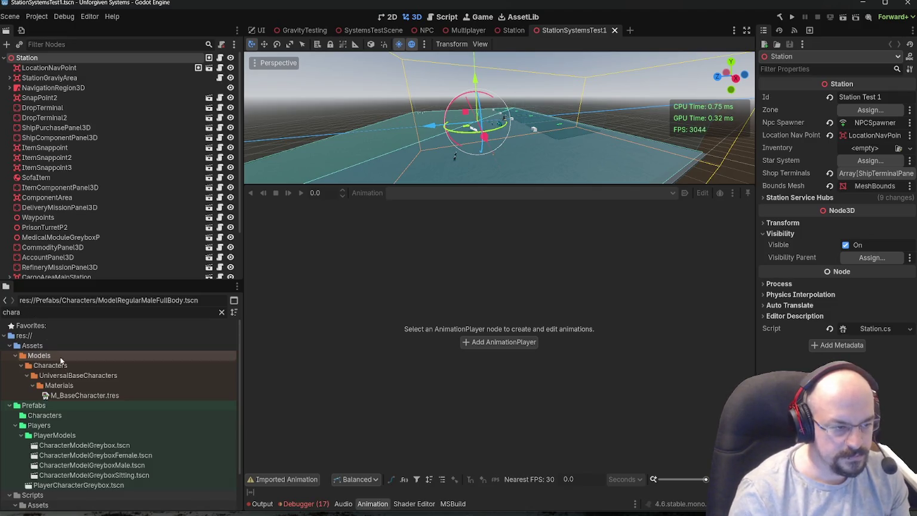
scroll(76, 406, down, 2)
double_click(76, 405)
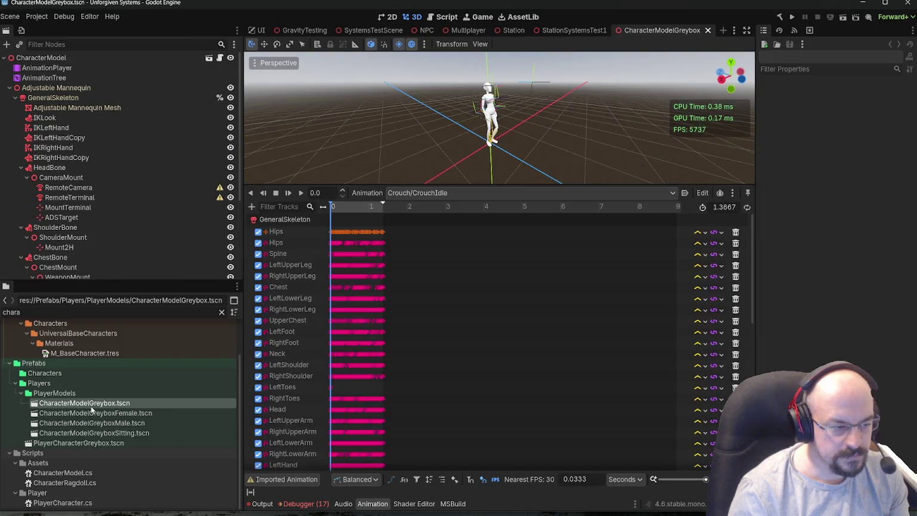
double_click(59, 444)
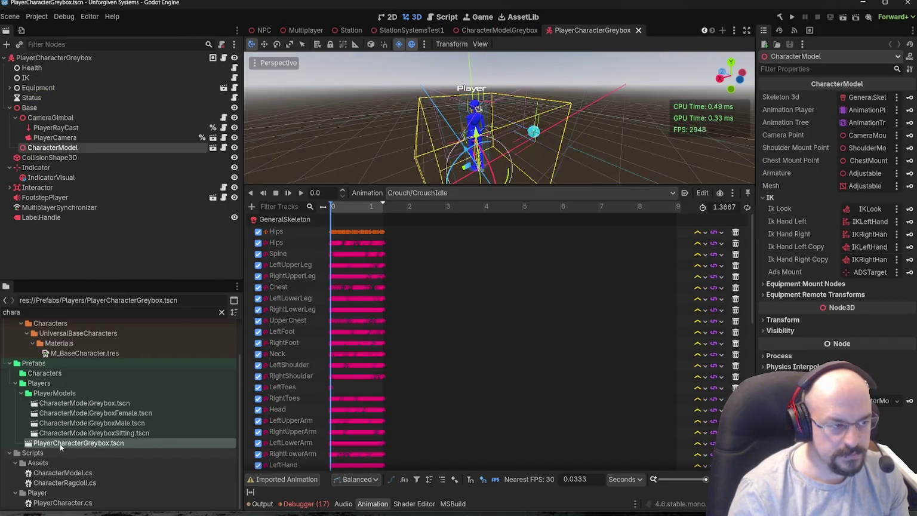
Filter the FileSystem for 'model' and open ModelRegularMaleFullBody.tscn.
double_click(12, 312)
text(male)
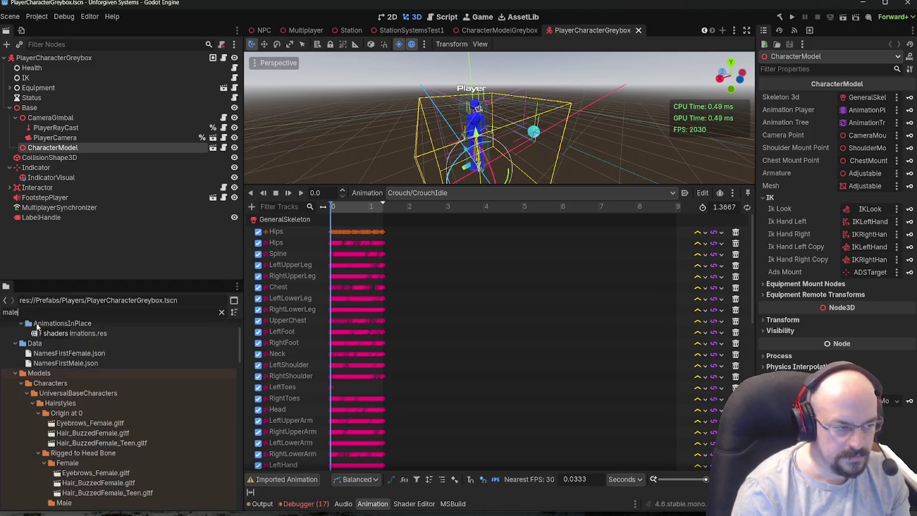
key(BackSpace)
key(BackSpace)
key(BackSpace)
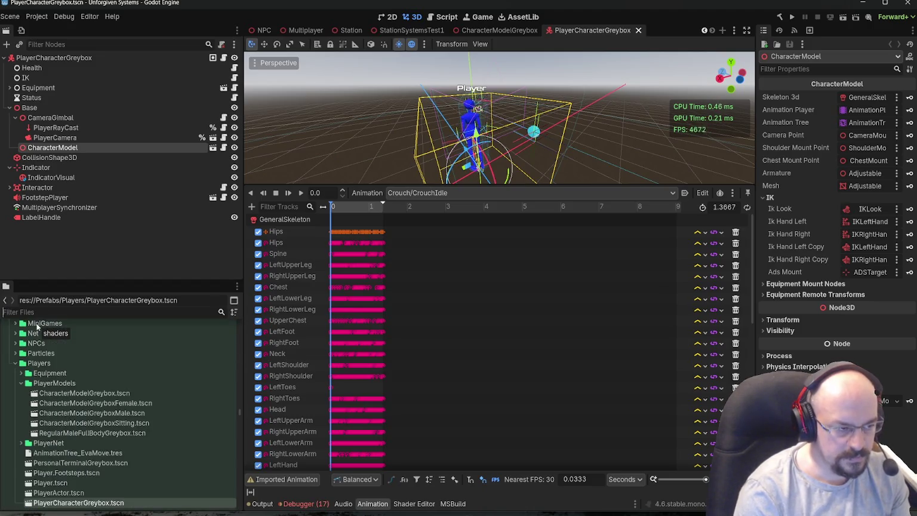
text(modelpla)
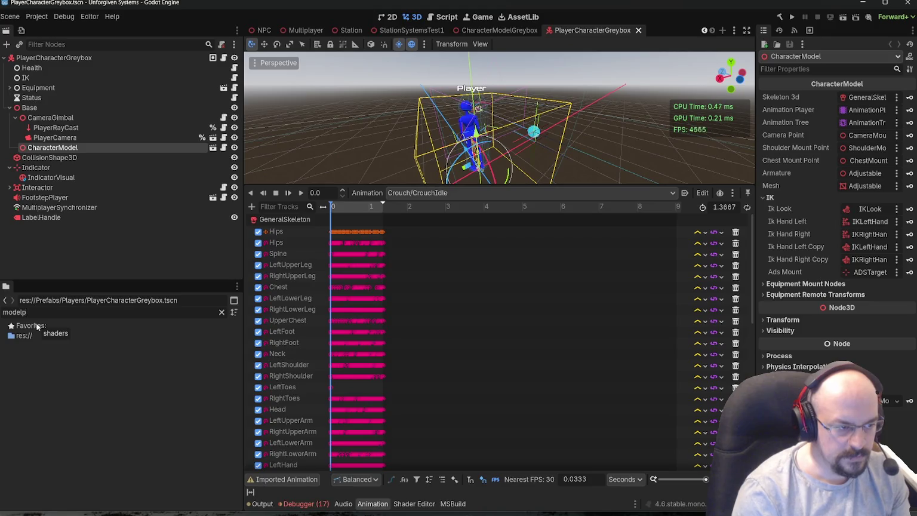
key(BackSpace)
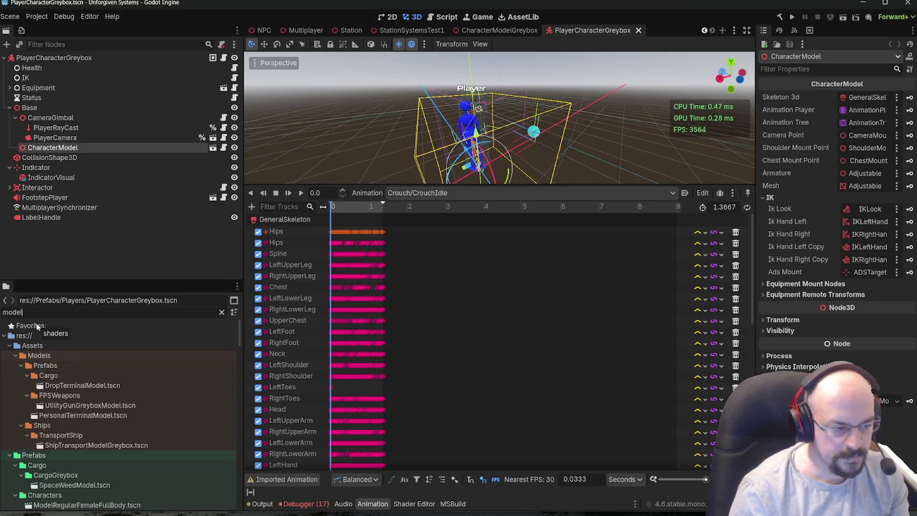
scroll(42, 357, down, 2)
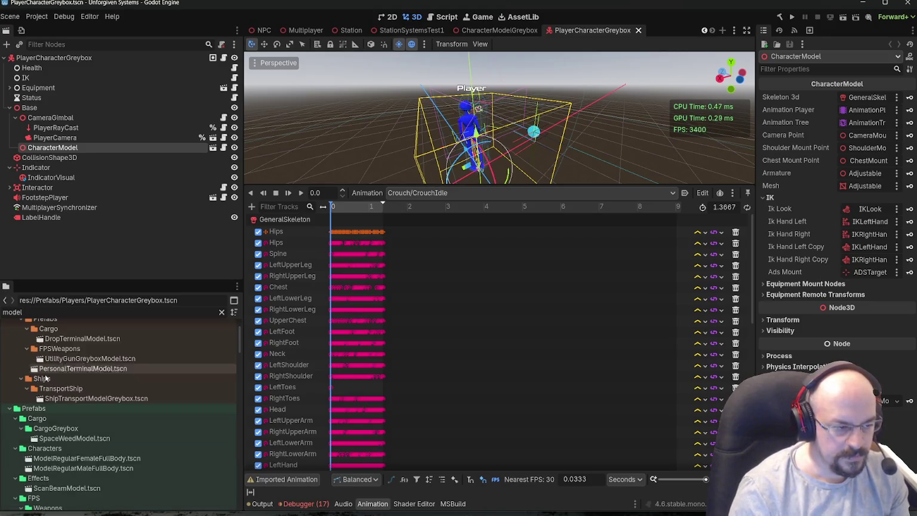
double_click(60, 468)
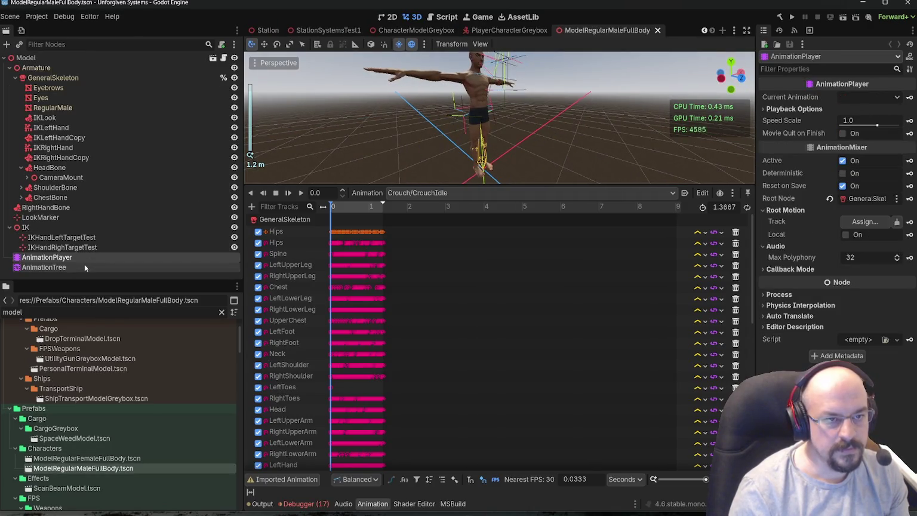
Select the AnimationTree and travel the male model's state machine to Eva, then to Die.
click(84, 264)
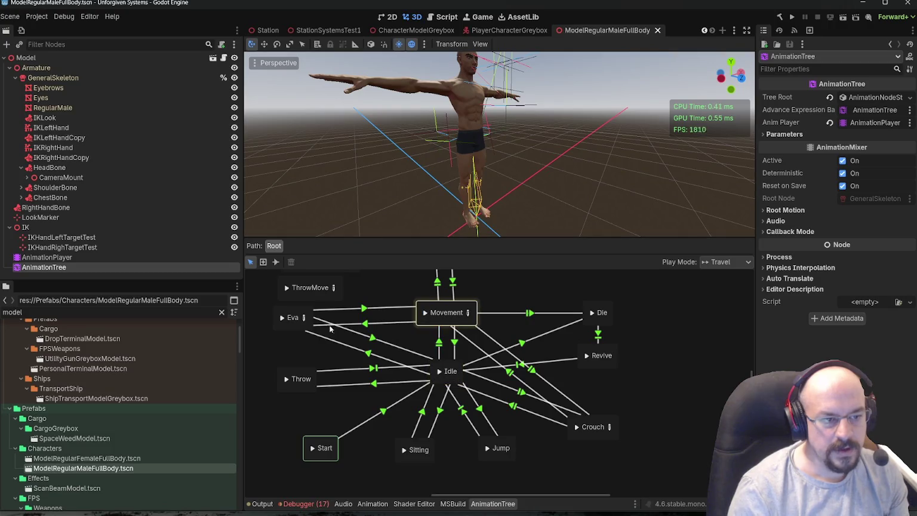
click(281, 319)
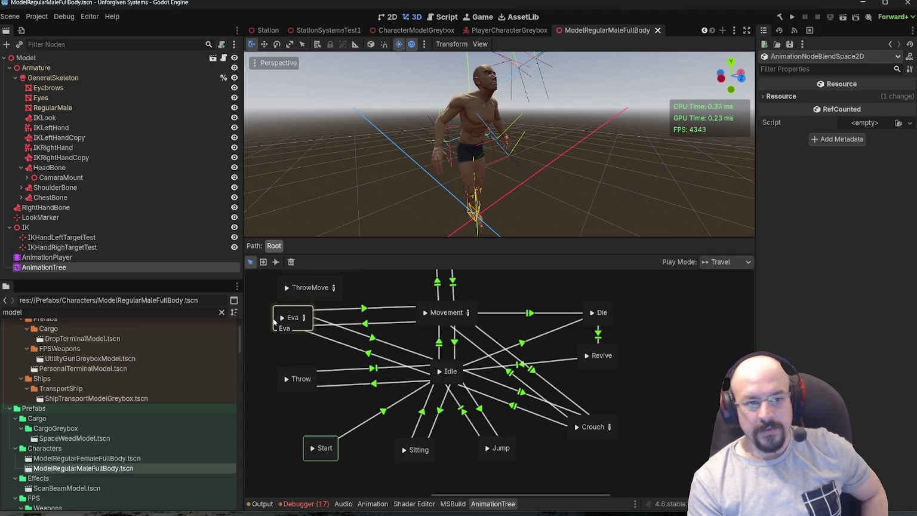
scroll(432, 180, up, 3)
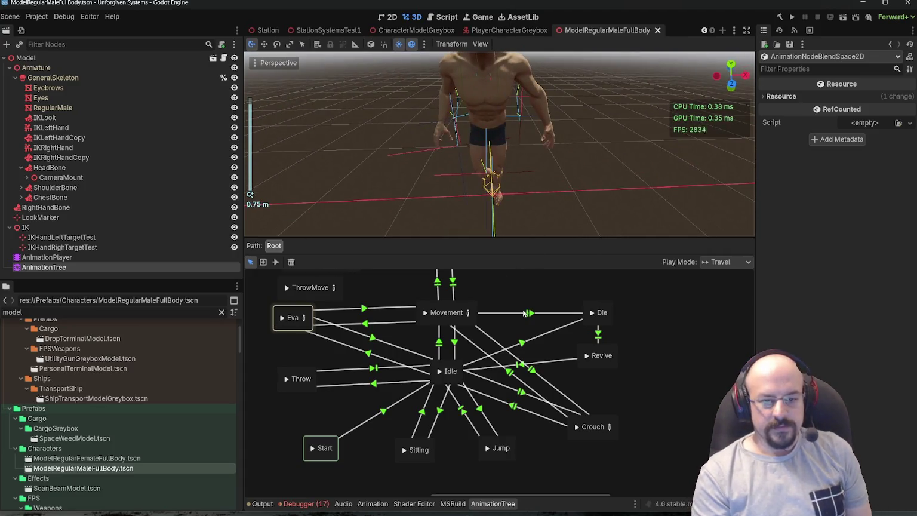
click(591, 313)
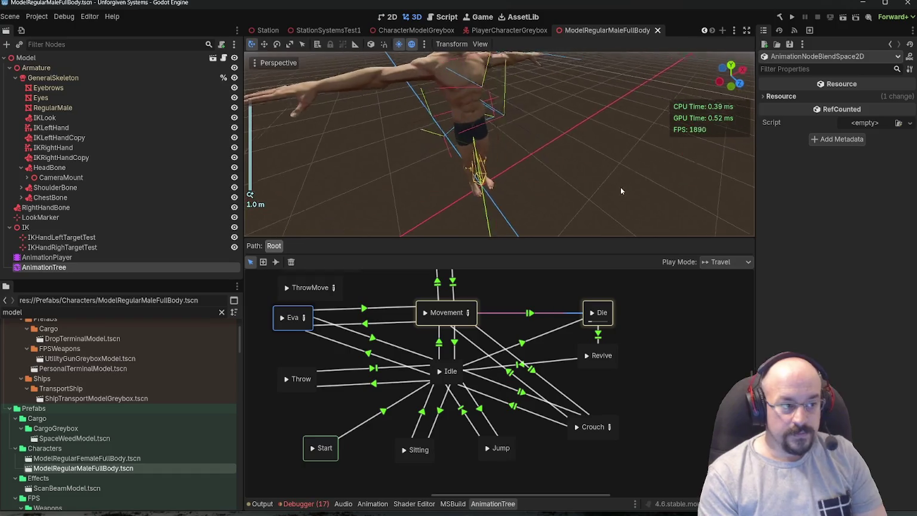
click(55, 313)
Filter files for 'eva', inspect EvaBack.tres, and open then close a terminal in its folder.
text(eva)
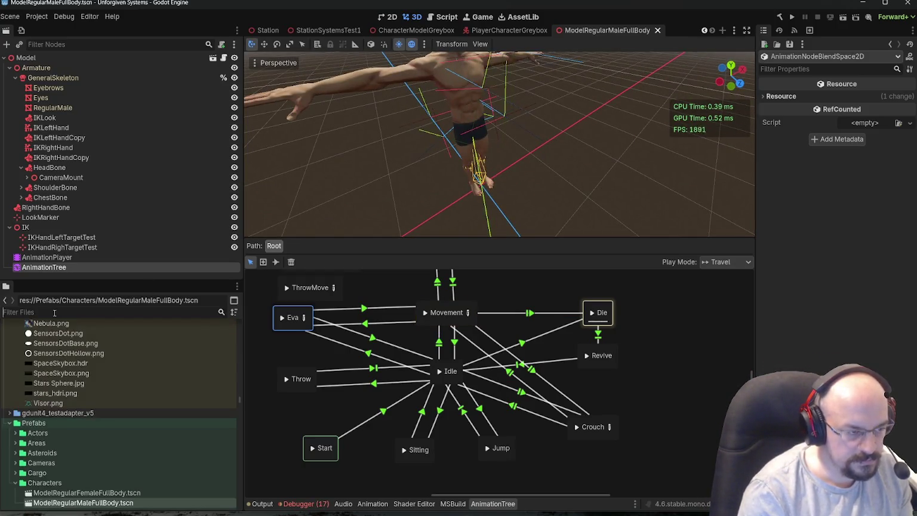
scroll(117, 400, up, 10)
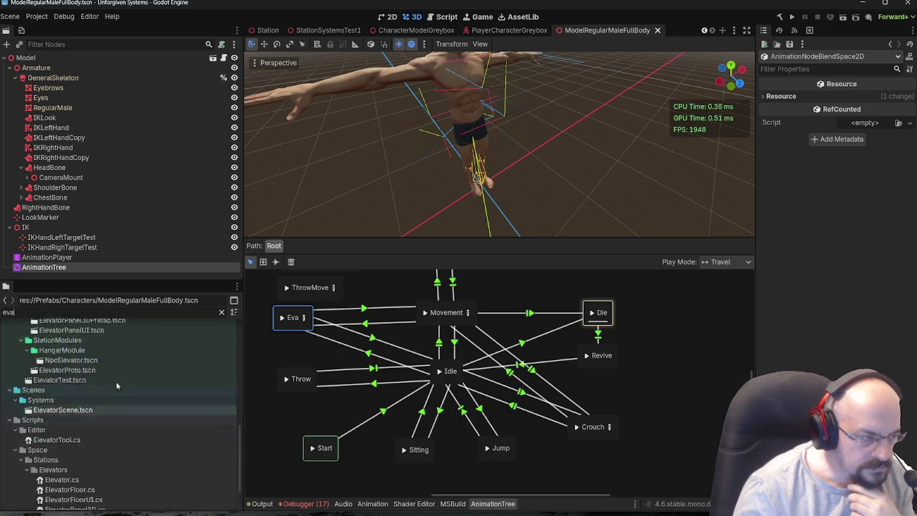
click(57, 376)
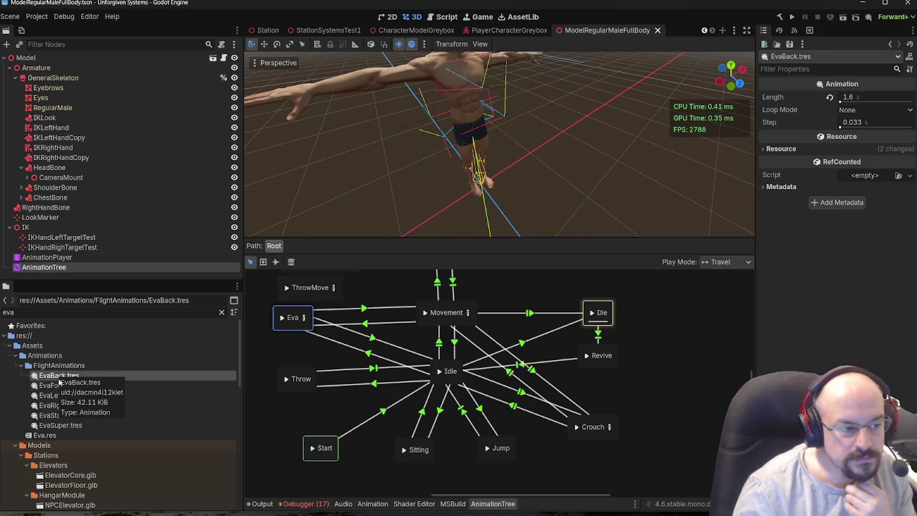
click(87, 257)
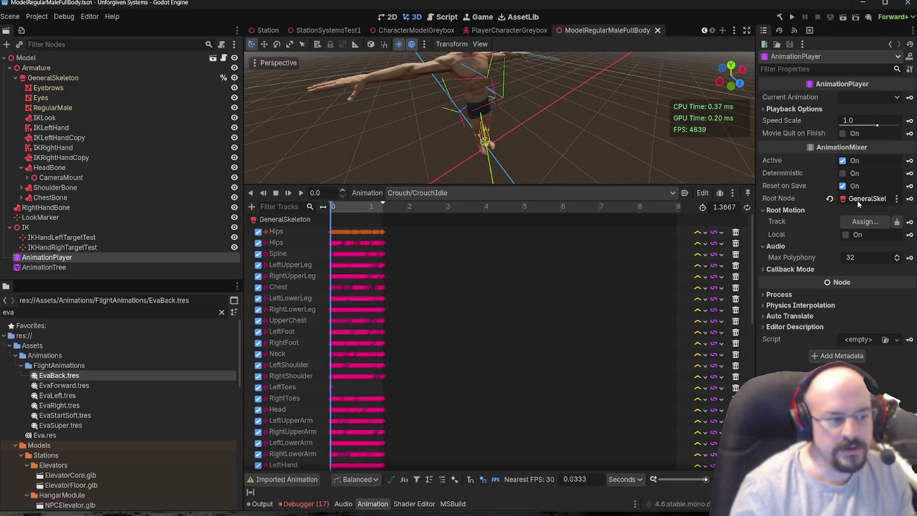
right_click(71, 376)
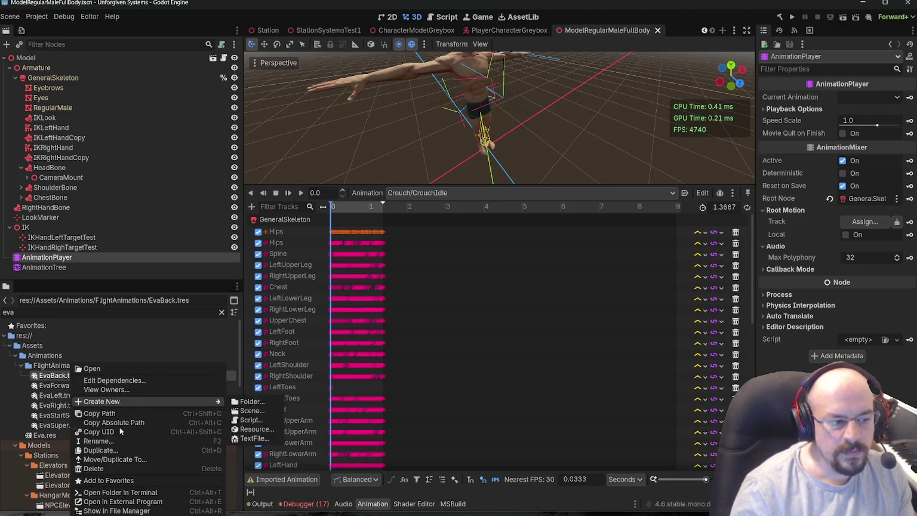
click(110, 491)
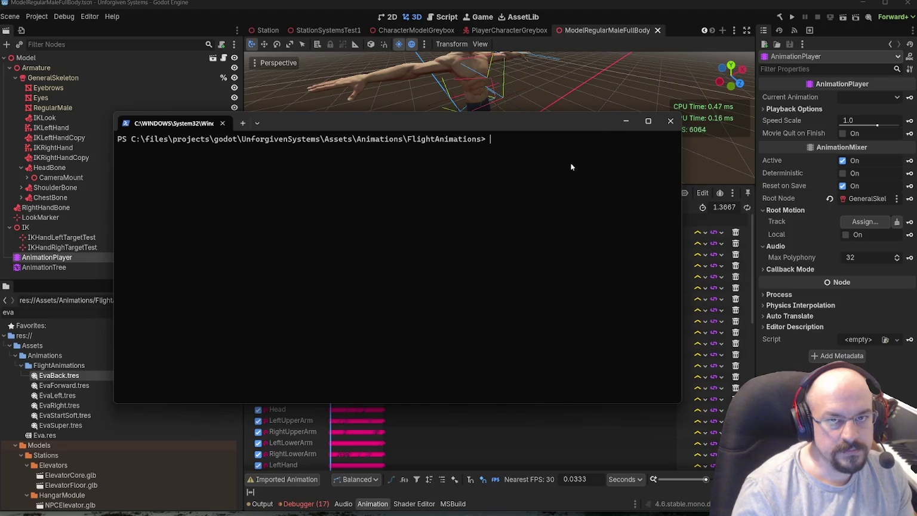
click(664, 126)
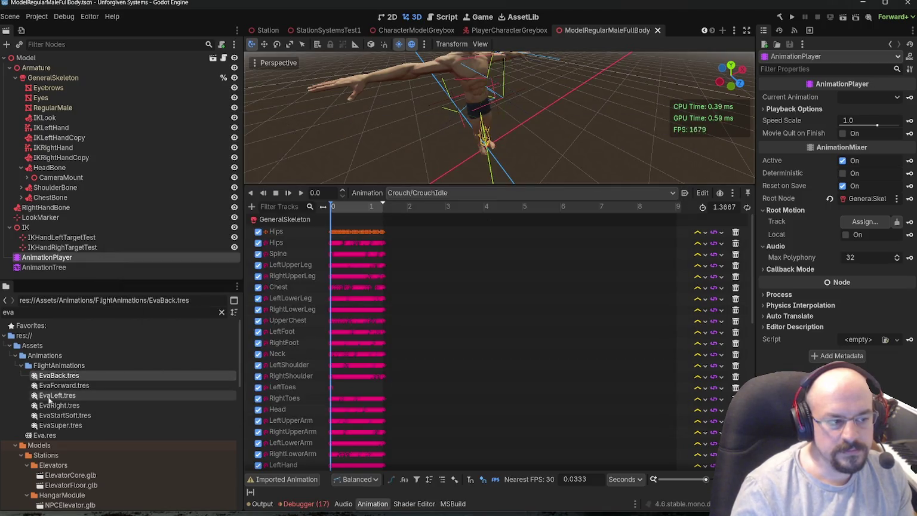
Open EvaBack.tres in an external program, choosing Visual Studio Code.
right_click(55, 376)
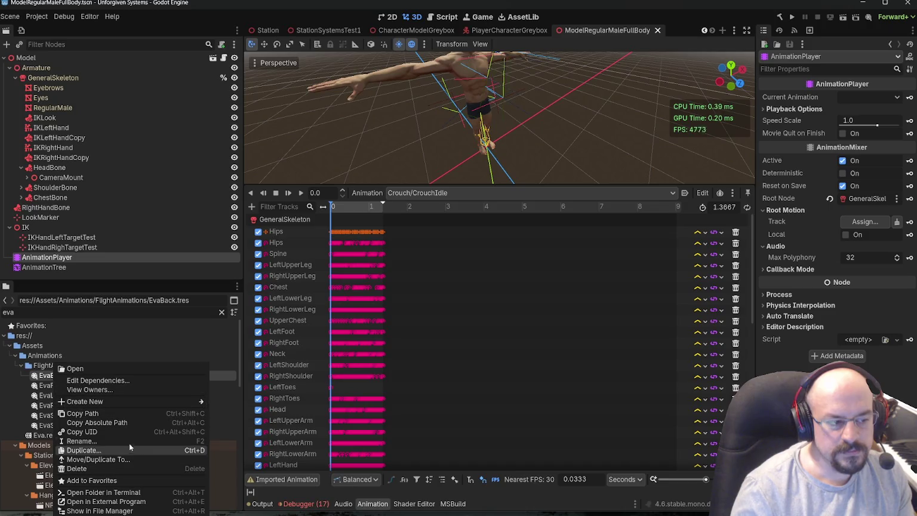
click(116, 506)
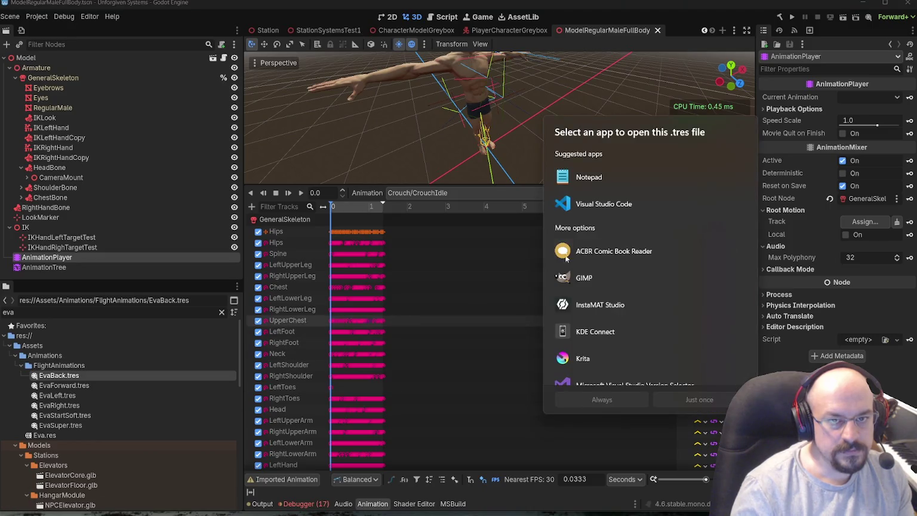
double_click(610, 207)
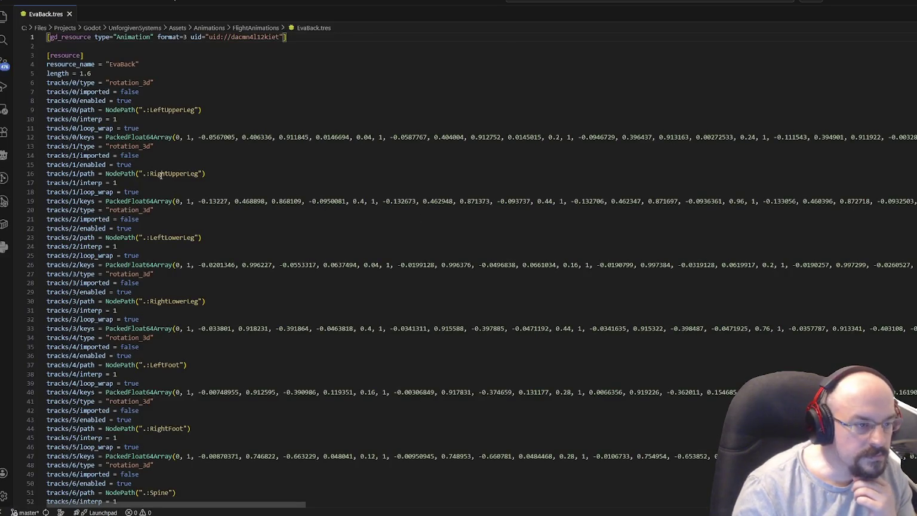
Scroll through EvaBack.tres's animation track data in VS Code, then switch back to Godot.
scroll(161, 174, down, 15)
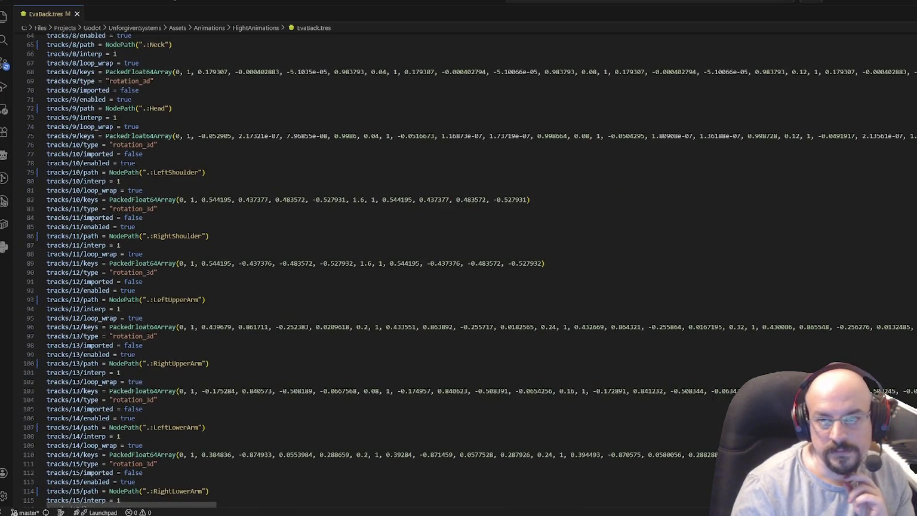
scroll(299, 270, down, 20)
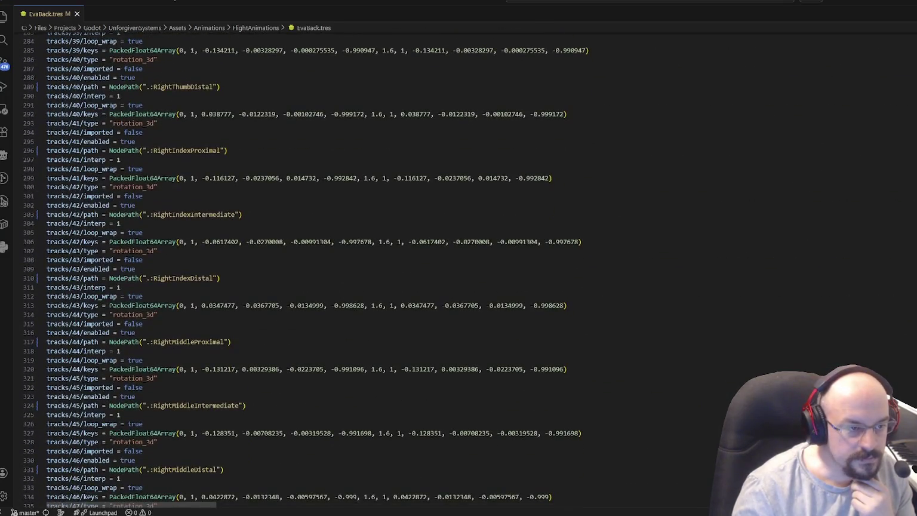
scroll(299, 239, up, 8)
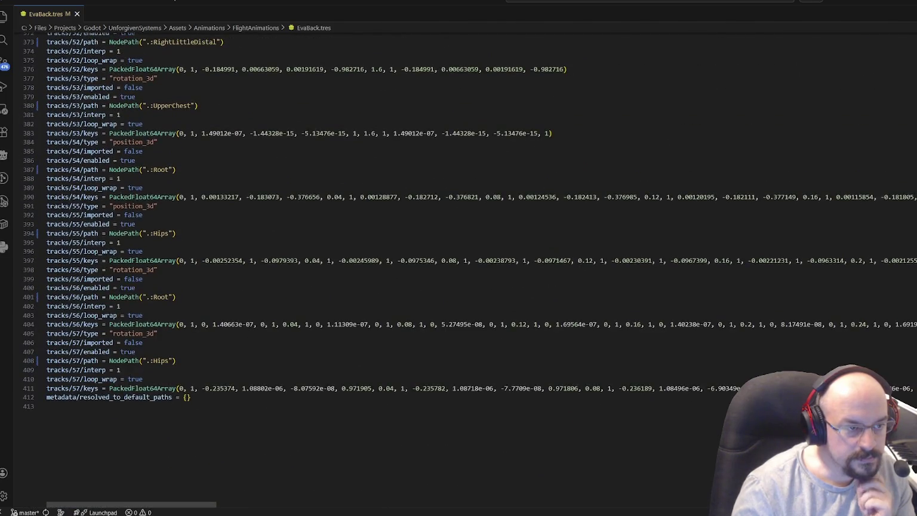
scroll(298, 270, up, 20)
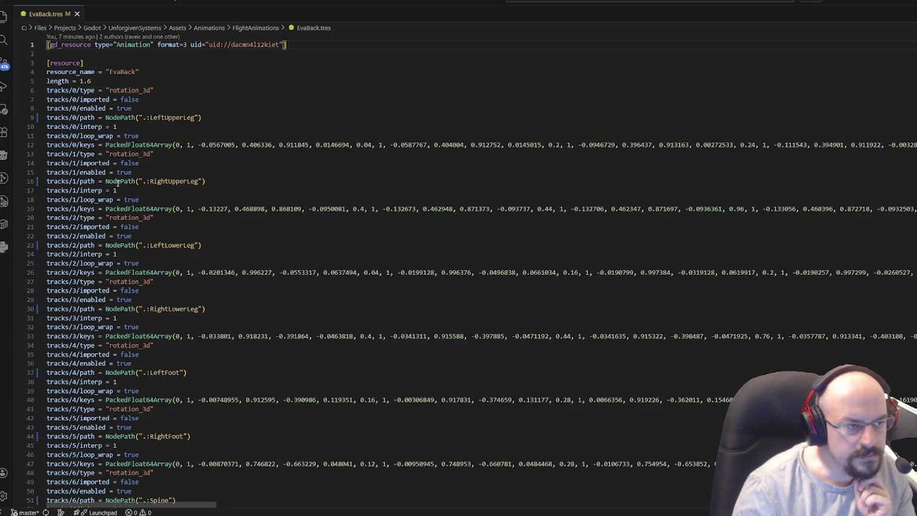
mouse_move(625, 3)
mouse_down()
mouse_move(625, 29)
mouse_move(813, 94)
mouse_up()
scroll(679, 249, down, 4)
scroll(655, 236, up, 4)
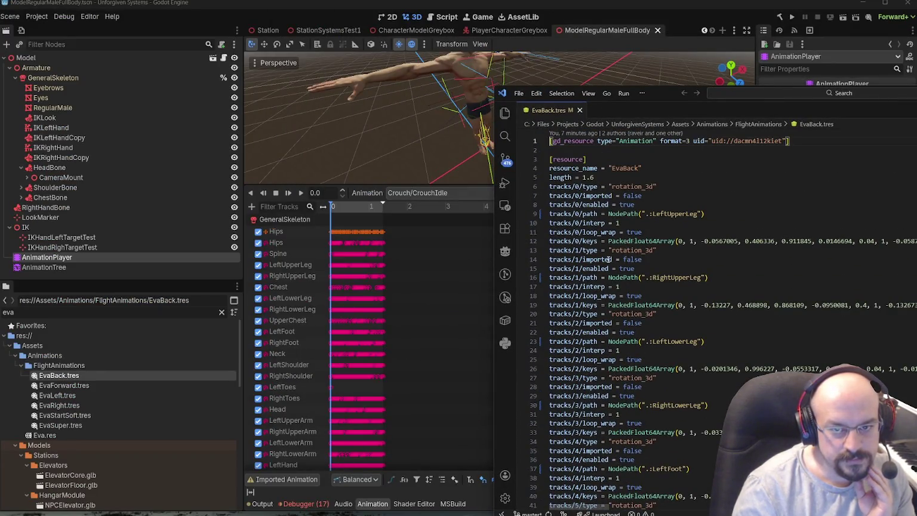
scroll(614, 257, down, 15)
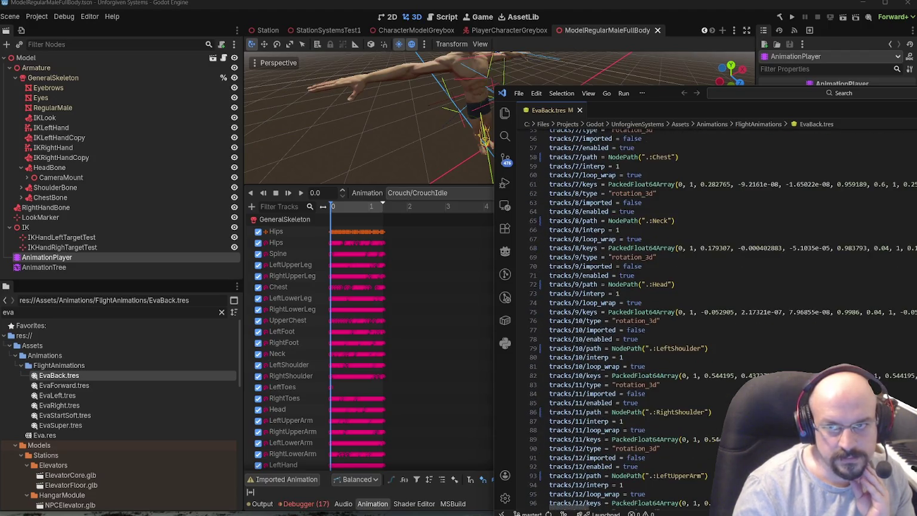
key(alt+Tab)
scroll(76, 398, down, 4)
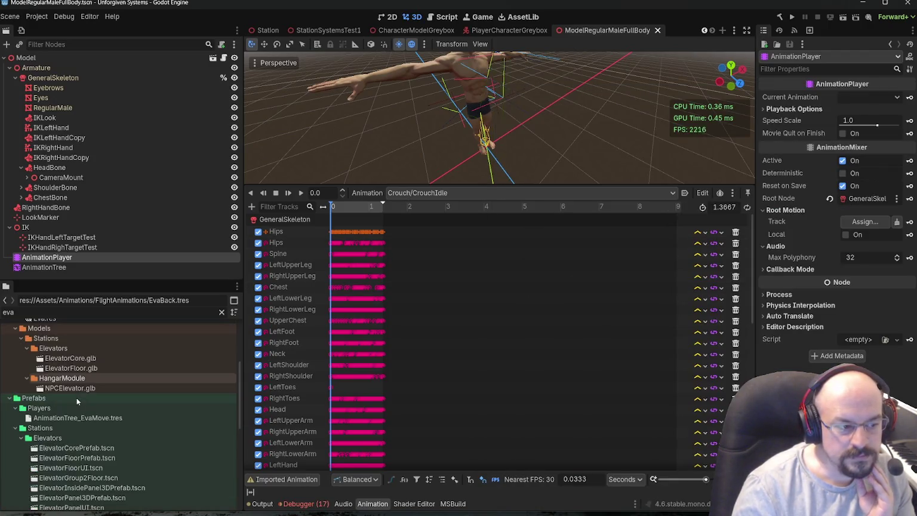
Change the file filter to 'walk' and select the crouch walk files, ending on CrouchWalkForward.res.
scroll(77, 397, up, 4)
double_click(55, 312)
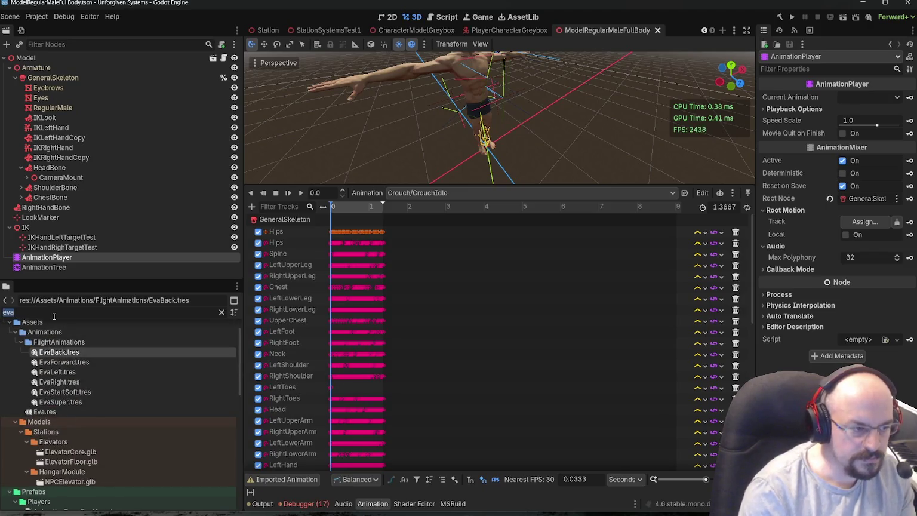
text(walk)
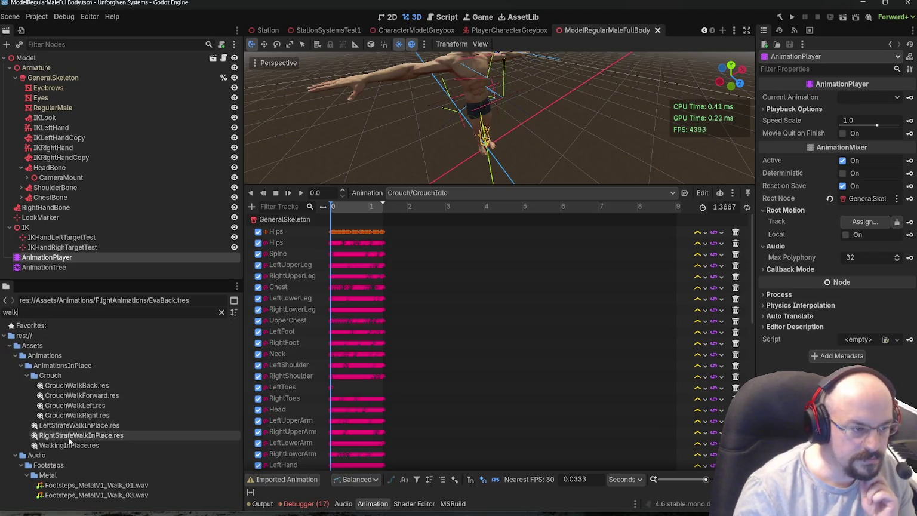
click(74, 405)
click(78, 425)
click(84, 396)
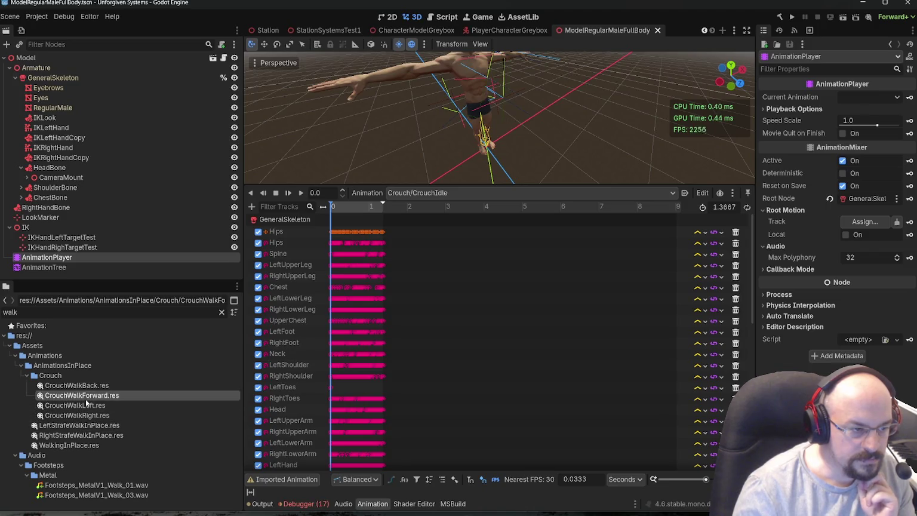
Try opening CrouchWalkForward.res in Visual Studio Code, then return to Godot.
right_click(87, 397)
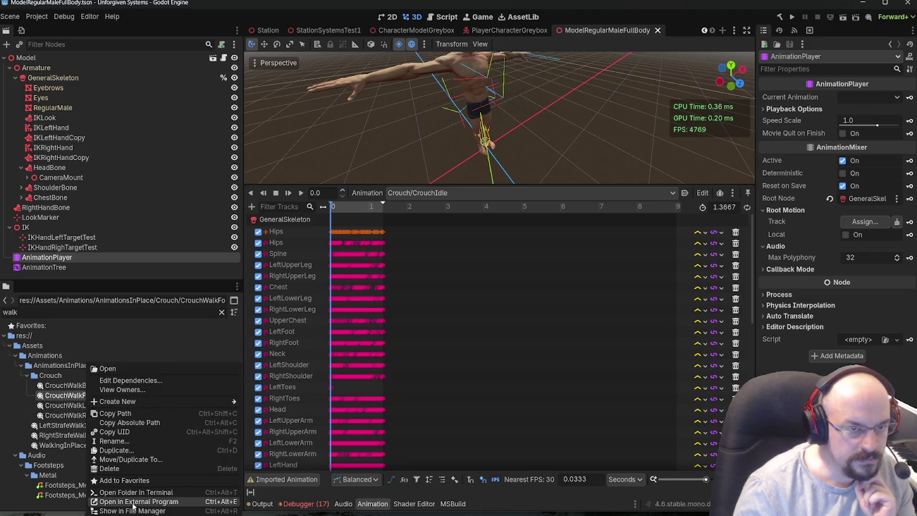
click(133, 501)
scroll(597, 245, down, 5)
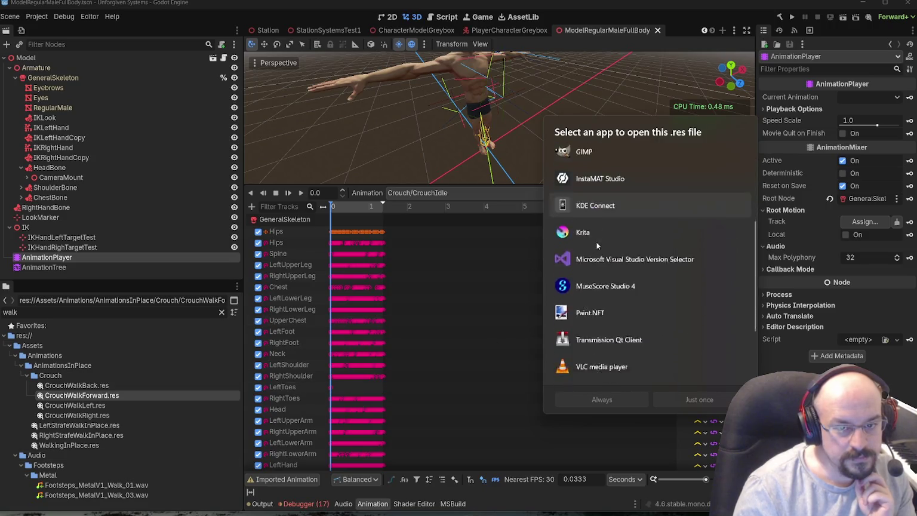
double_click(600, 364)
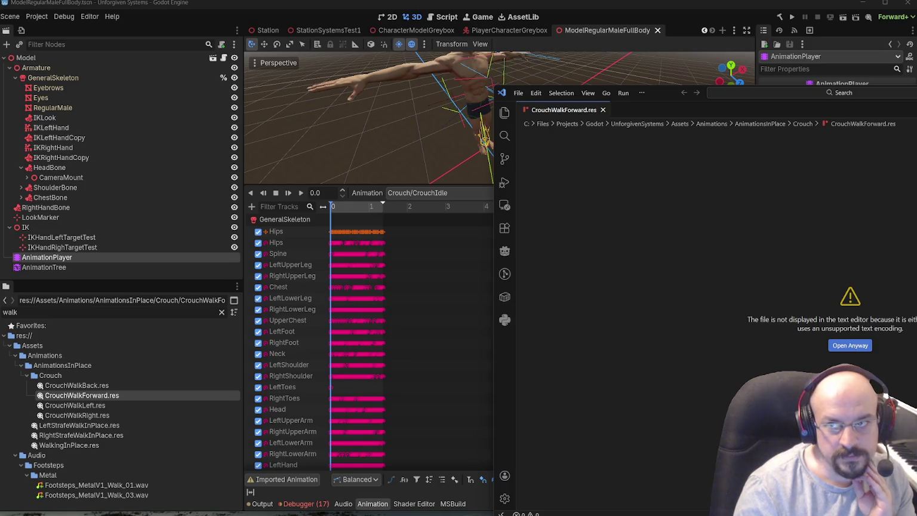
key(alt+Tab)
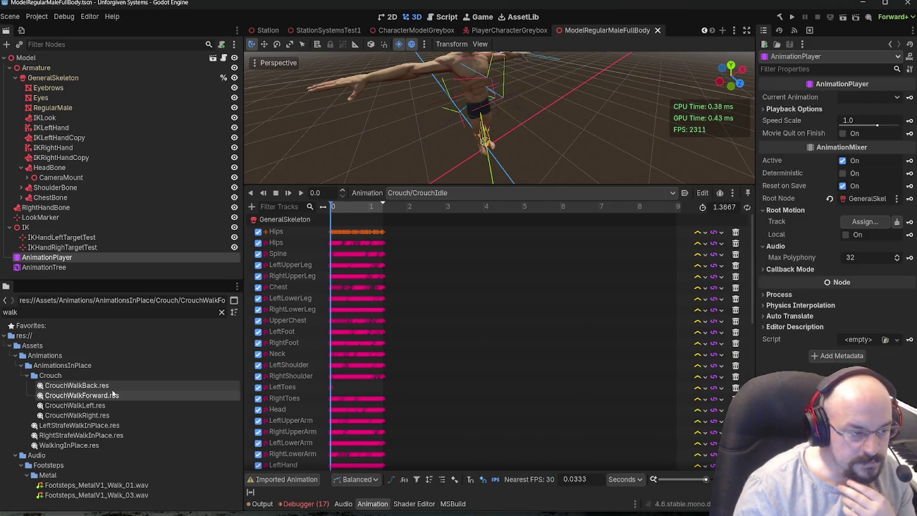
Inspect CrouchWalkLeft, CrouchWalkForward, LeftStrafeWalkInPlace and RightStrafeWalkInPlace animation properties.
click(88, 406)
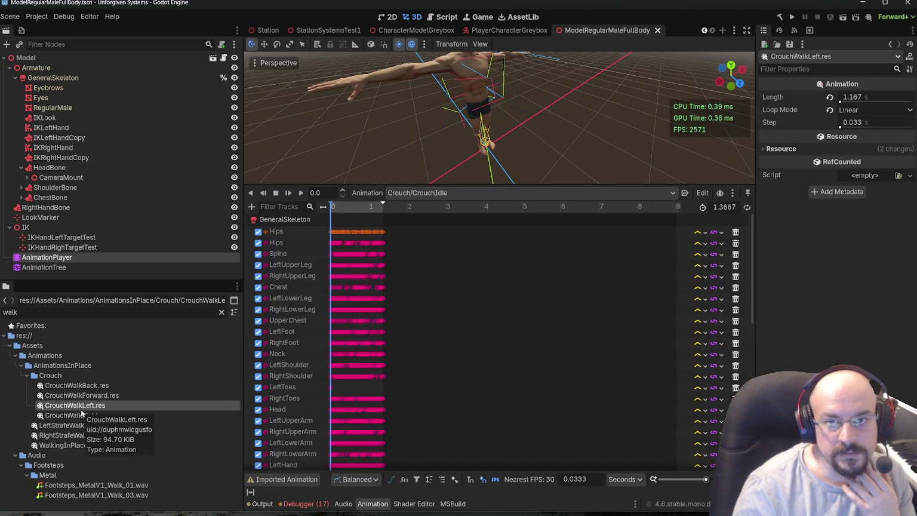
click(89, 396)
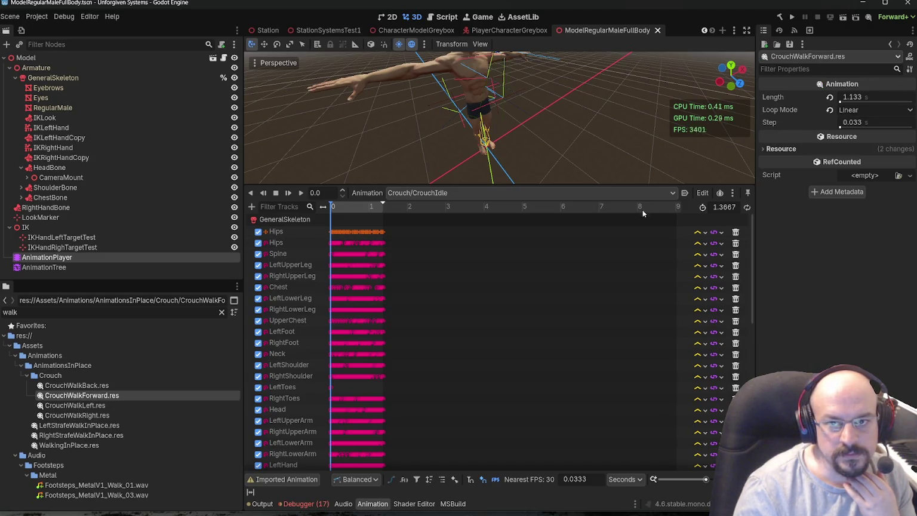
click(782, 150)
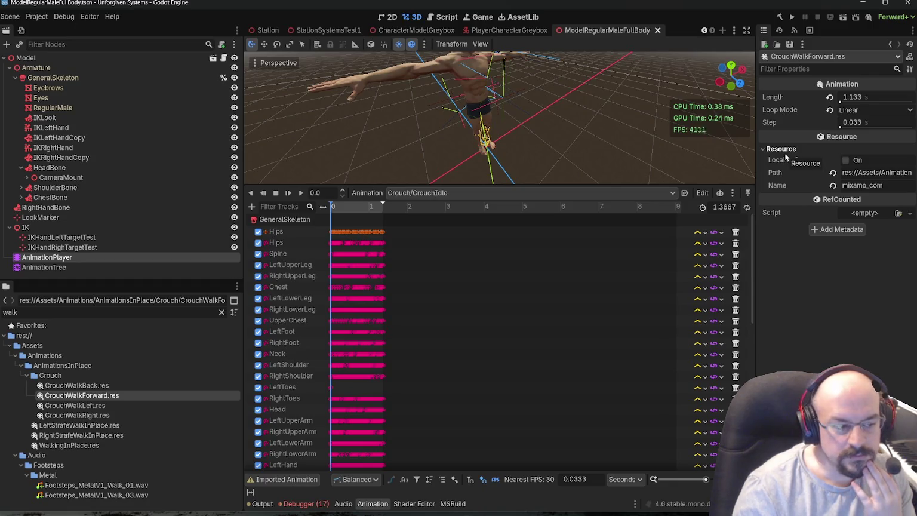
click(87, 427)
click(84, 436)
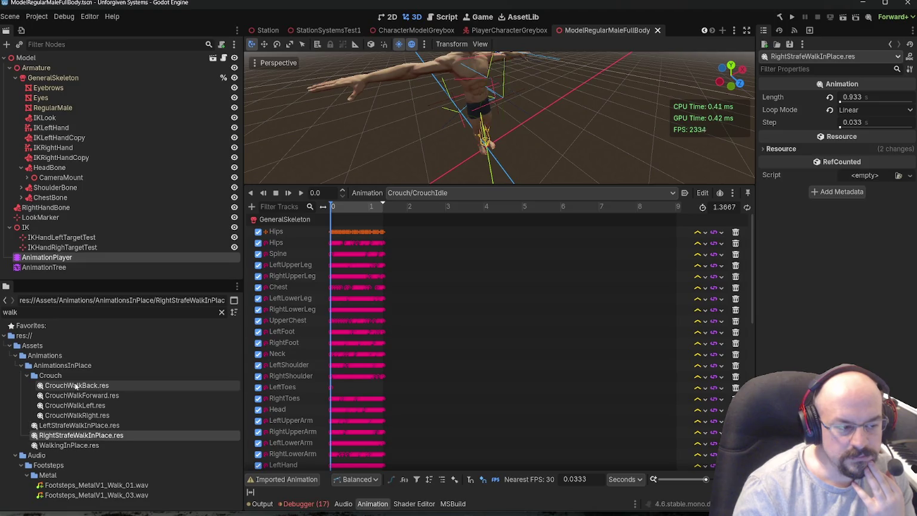
Filter for 'eva' and inspect each Eva .tres animation and the Eva.res library.
text(eva)
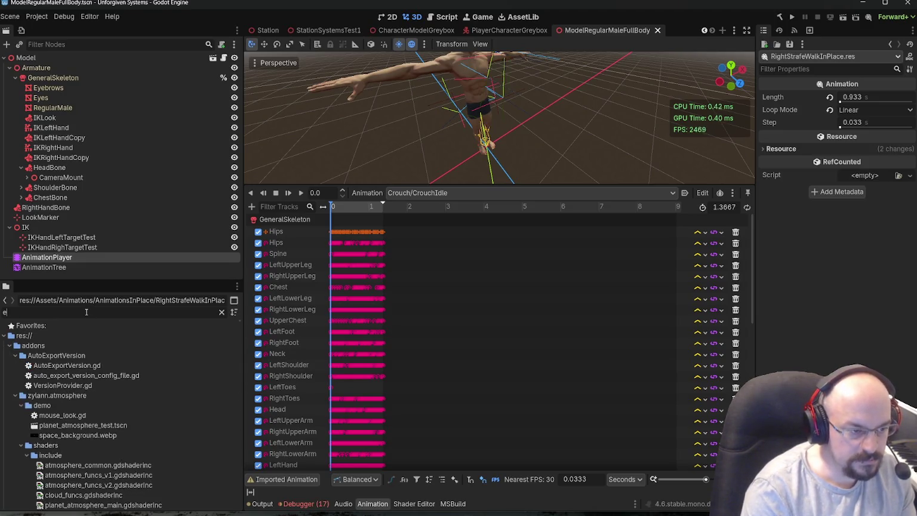
click(58, 376)
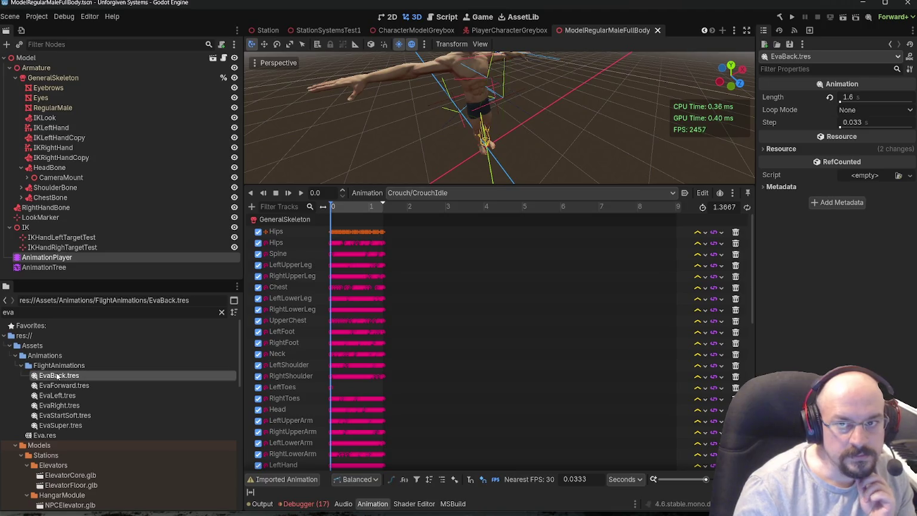
click(65, 385)
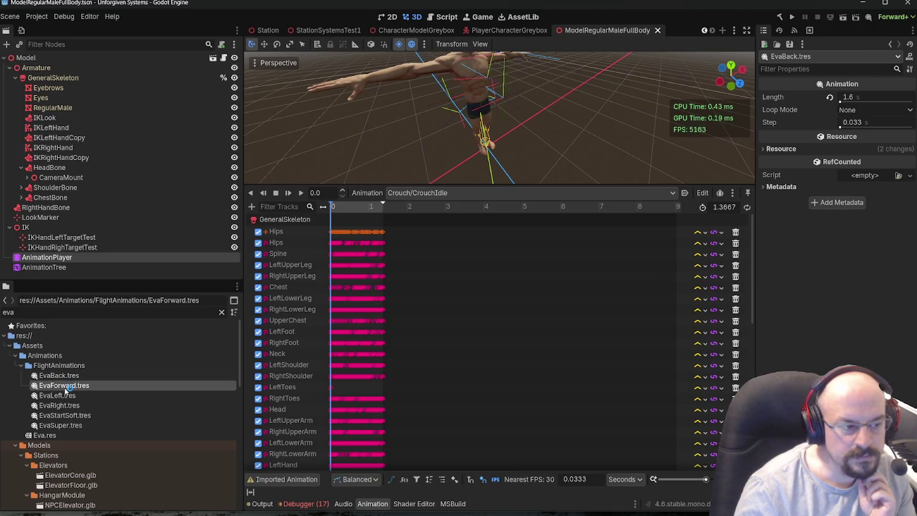
click(66, 396)
click(62, 405)
click(60, 416)
click(53, 425)
click(40, 436)
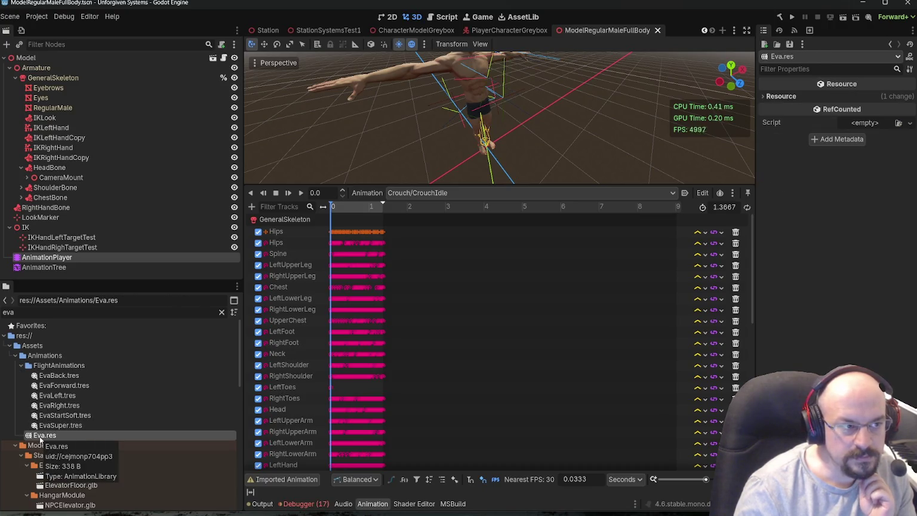
Recheck EvaRight.tres and EvaStartSoft.tres, then select AnimationTree and AnimationPlayer nodes.
scroll(125, 408, down, 2)
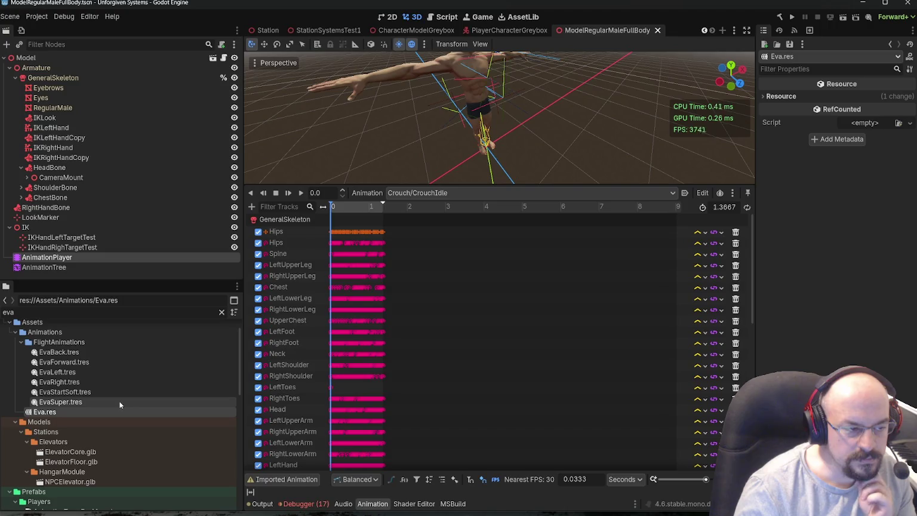
click(53, 382)
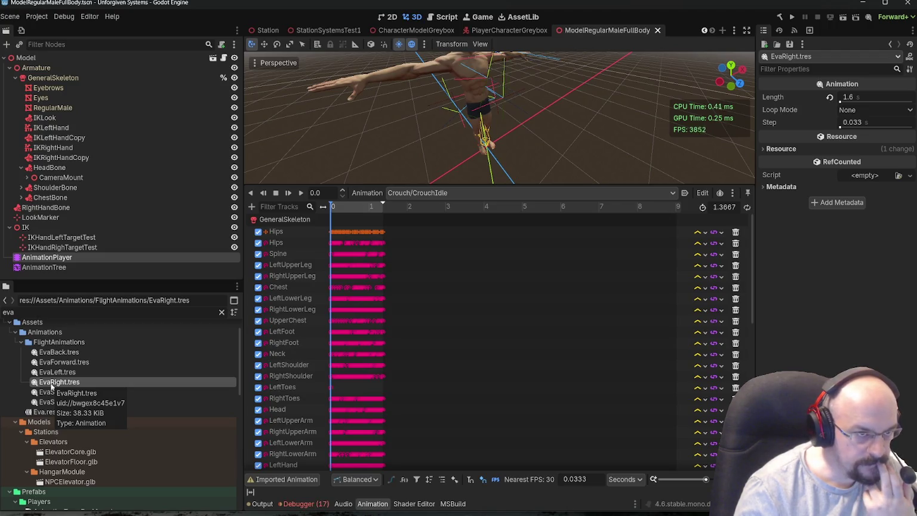
click(59, 392)
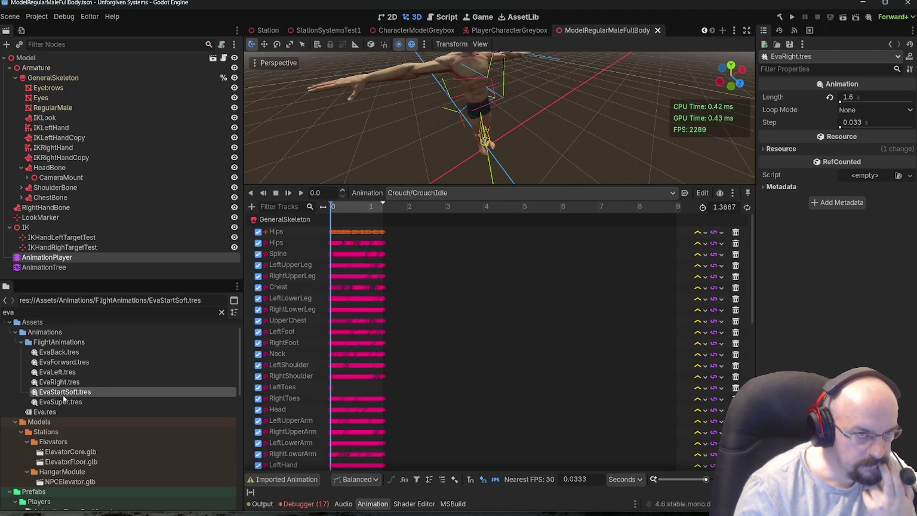
click(51, 270)
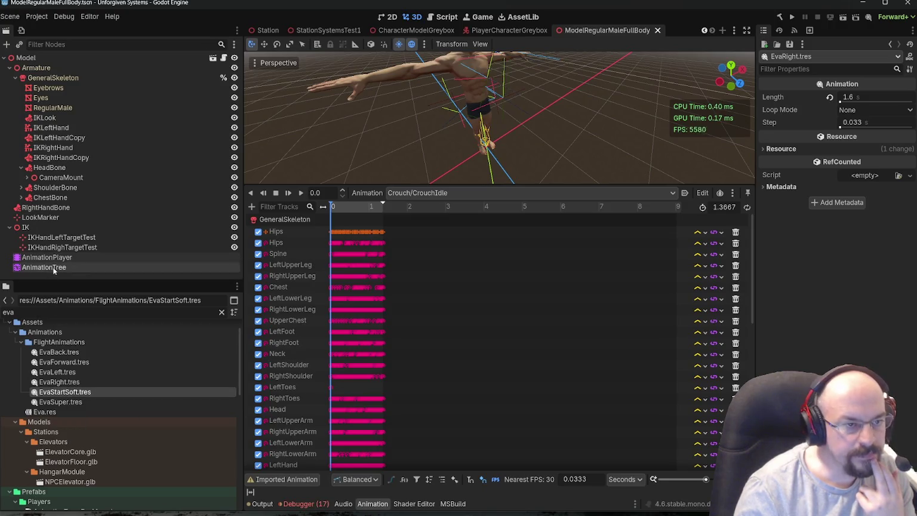
click(55, 259)
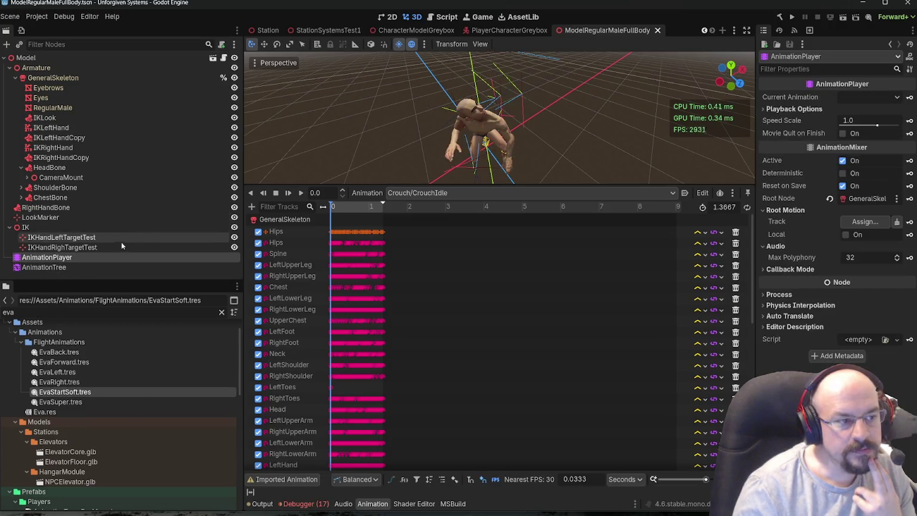
Play Eva/EvaBack, then FemaleAnimations/IdleInPlace on the AnimationPlayer.
double_click(71, 268)
key(Escape)
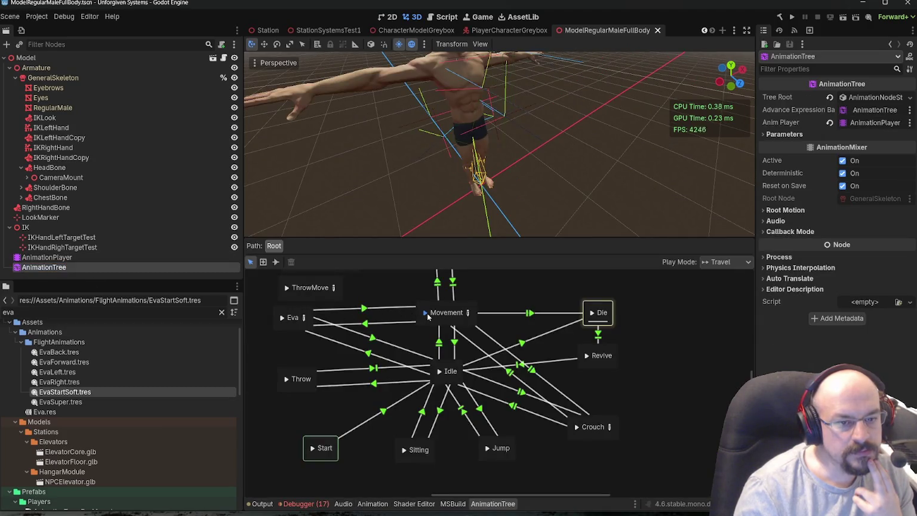
click(113, 258)
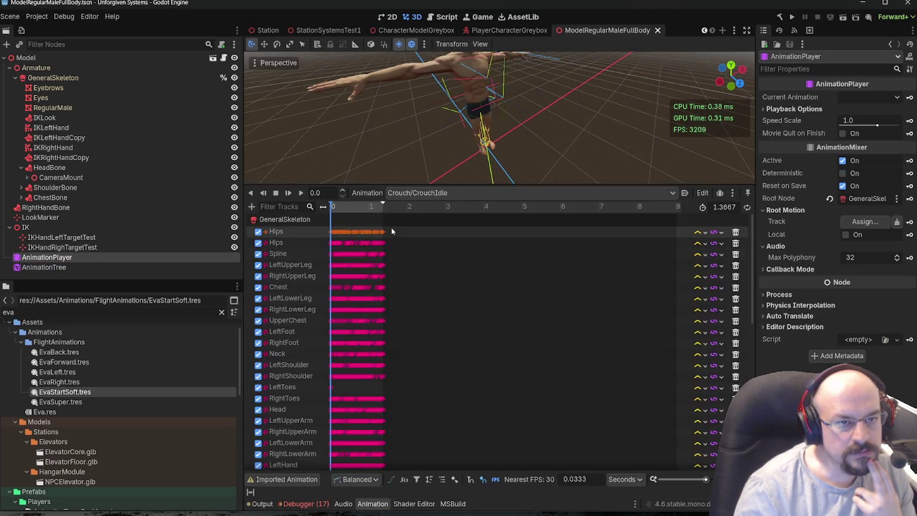
click(460, 193)
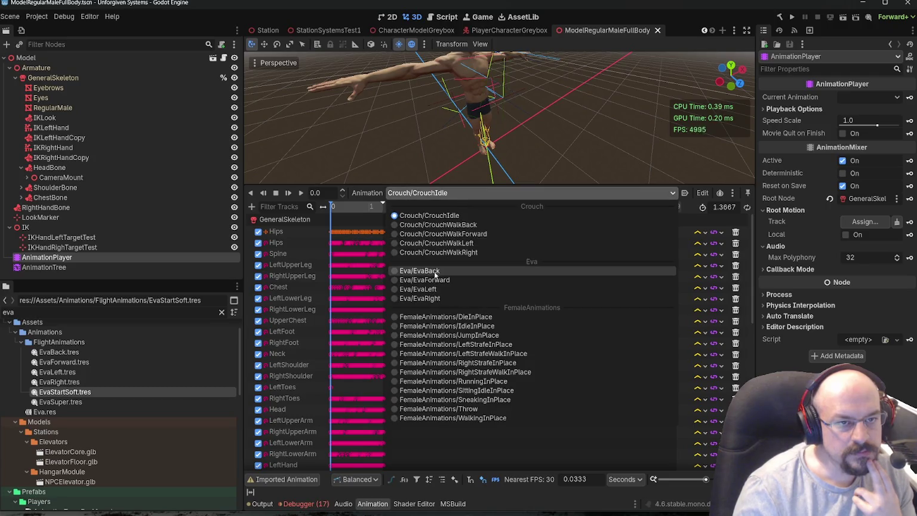
click(435, 270)
click(301, 193)
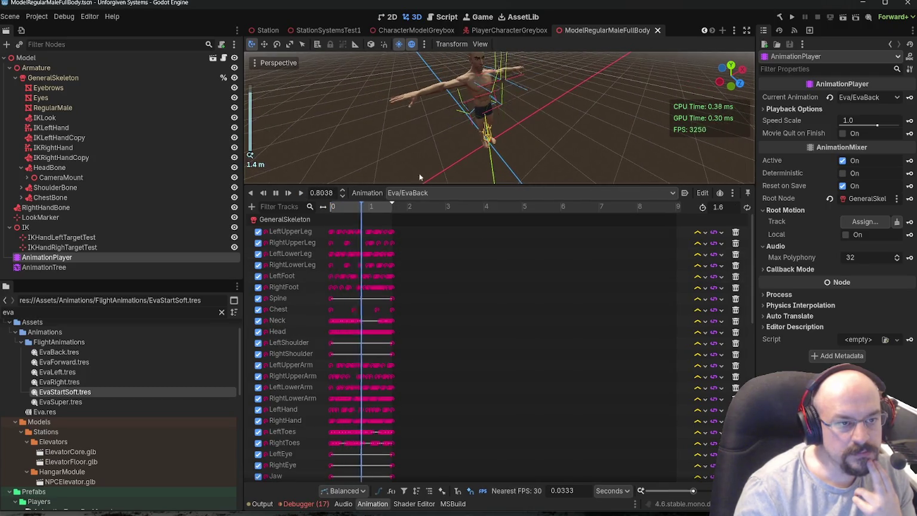
click(426, 192)
click(428, 318)
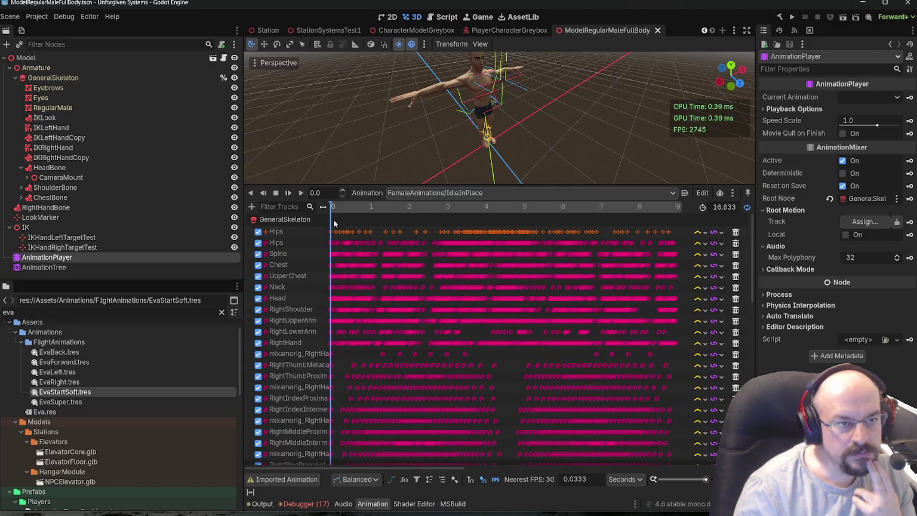
click(304, 192)
Travel the state machine to Movement, then revert the AnimationPlayer's Root Node to Model.
click(44, 267)
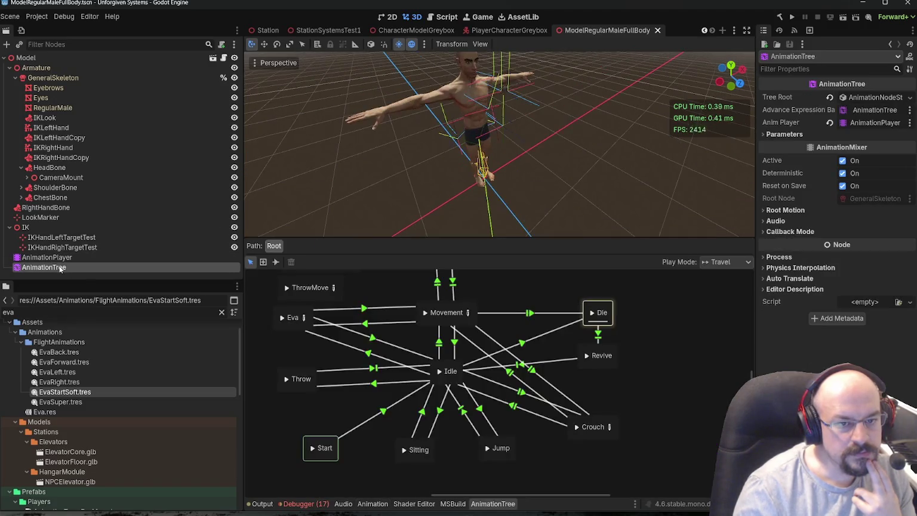
click(426, 317)
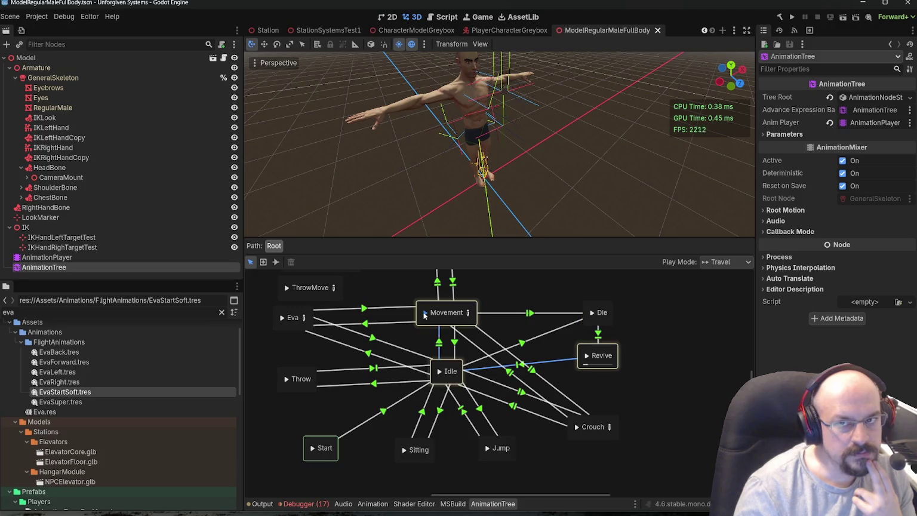
click(48, 257)
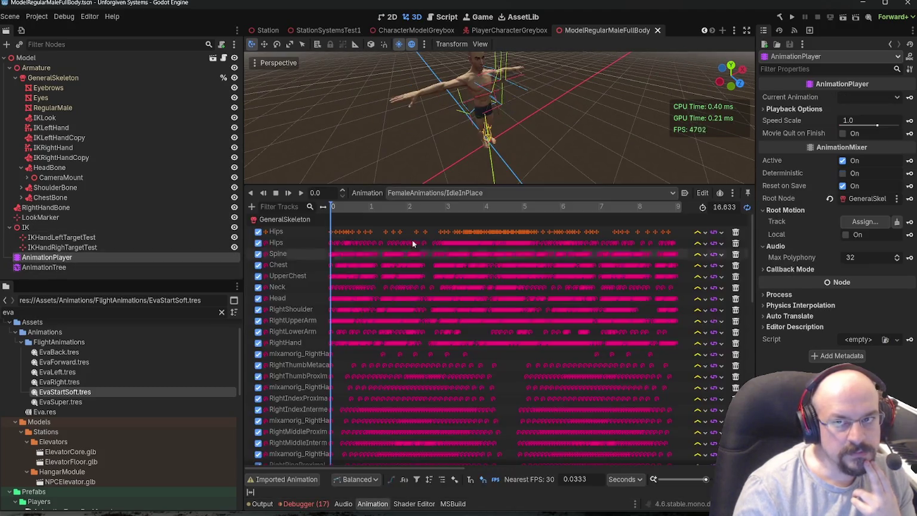
click(830, 198)
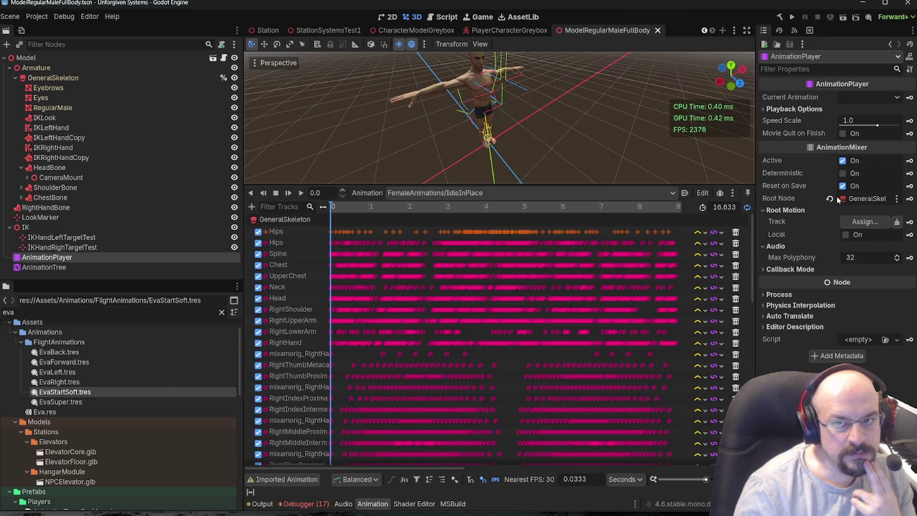
scroll(508, 108, up, 5)
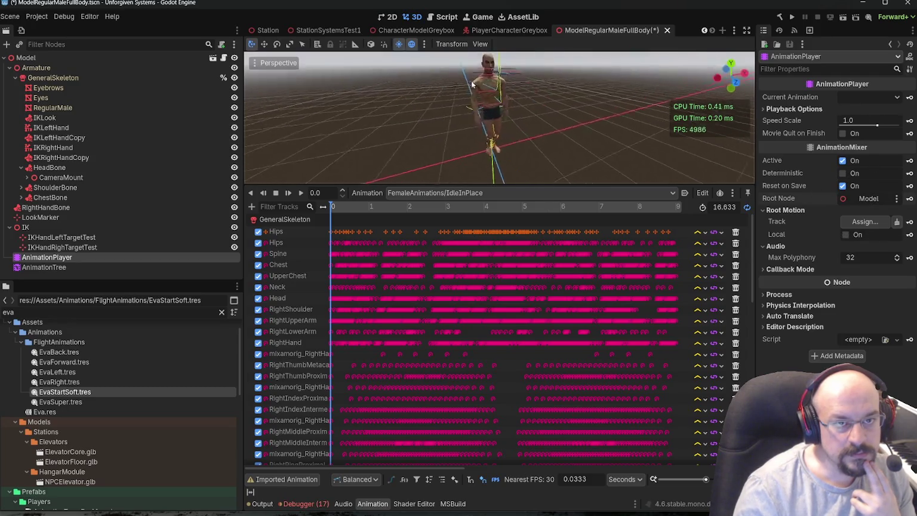
Orbit around the character, inspect Eva.res, and select AnimationTree to show its state machine graph.
drag(514, 89, 597, 98)
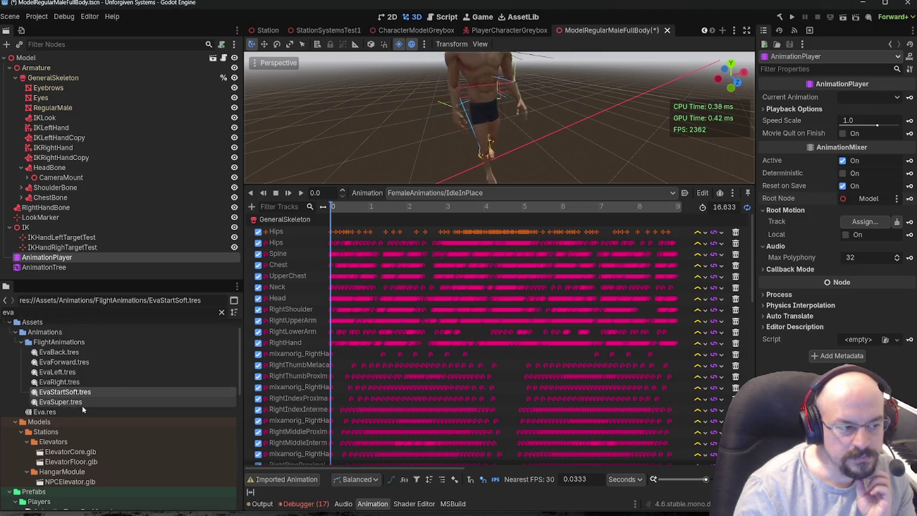
scroll(66, 394, down, 2)
click(69, 366)
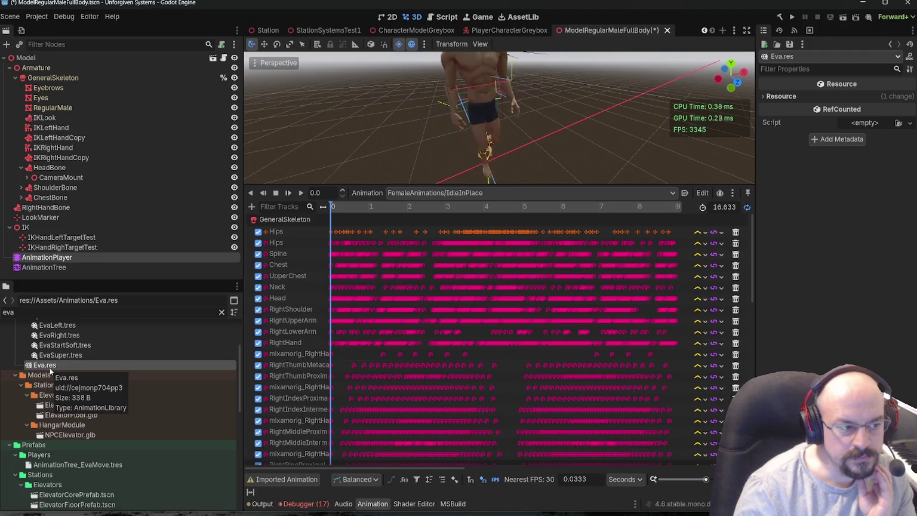
scroll(70, 370, up, 1)
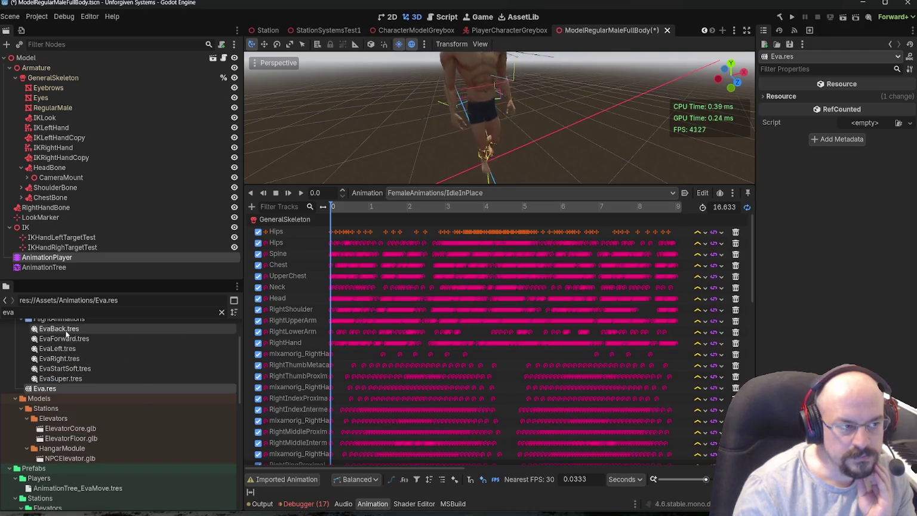
click(45, 267)
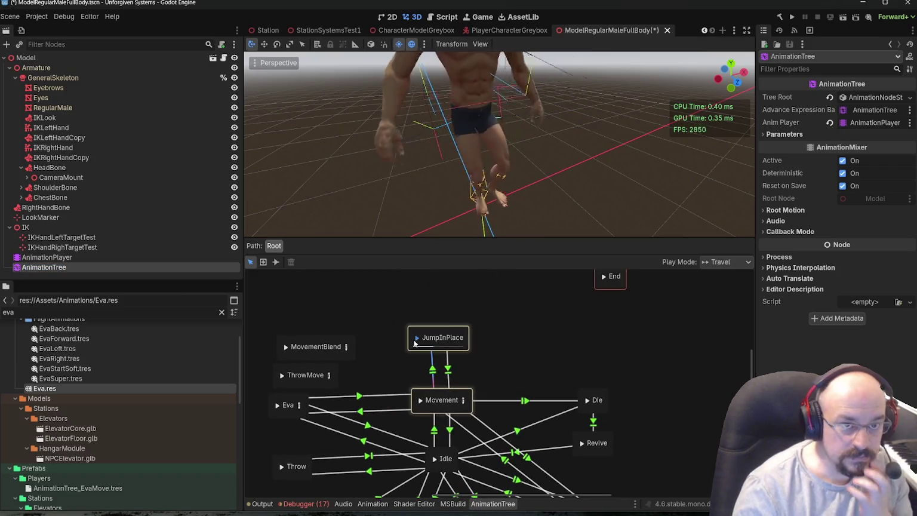
Preview the Eva, Throw, Revive and JumpInPlace states on the character.
scroll(499, 199, down, 3)
click(276, 406)
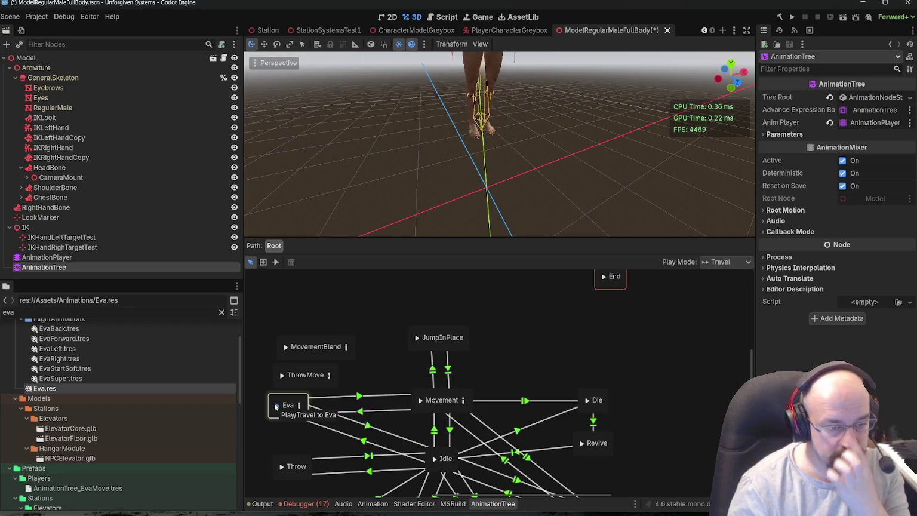
click(277, 468)
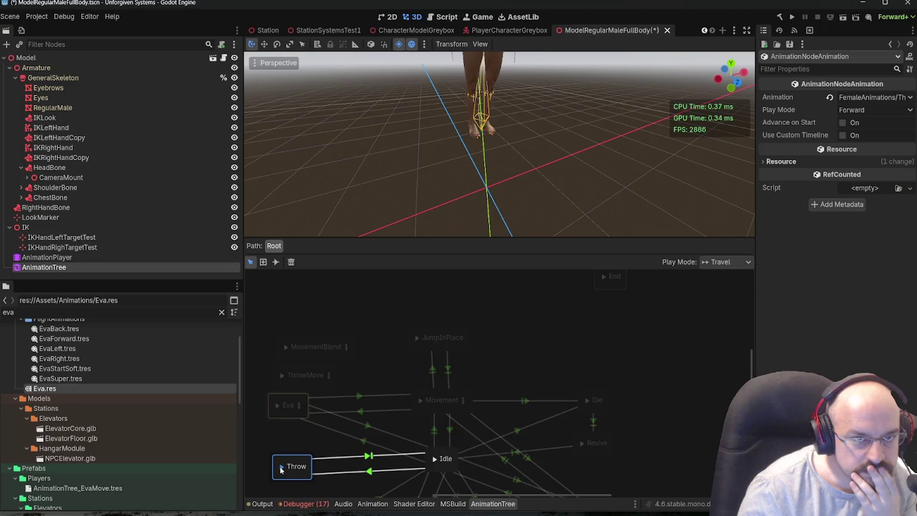
click(583, 443)
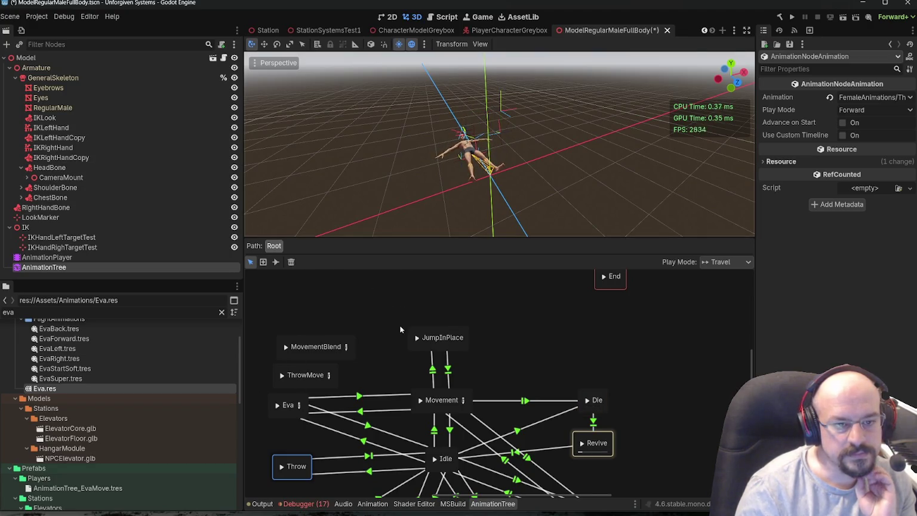
click(416, 338)
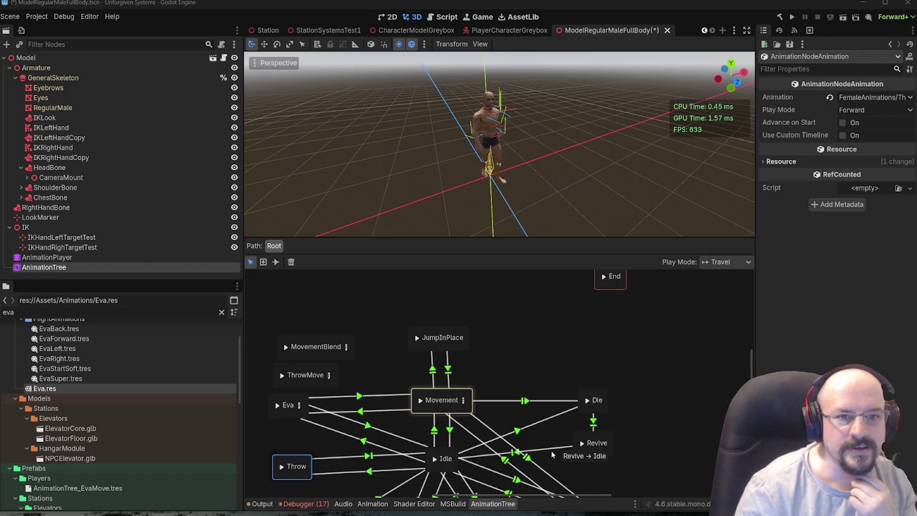
Enlarge the 3D view, orbit so the character faces forward, and reopen the state machine graph.
click(523, 143)
mouse_move(505, 157)
mouse_down()
mouse_move(506, 173)
mouse_move(527, 185)
mouse_up()
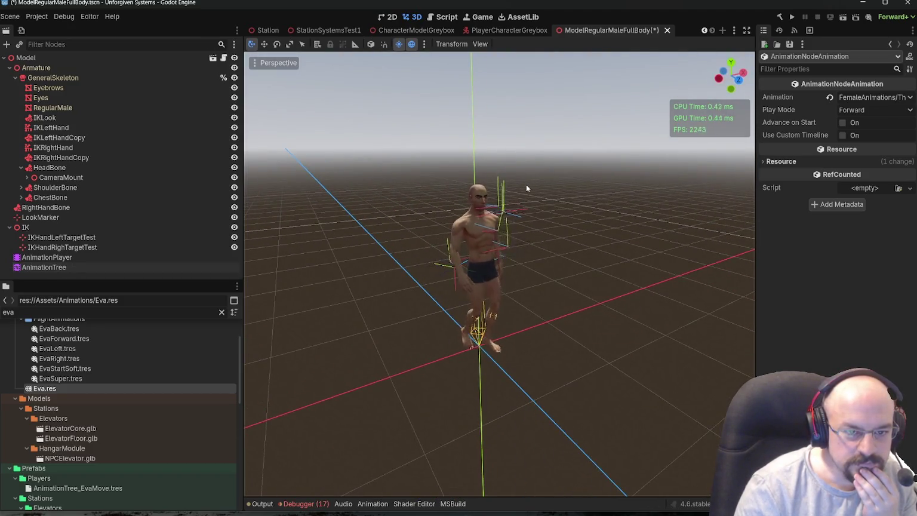
mouse_move(382, 197)
mouse_down()
mouse_move(513, 162)
mouse_move(371, 203)
mouse_up()
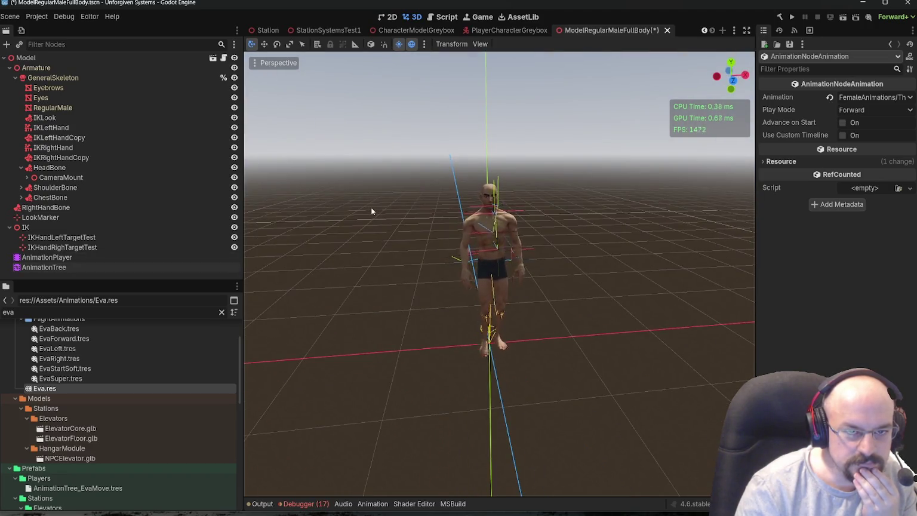
click(65, 257)
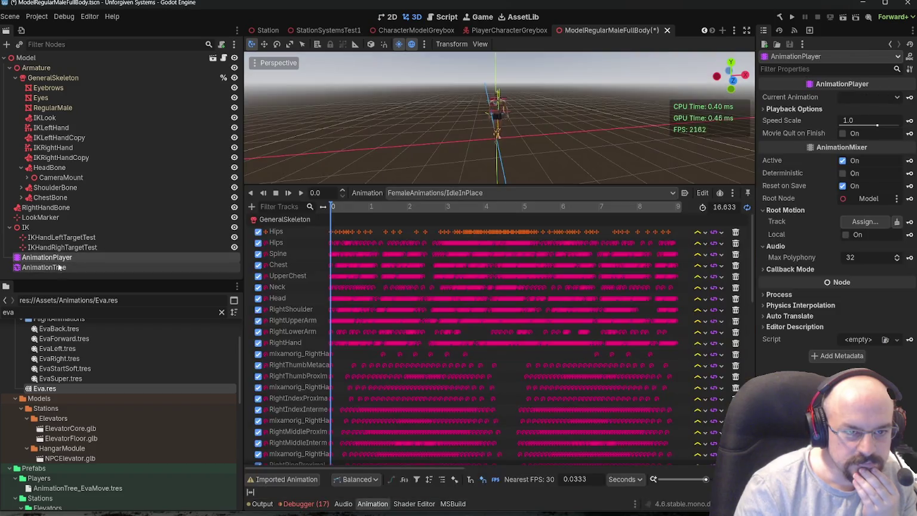
click(66, 267)
Open the Movement blend space, return to Root, and travel to Eva.
click(461, 401)
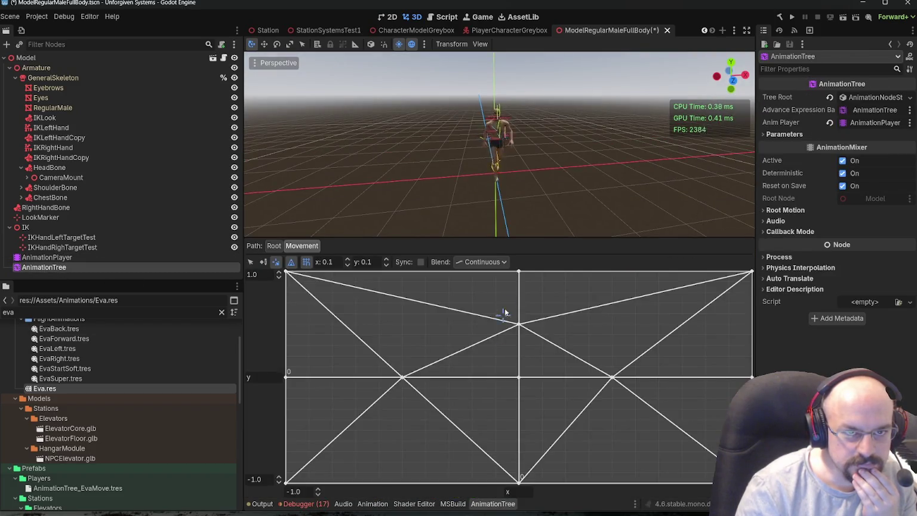
scroll(488, 140, up, 5)
mouse_move(488, 141)
mouse_down()
mouse_move(571, 101)
mouse_move(537, 120)
mouse_up()
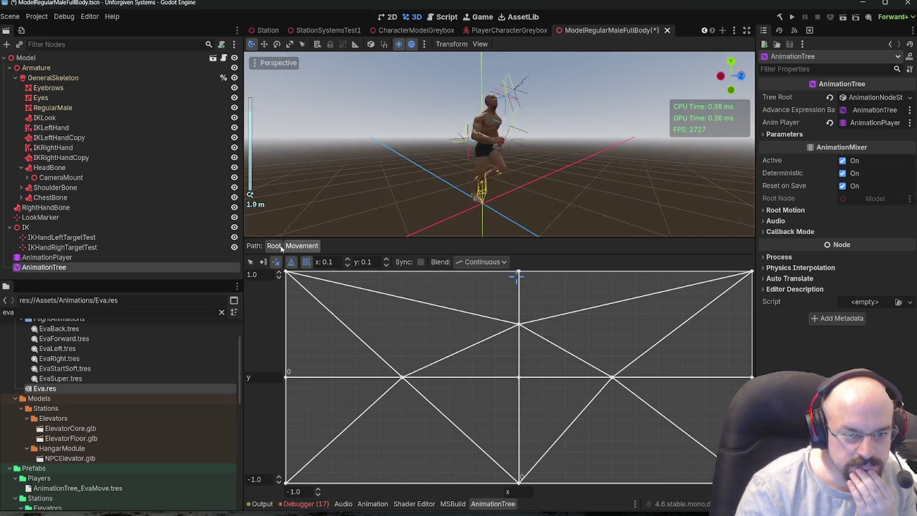
click(273, 246)
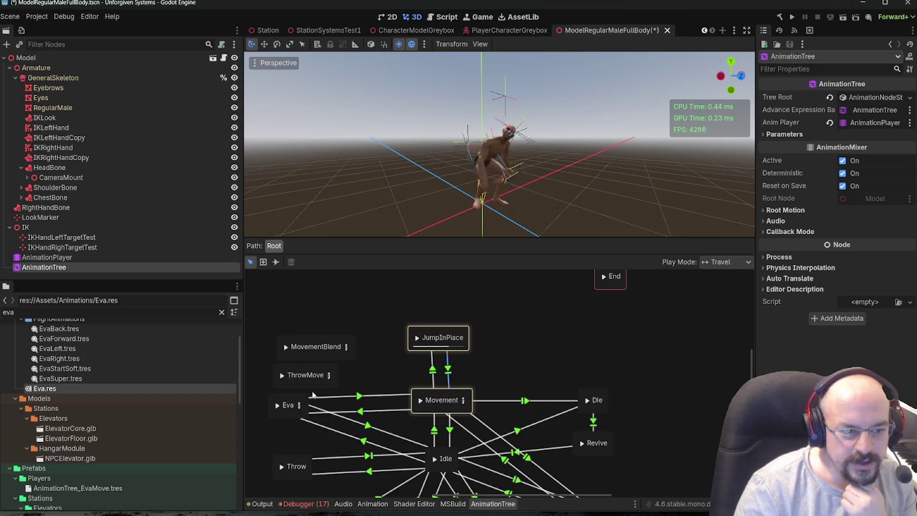
click(277, 406)
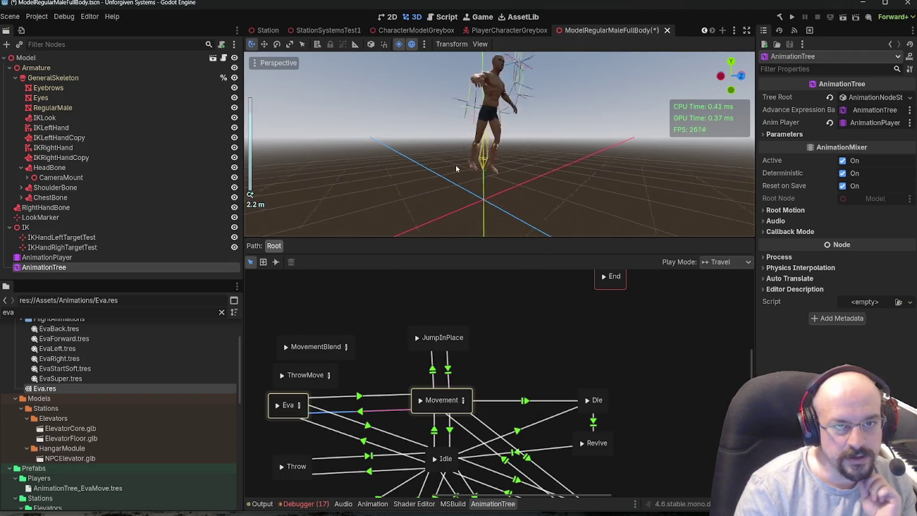
scroll(375, 175, down, 3)
drag(375, 175, 560, 163)
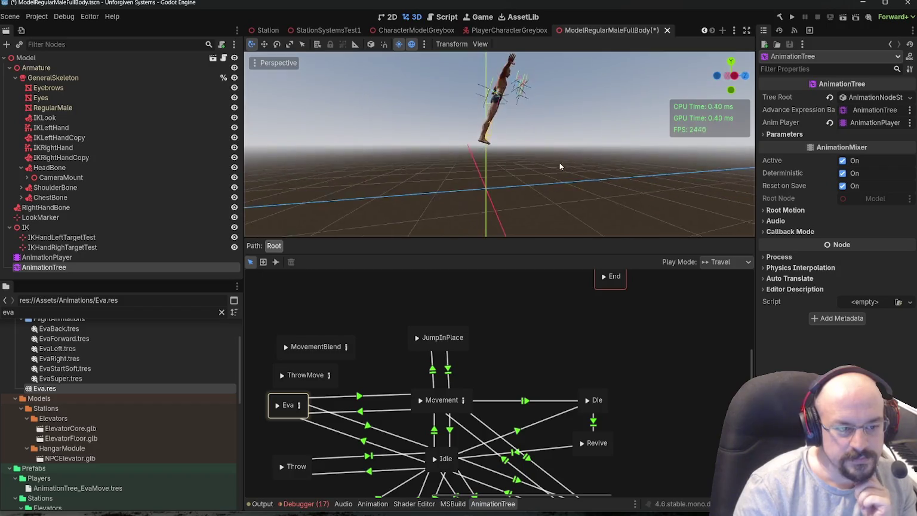
Select and inspect EvaBack.tres in the eva-filtered file list, briefly checking EvaSuper.tres.
click(81, 311)
scroll(100, 382, down, 3)
scroll(101, 379, up, 5)
click(62, 352)
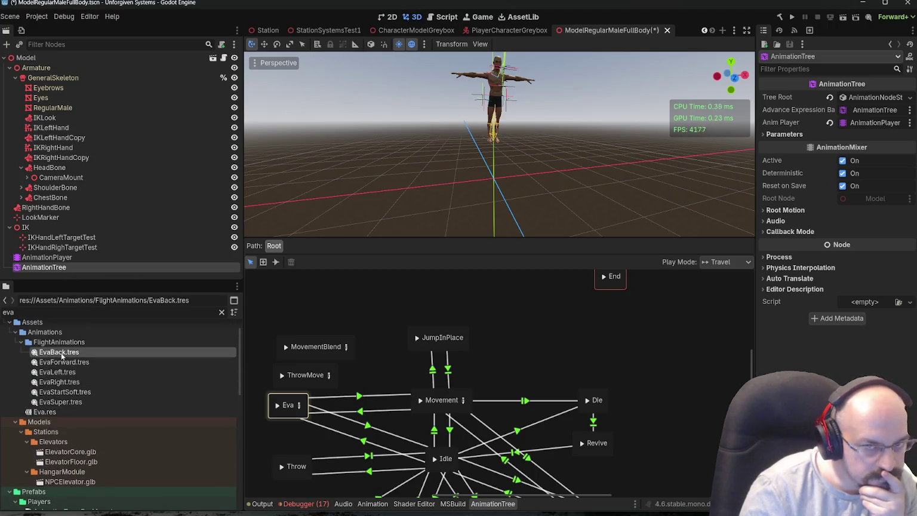
double_click(61, 354)
right_click(62, 354)
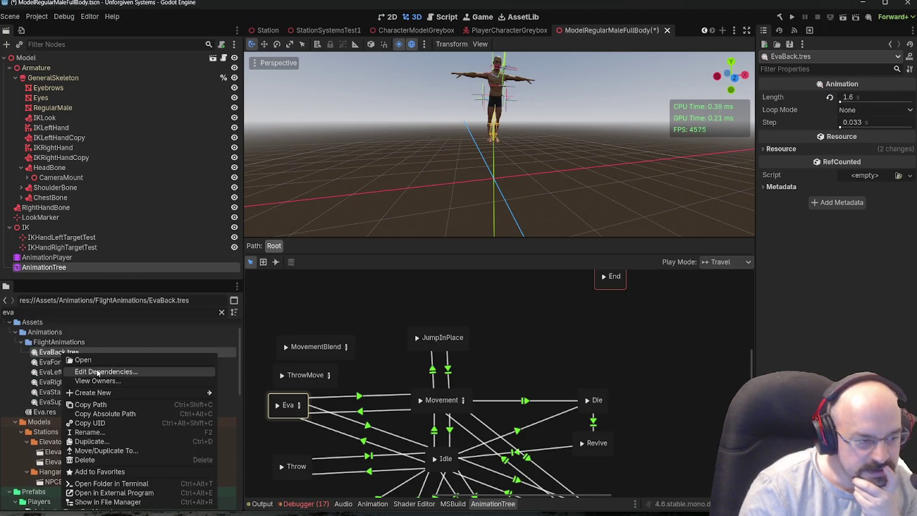
key(Escape)
click(62, 402)
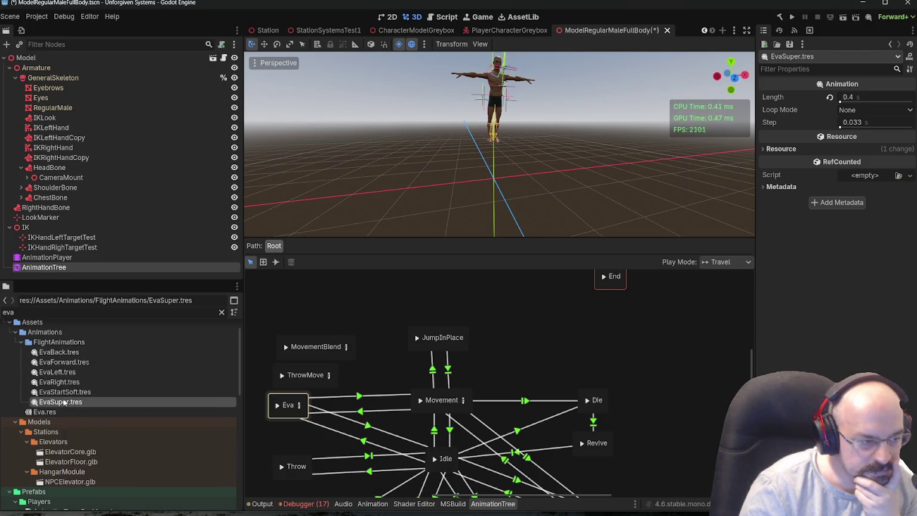
click(59, 353)
Open EvaBack.tres in Visual Studio Code via Open in External Program.
right_click(58, 354)
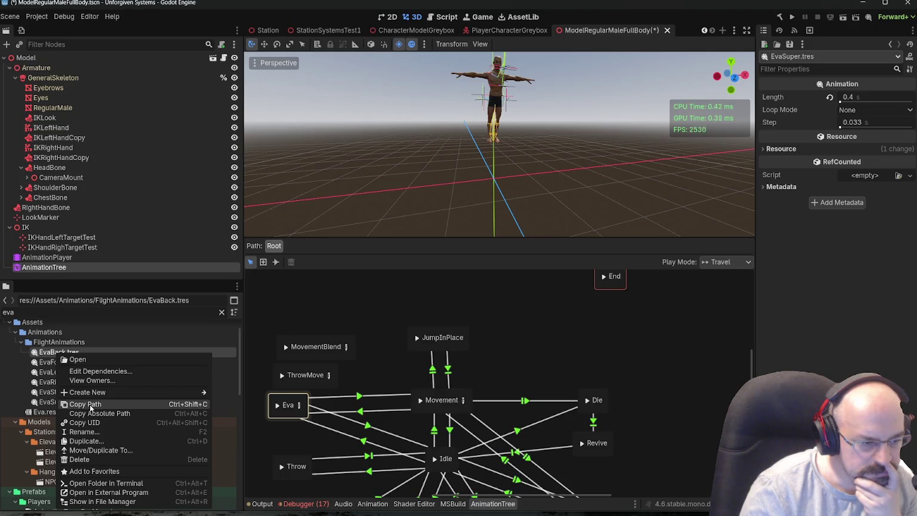
click(59, 352)
right_click(59, 351)
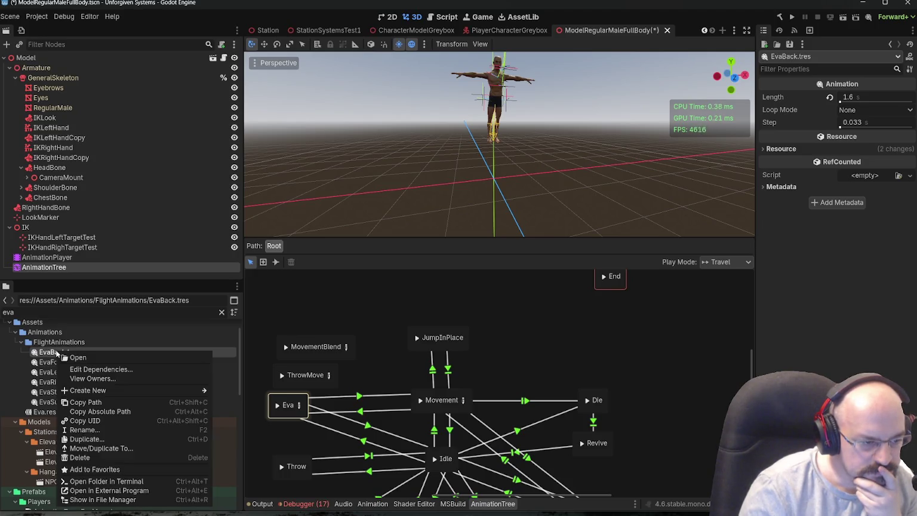
click(105, 491)
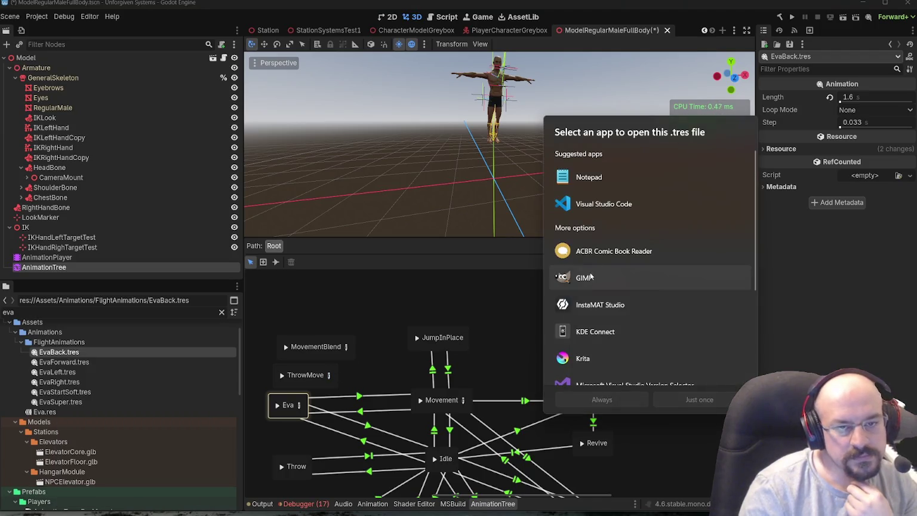
double_click(595, 205)
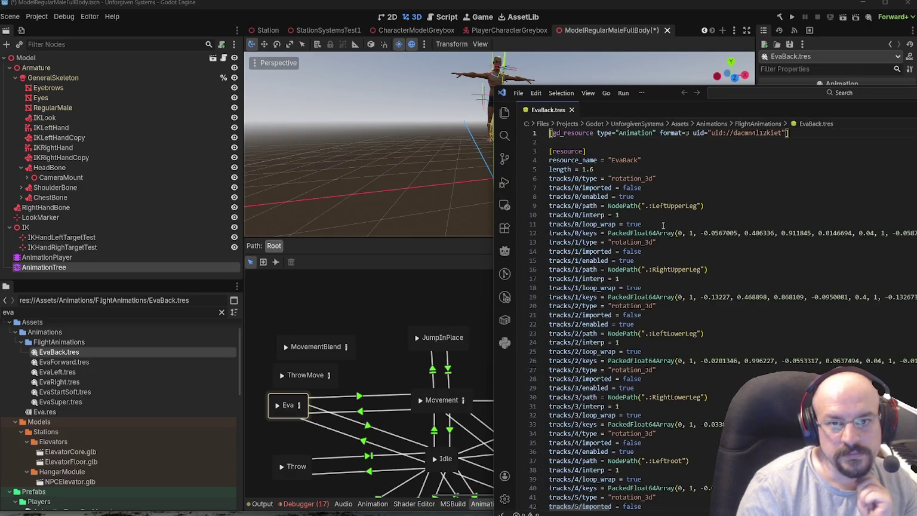
Read through EvaBack.tres's 1.6-length rotation tracks in VS Code, then switch back to Godot.
scroll(633, 222, down, 20)
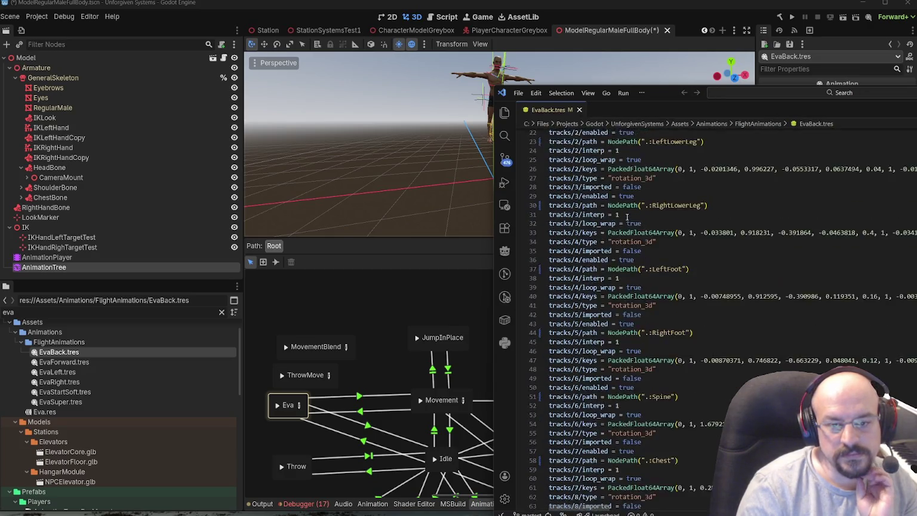
scroll(628, 216, down, 10)
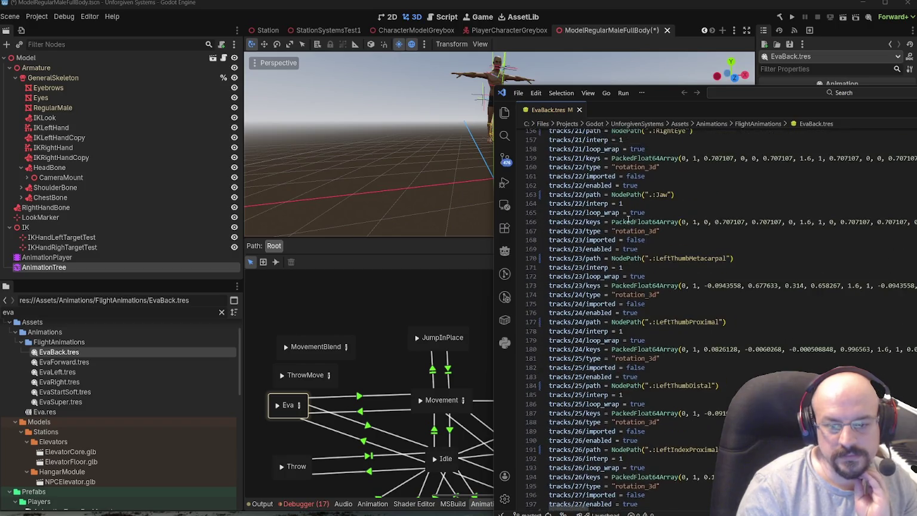
scroll(630, 218, down, 20)
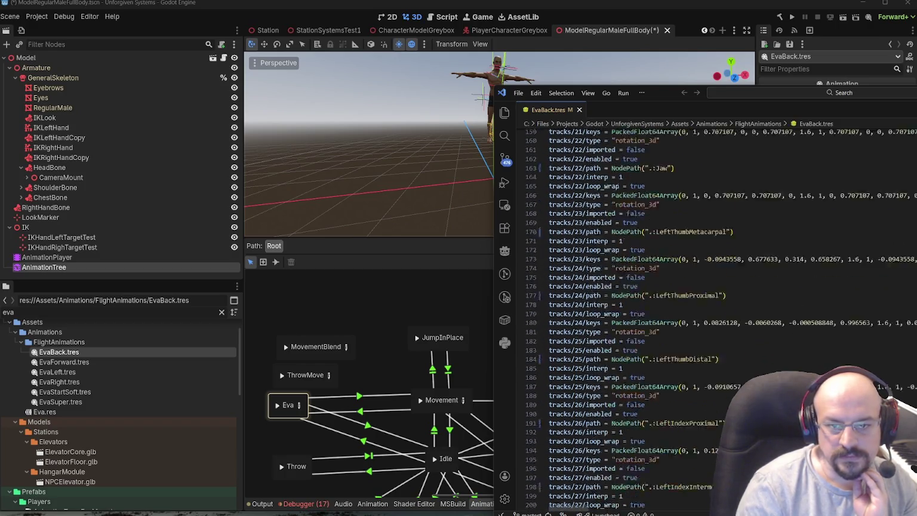
scroll(657, 320, down, 13)
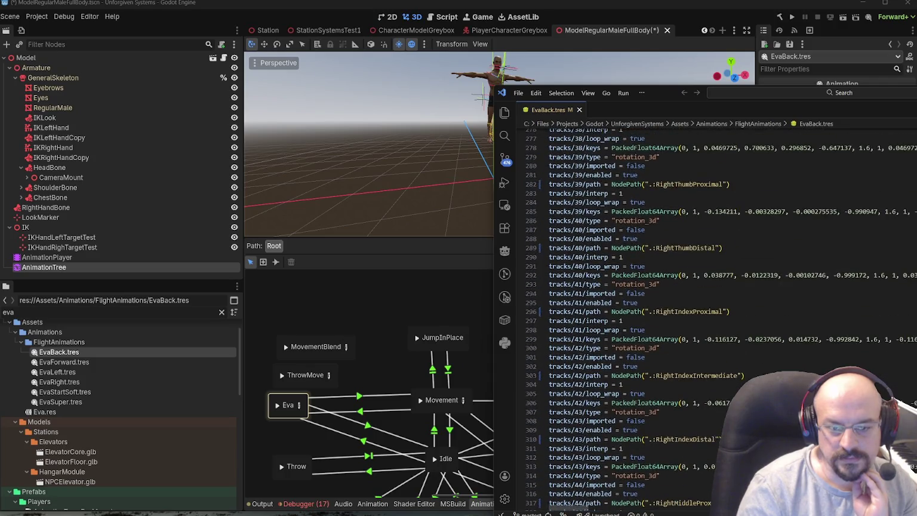
scroll(657, 319, down, 17)
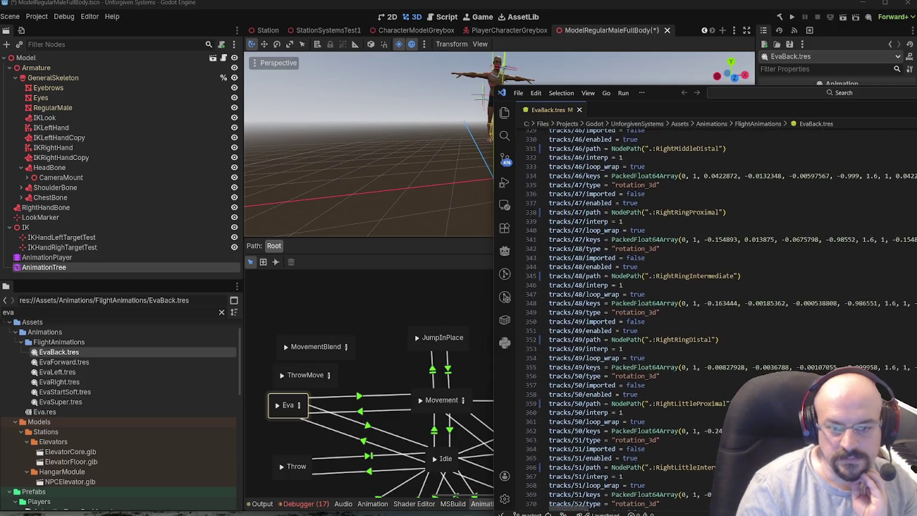
scroll(656, 319, down, 18)
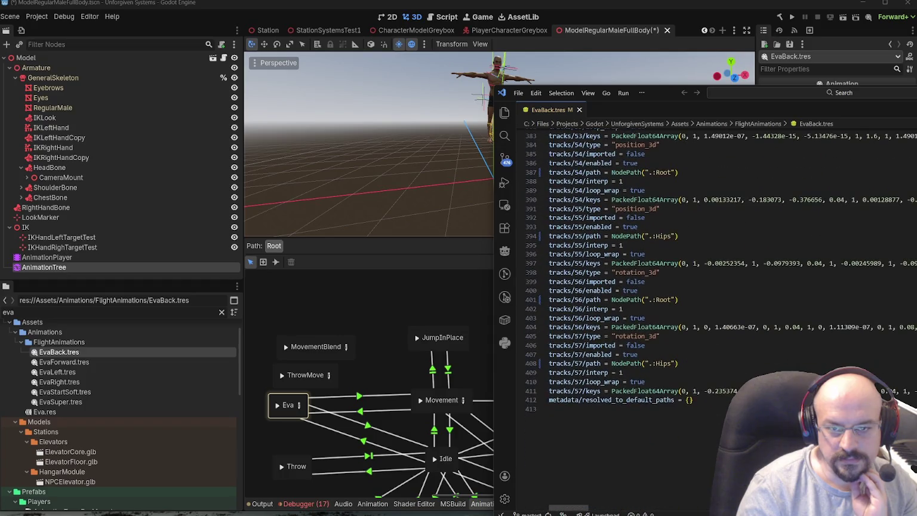
scroll(657, 320, down, 3)
scroll(656, 319, up, 20)
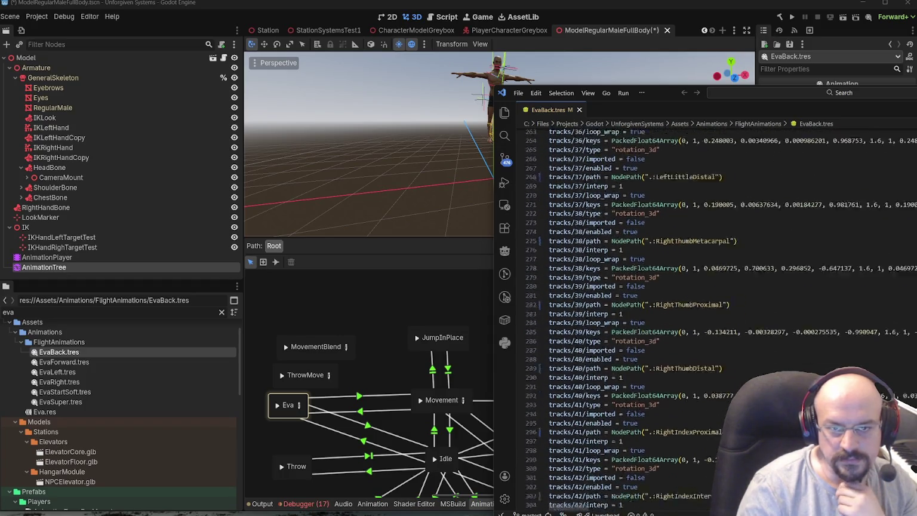
scroll(657, 319, up, 14)
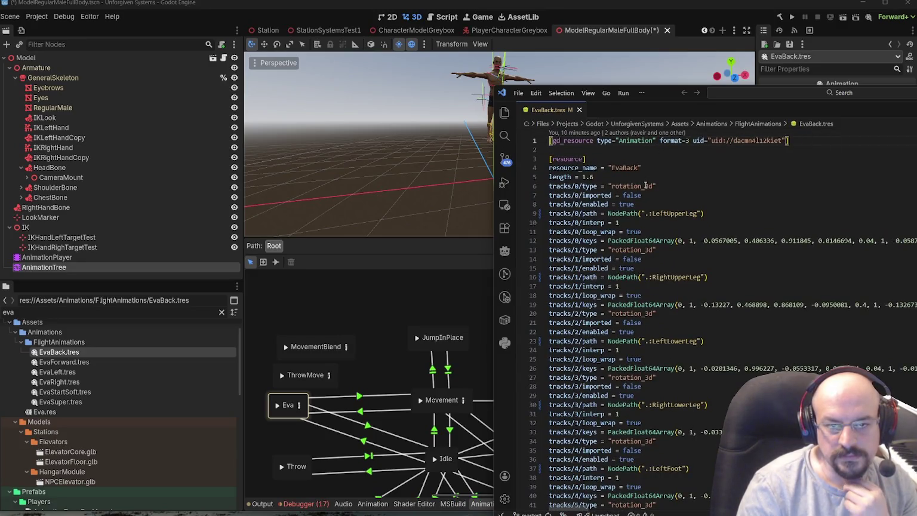
scroll(645, 186, down, 8)
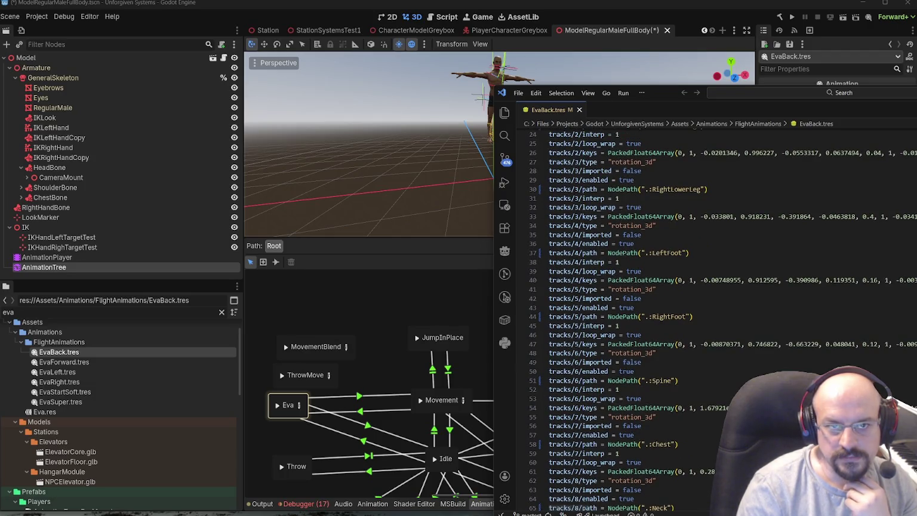
key(alt+Tab)
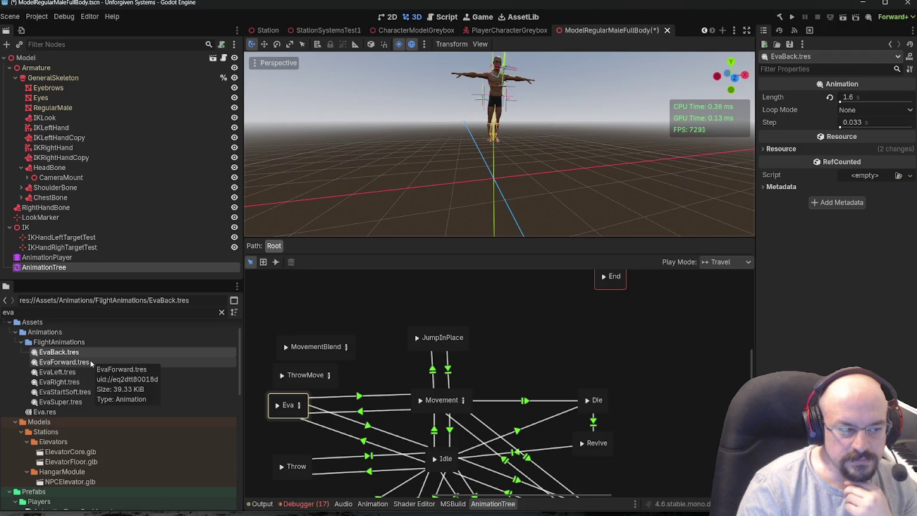
Inspect the EvaForward, EvaLeft, EvaRight, EvaStartSoft and EvaSuper animations and the Eva.res library.
click(71, 362)
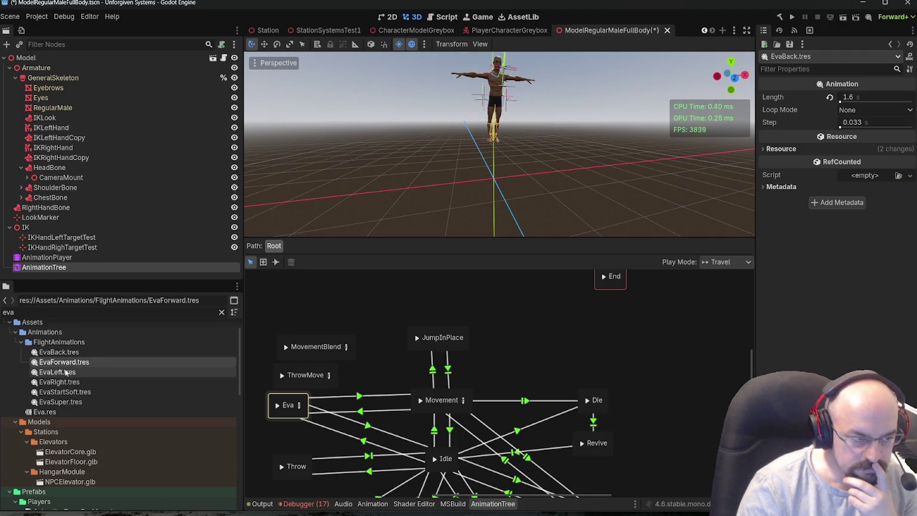
click(67, 372)
click(64, 382)
click(62, 392)
click(60, 402)
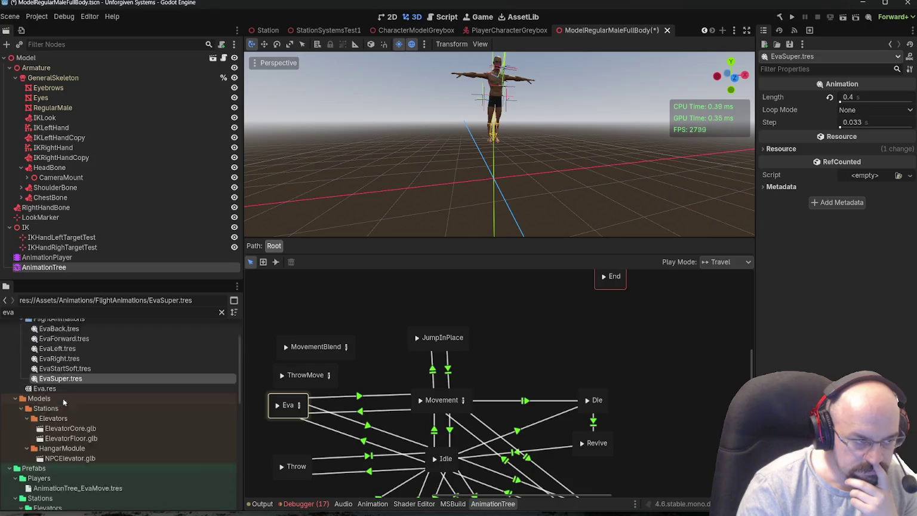
scroll(54, 394, down, 2)
click(42, 359)
scroll(46, 344, up, 3)
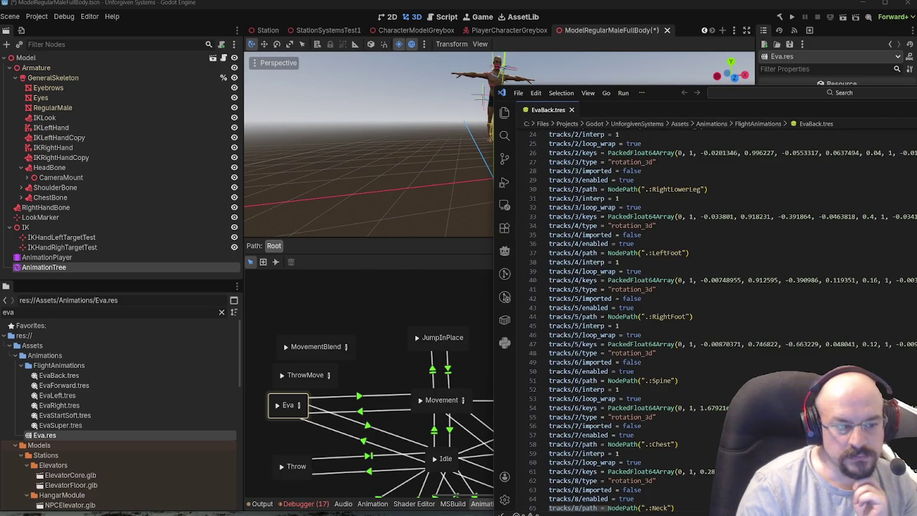
Reopen the UnforgivenSystems folder in VS Code from its recent folders list.
key(alt+Tab)
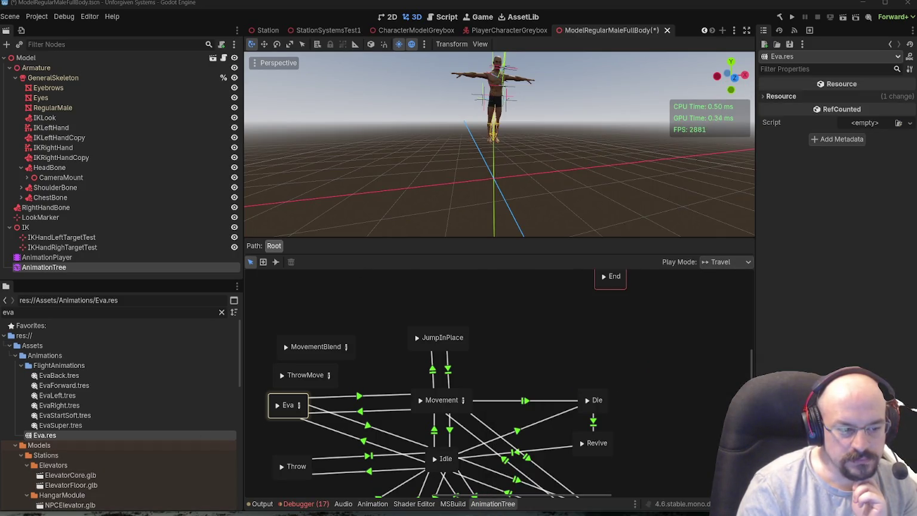
right_click(196, 514)
click(175, 271)
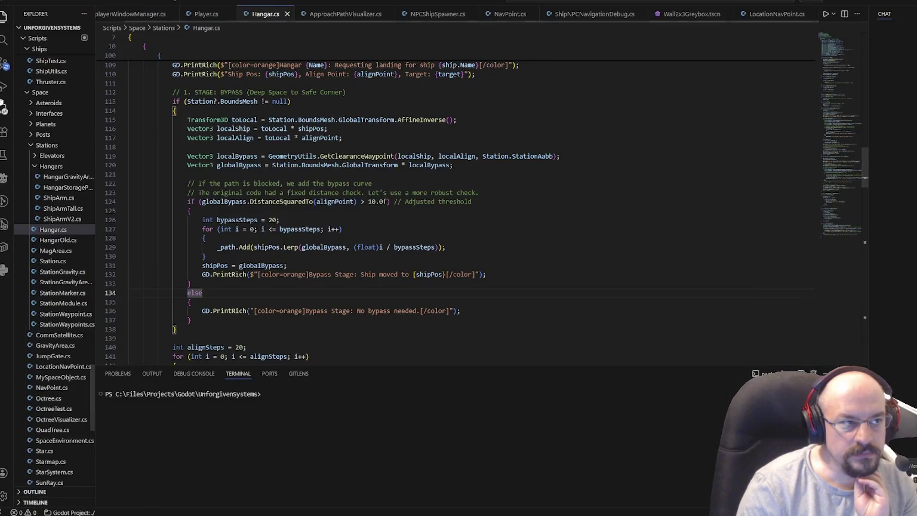
Show the pending Git changes in a widened sidebar and open the EvaBack.tres diff.
click(4, 63)
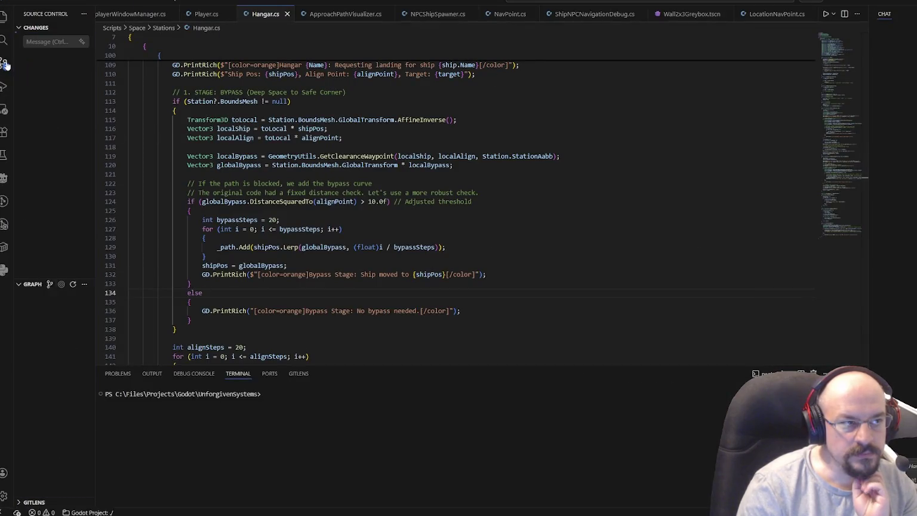
mouse_move(95, 155)
mouse_down()
mouse_move(367, 97)
mouse_move(351, 113)
mouse_up()
click(54, 82)
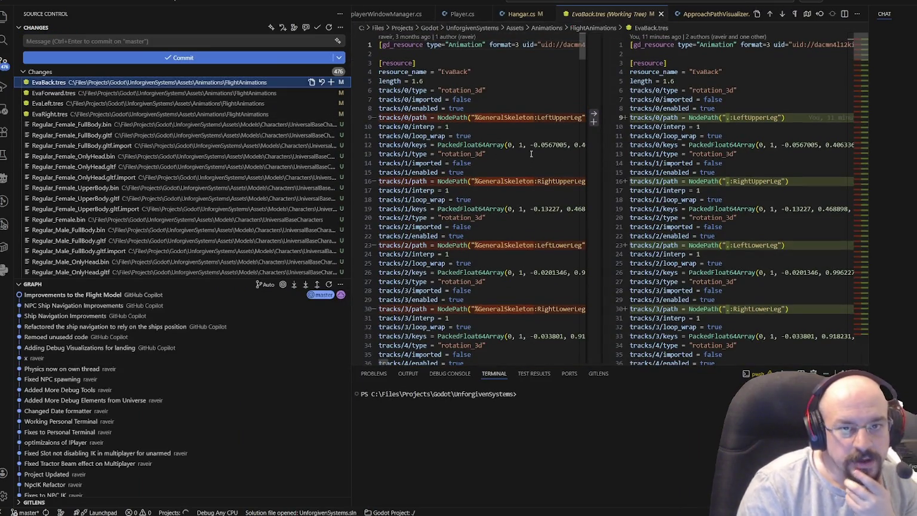
Scroll through the EvaBack.tres diff, where bone track paths dropped the %GeneralSkeleton prefix.
drag(586, 149, 636, 143)
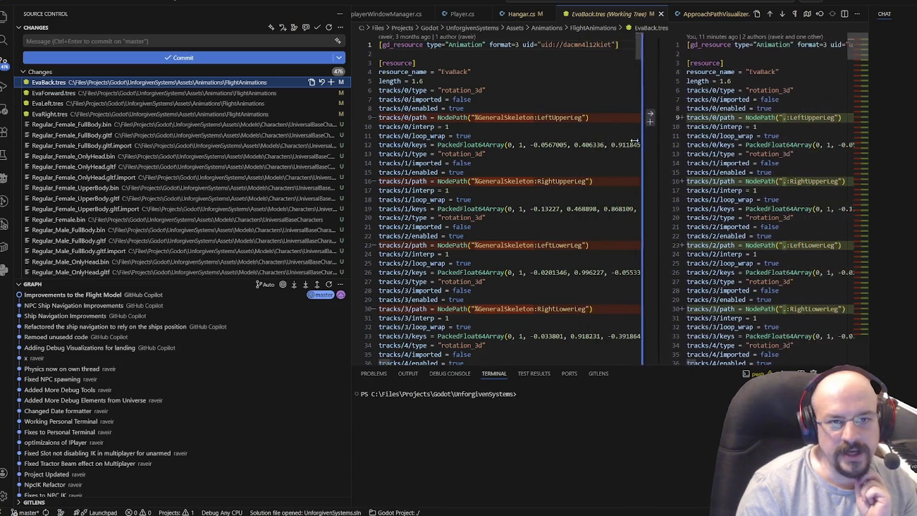
scroll(525, 161, down, 5)
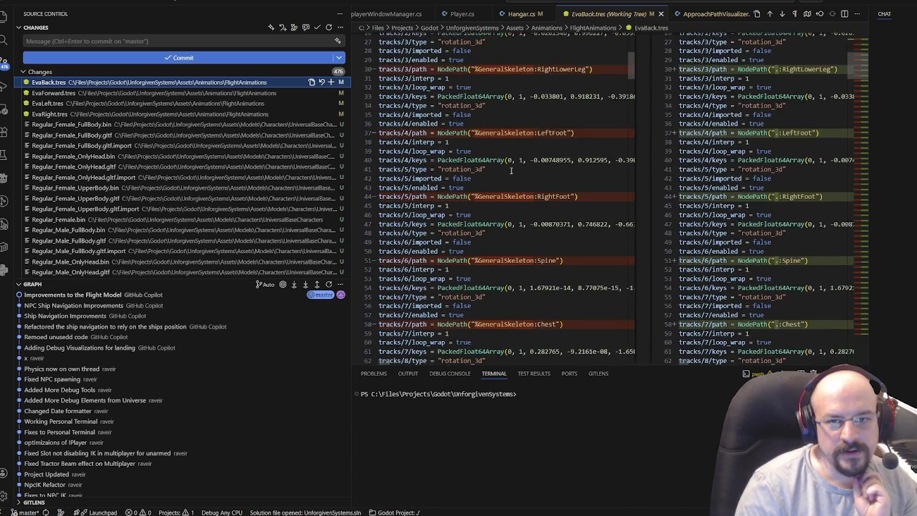
scroll(505, 199, down, 14)
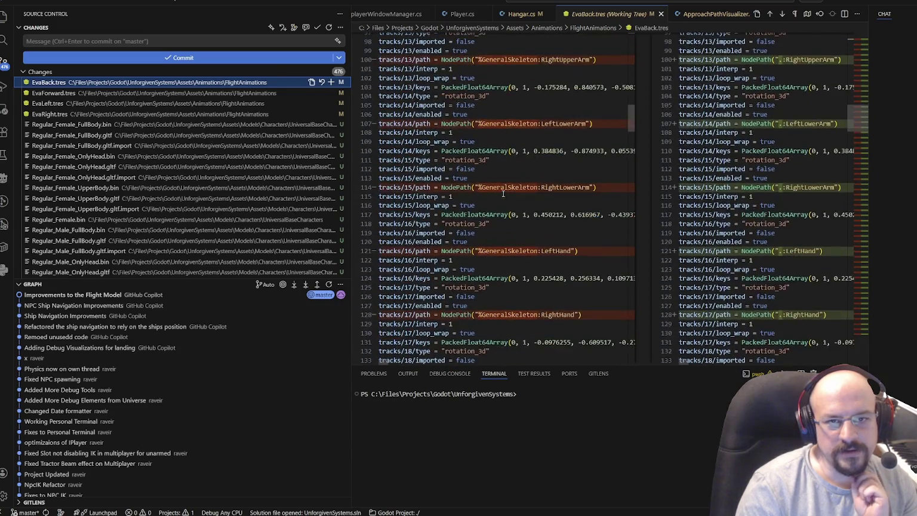
drag(631, 123, 647, 343)
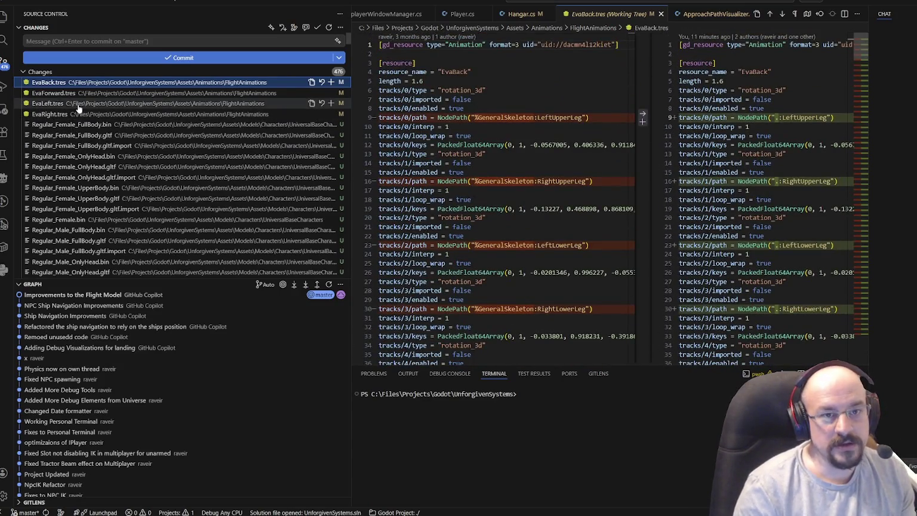
scroll(257, 154, down, 5)
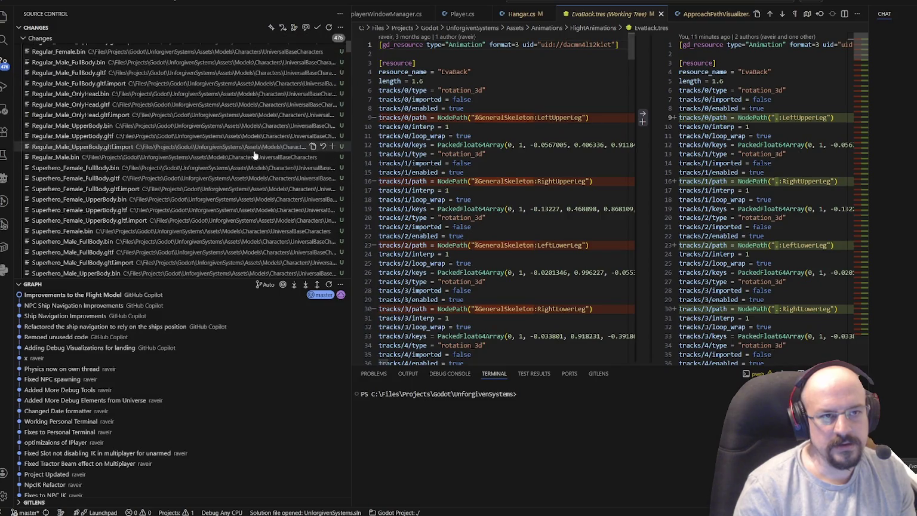
mouse_move(347, 51)
mouse_down()
mouse_move(360, 288)
mouse_move(348, 38)
mouse_up()
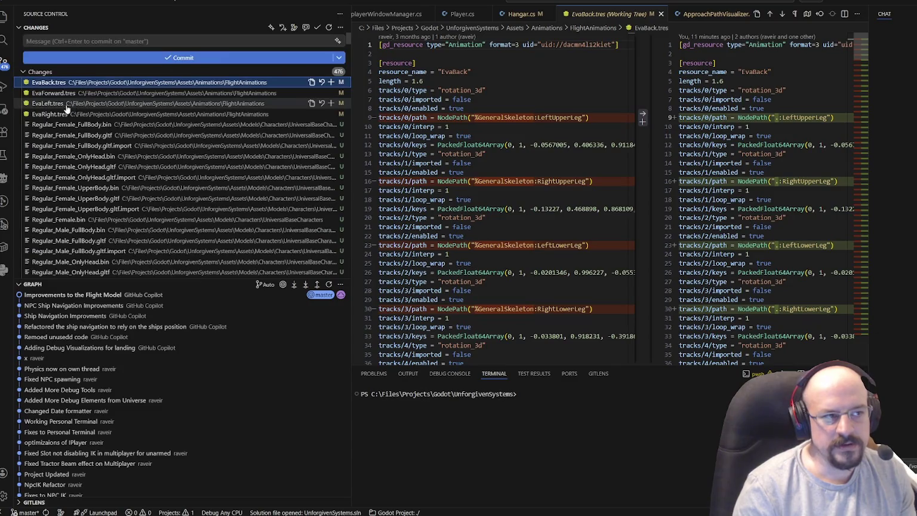
Discard the local changes to EvaRight.tres and EvaLeft.tres.
click(54, 114)
right_click(54, 117)
click(79, 235)
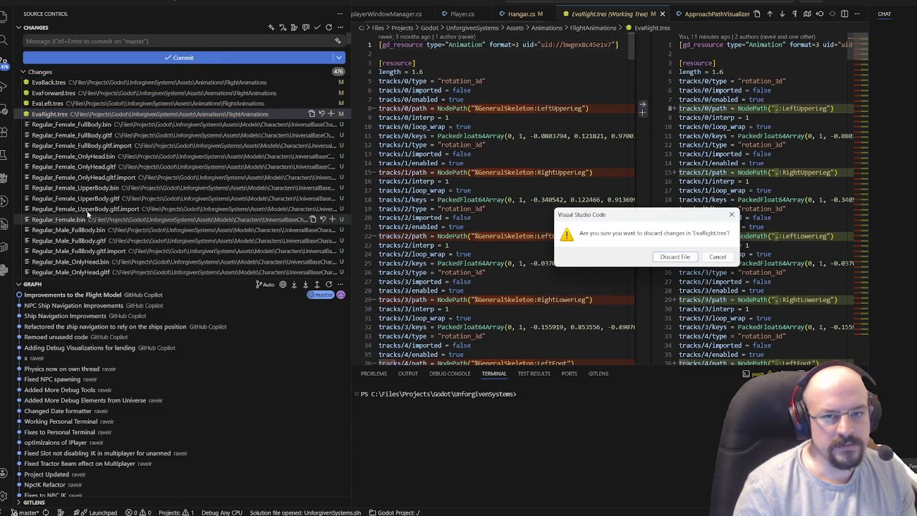
click(656, 271)
right_click(66, 103)
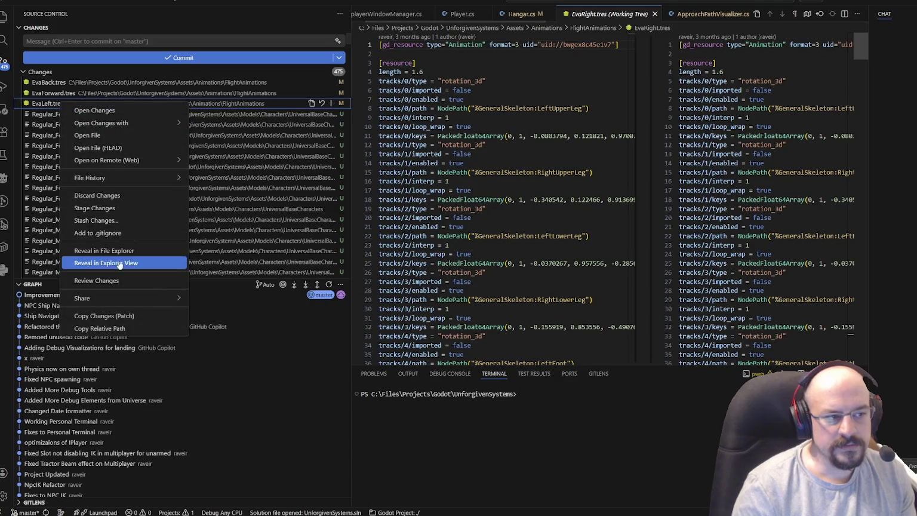
click(92, 196)
click(669, 256)
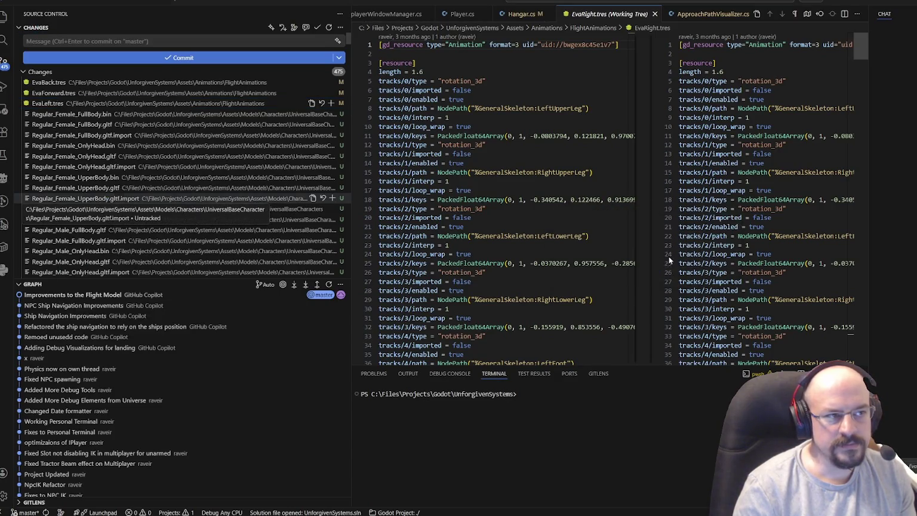
Discard the local changes to EvaForward.tres and EvaBack.tres.
right_click(64, 94)
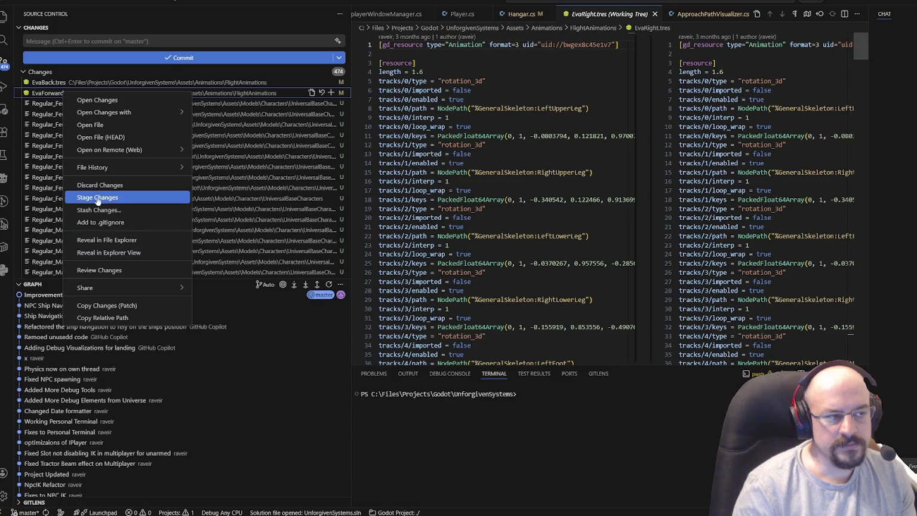
click(94, 186)
click(679, 256)
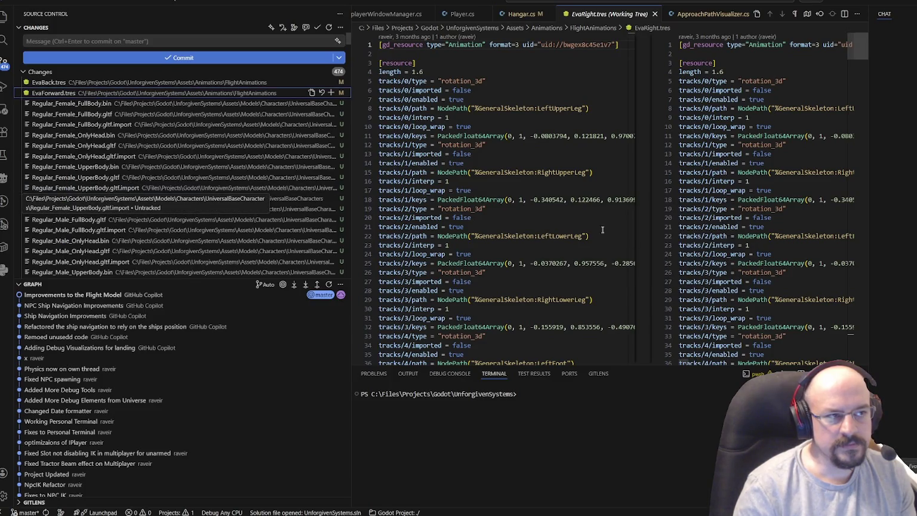
right_click(63, 83)
click(93, 176)
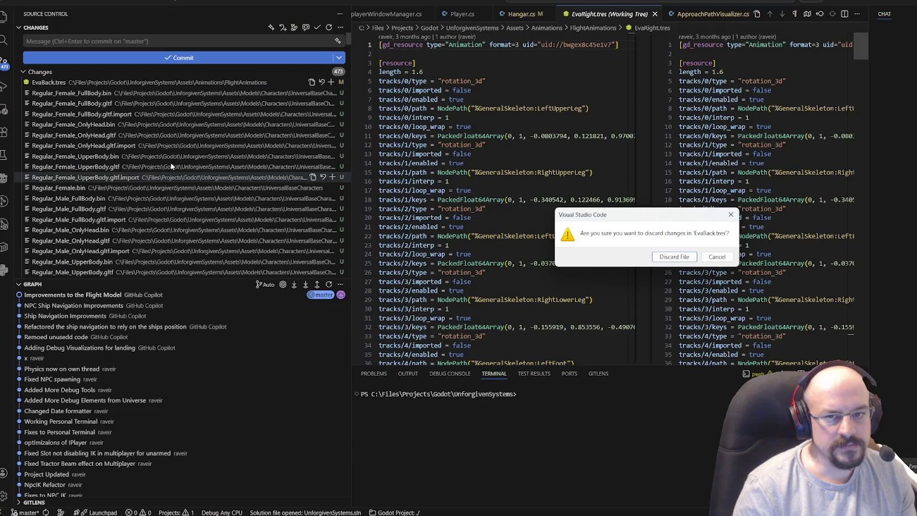
click(663, 257)
Enter the commit message 'Added new Base Mesh Characters'.
scroll(85, 117, down, 5)
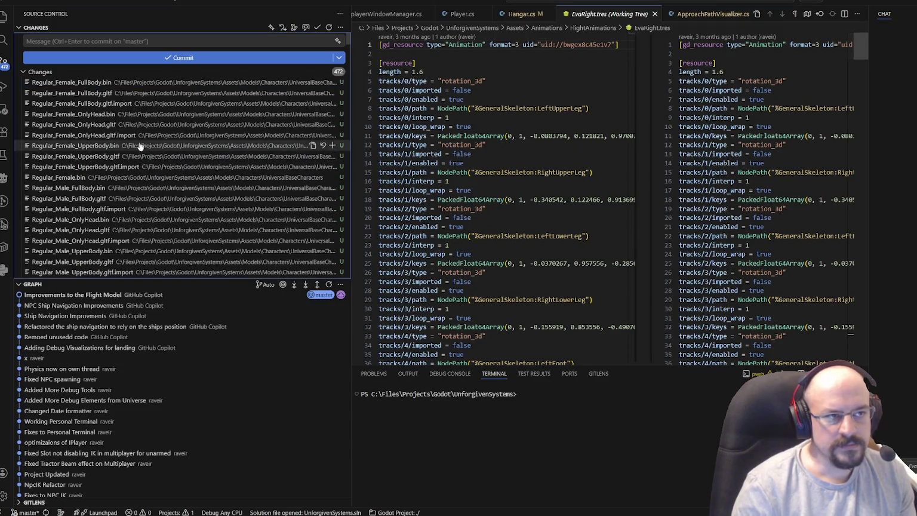
scroll(85, 117, up, 5)
click(76, 40)
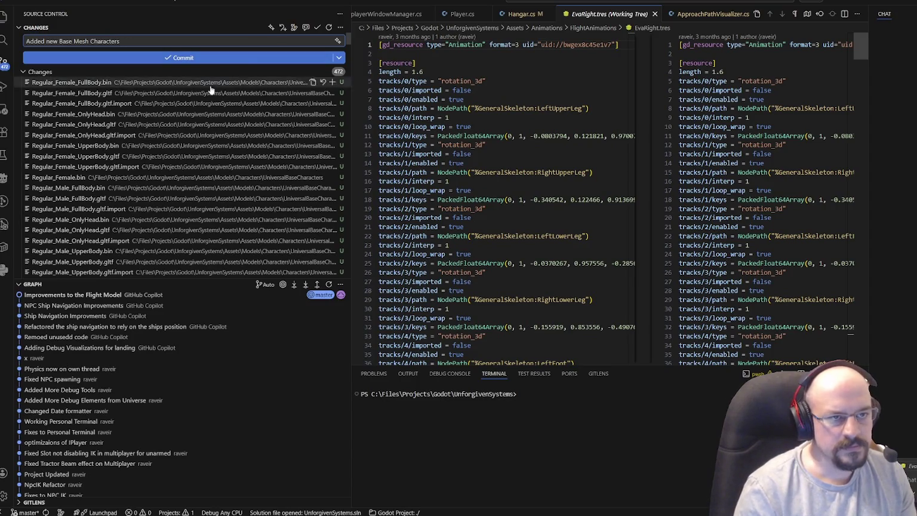
scroll(317, 110, down, 10)
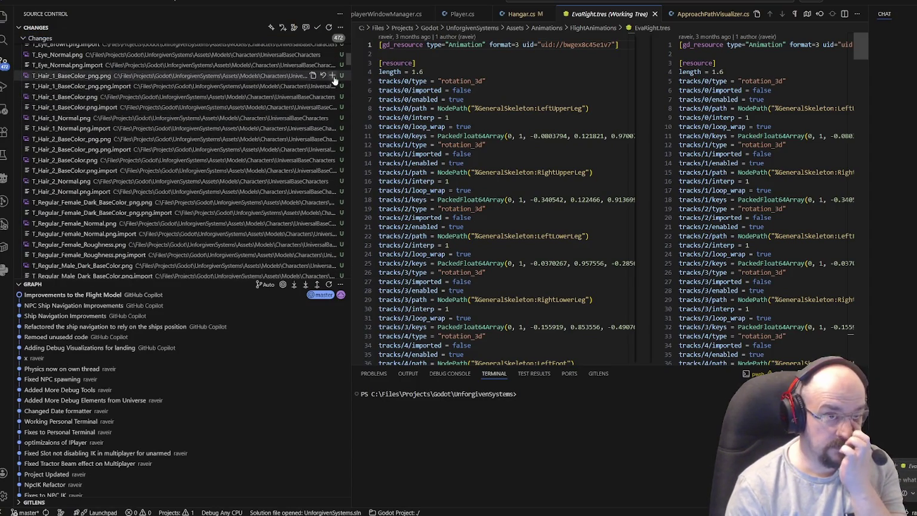
Sync the 'Added new Base Mesh Characters' commit to master, close the EvaRight.tres diff, and return to Godot.
mouse_move(348, 60)
mouse_down()
mouse_move(353, 185)
mouse_move(369, 283)
mouse_move(366, 102)
mouse_move(335, 36)
mouse_up()
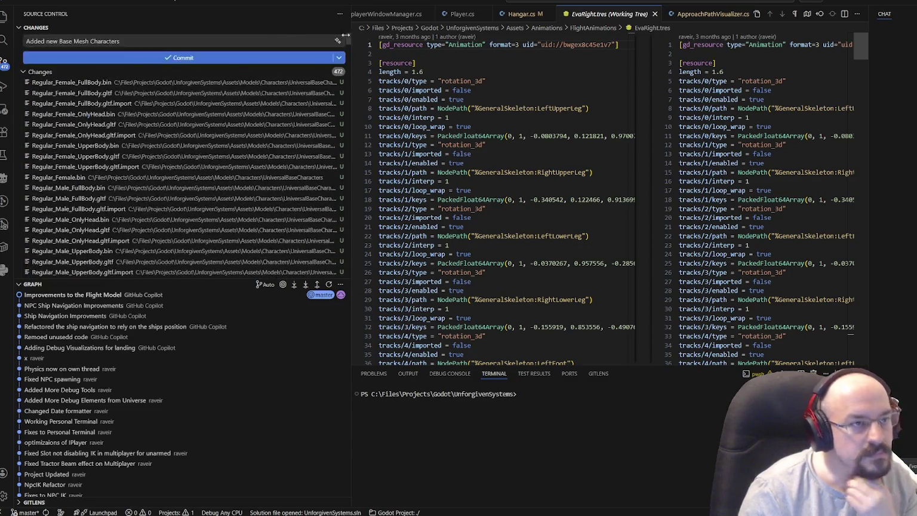
click(161, 58)
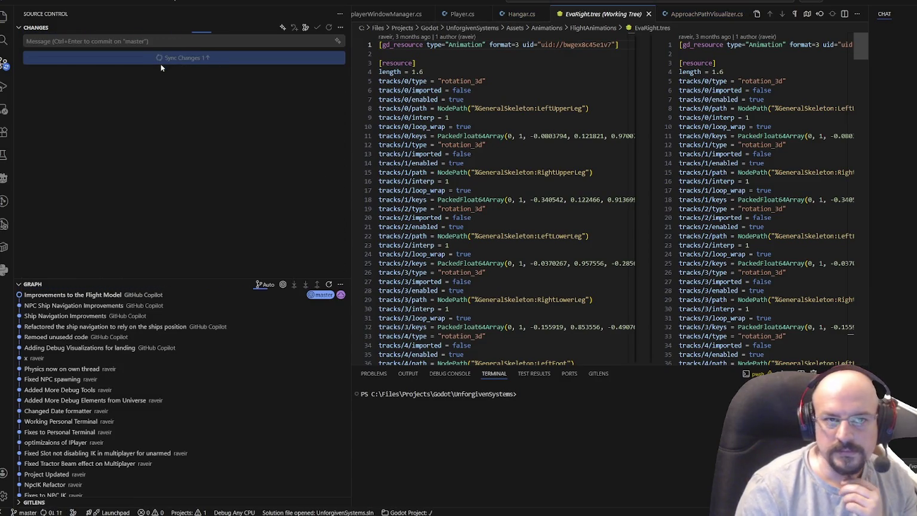
click(650, 14)
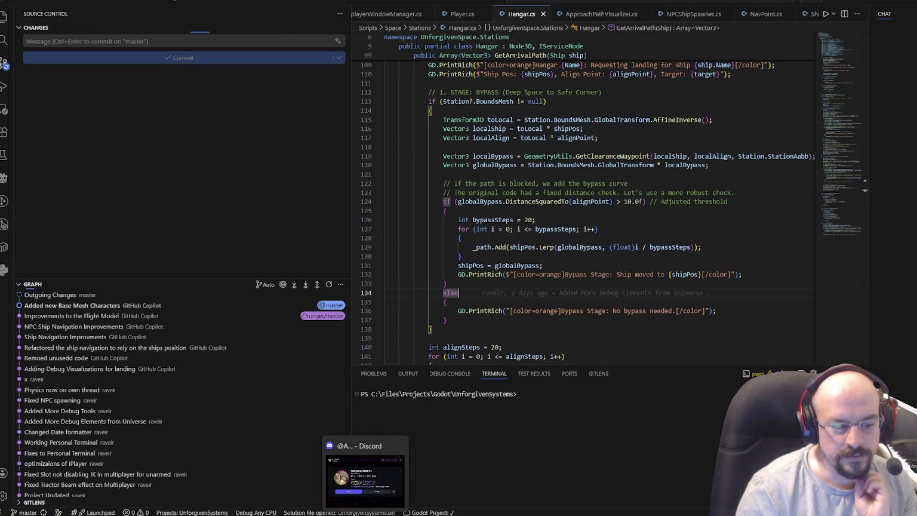
mouse_move(281, 515)
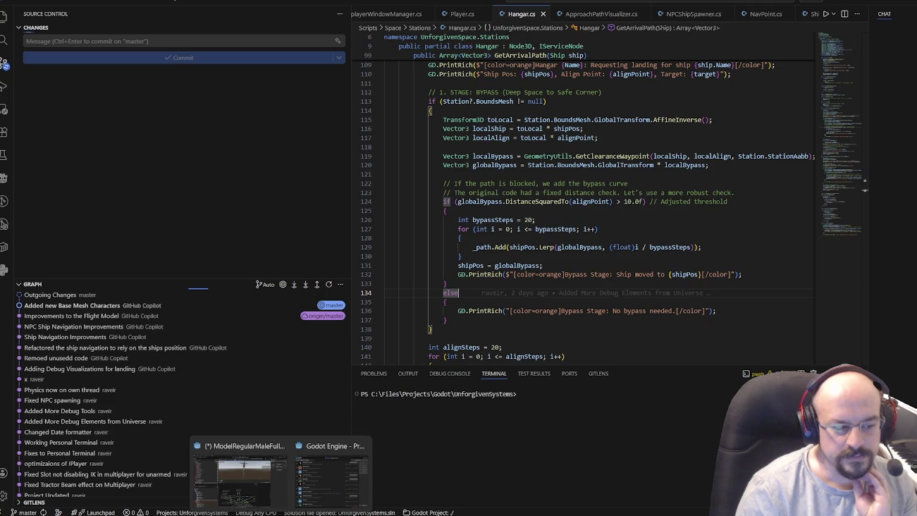
click(263, 465)
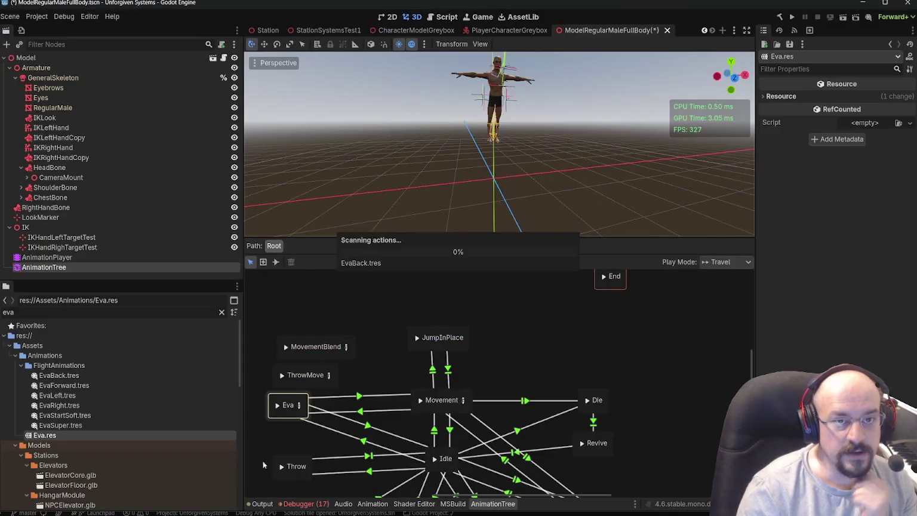
Save the male model scene and close it along with CharacterModelGreybox.
scroll(541, 65, up, 4)
key(ctrl+s)
click(421, 401)
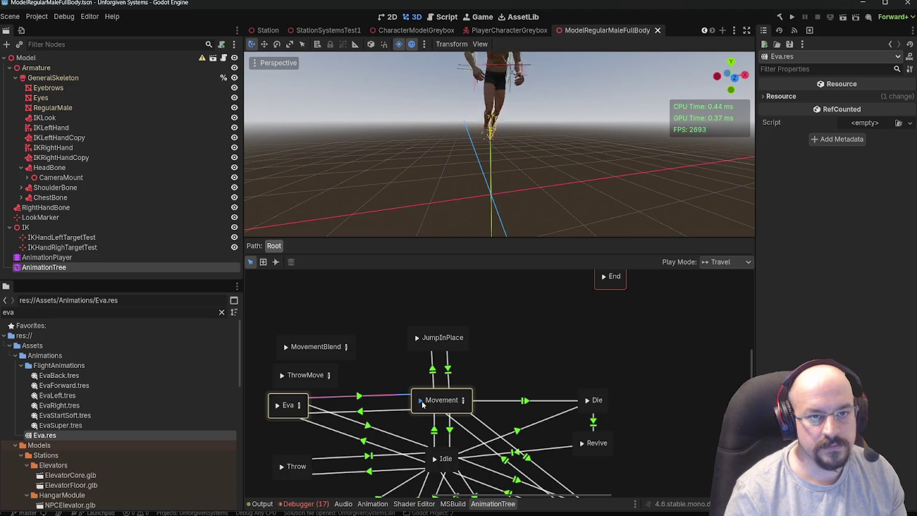
scroll(640, 52, down, 3)
click(657, 30)
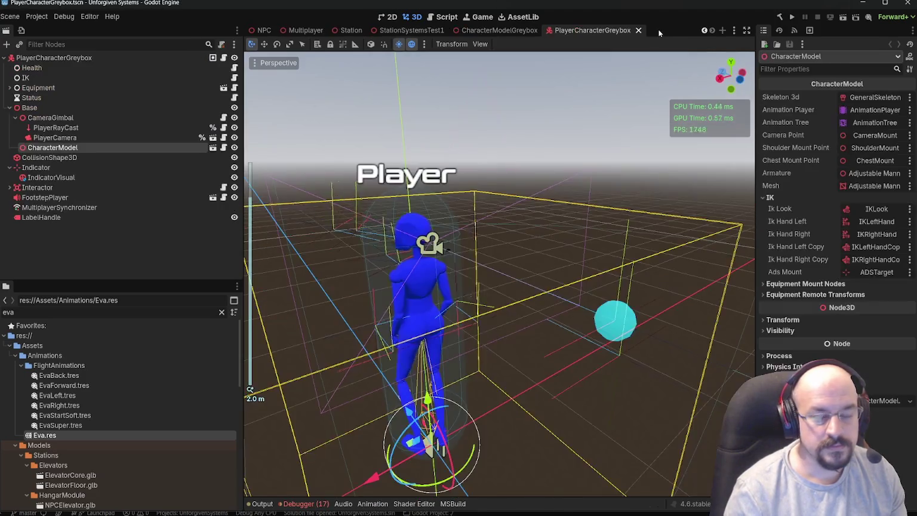
key(ctrl+s)
click(495, 30)
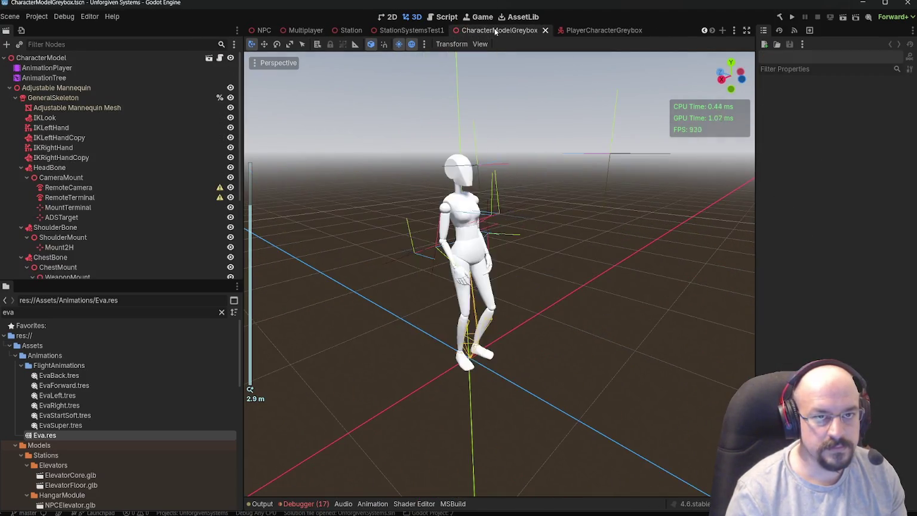
click(547, 29)
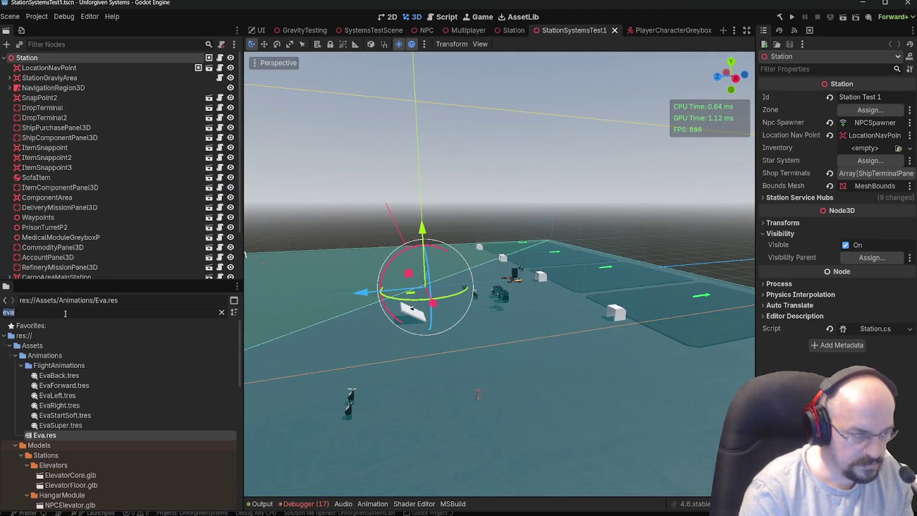
Filter for 'male', open ModelRegularFemaleFullBody and ModelRegularMaleFullBody, and select the male AnimationPlayer.
text(model)
text(male)
key(BackSpace)
key(BackSpace)
key(BackSpace)
text(male)
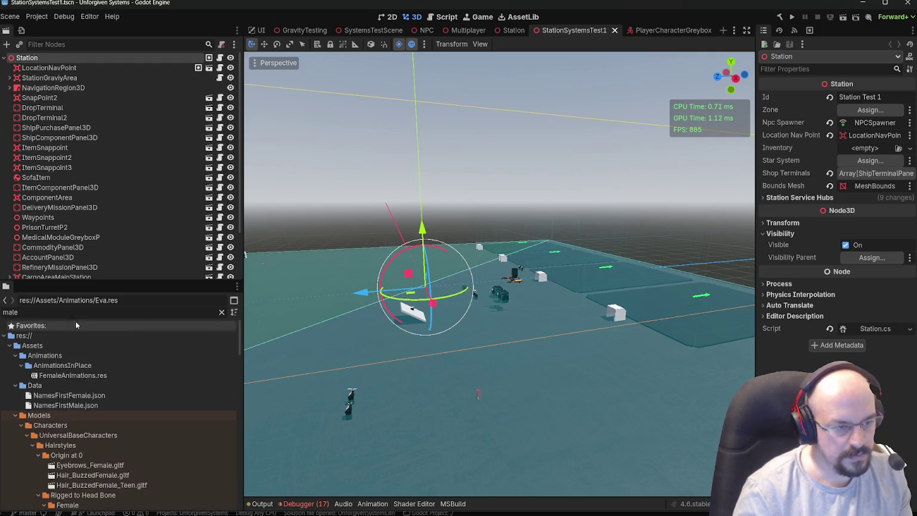
scroll(76, 324, down, 15)
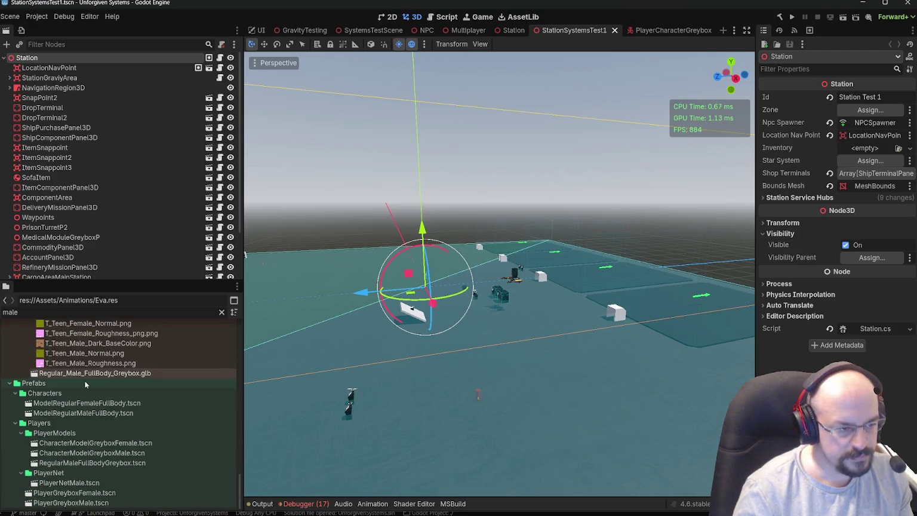
double_click(101, 404)
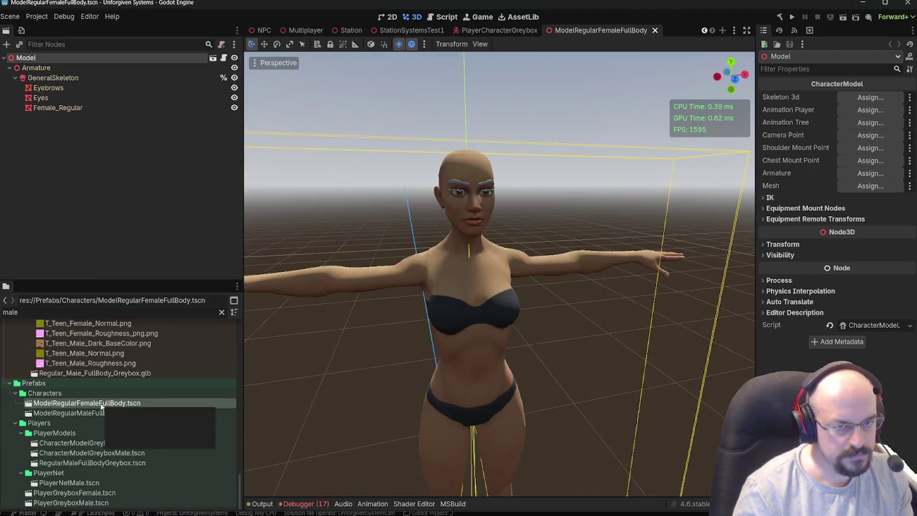
double_click(69, 414)
mouse_move(475, 123)
mouse_down()
mouse_move(467, 166)
mouse_move(544, 146)
mouse_move(418, 170)
mouse_move(288, 223)
mouse_up()
click(71, 258)
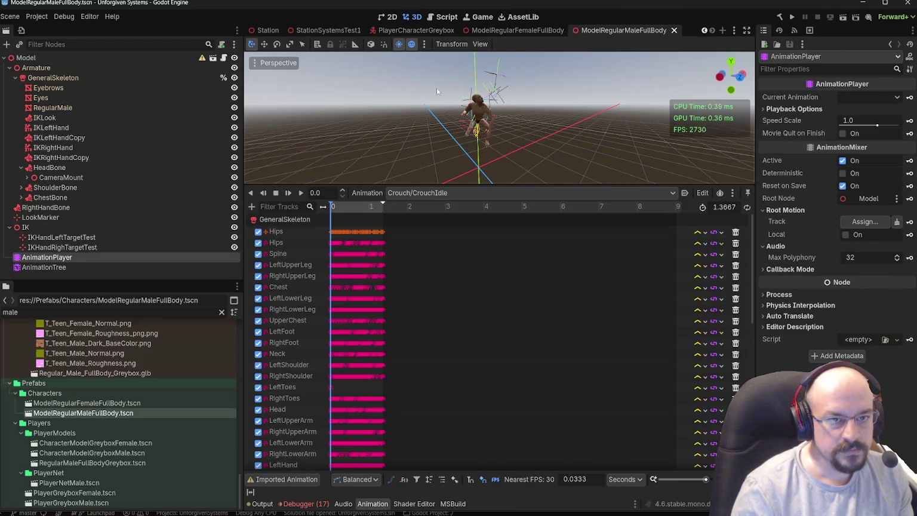
Preview the CrouchIdle animation and travel the AnimationTree to JumpInPlace.
scroll(509, 132, down, 1)
click(299, 194)
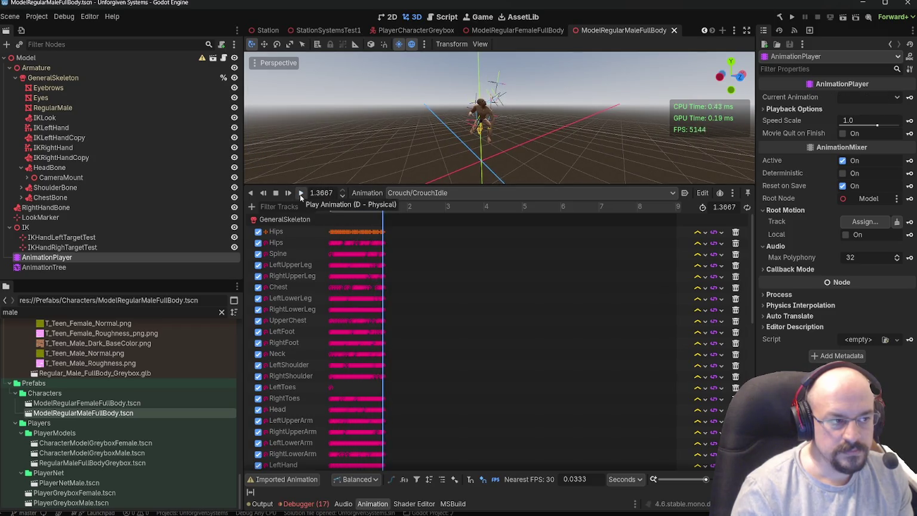
click(66, 266)
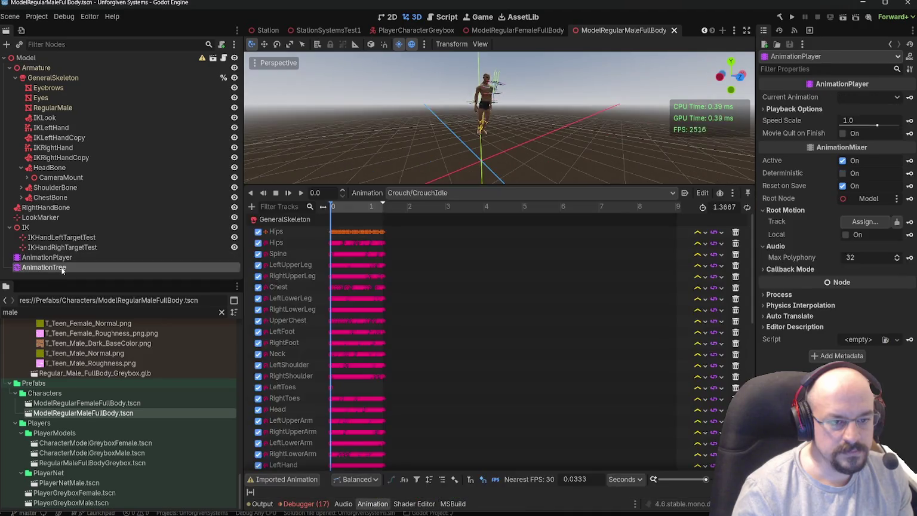
click(62, 268)
click(418, 338)
scroll(250, 194, up, 2)
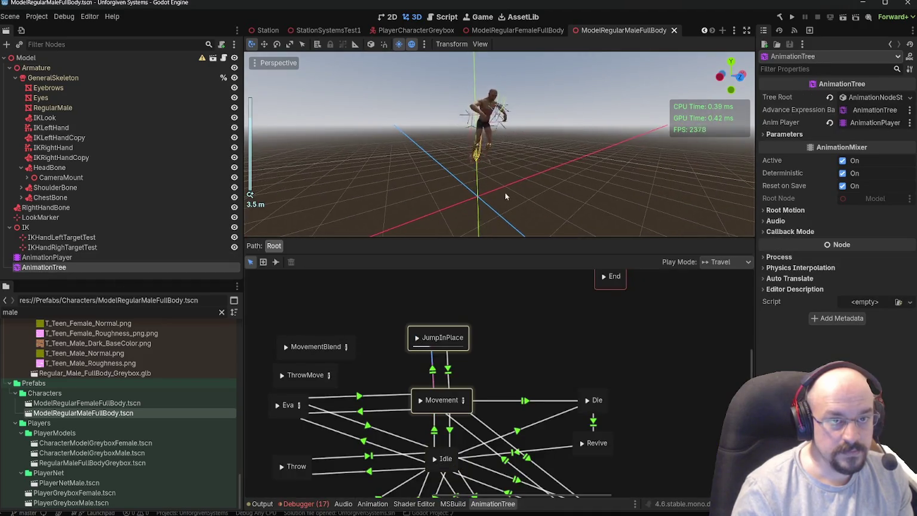
scroll(250, 194, up, 2)
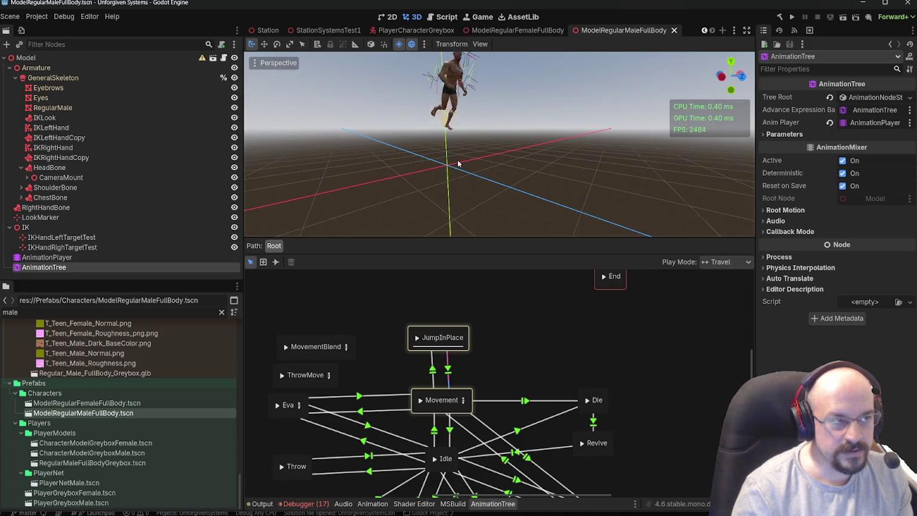
Select the Model root node, centre the character in view, and save the scene.
click(44, 57)
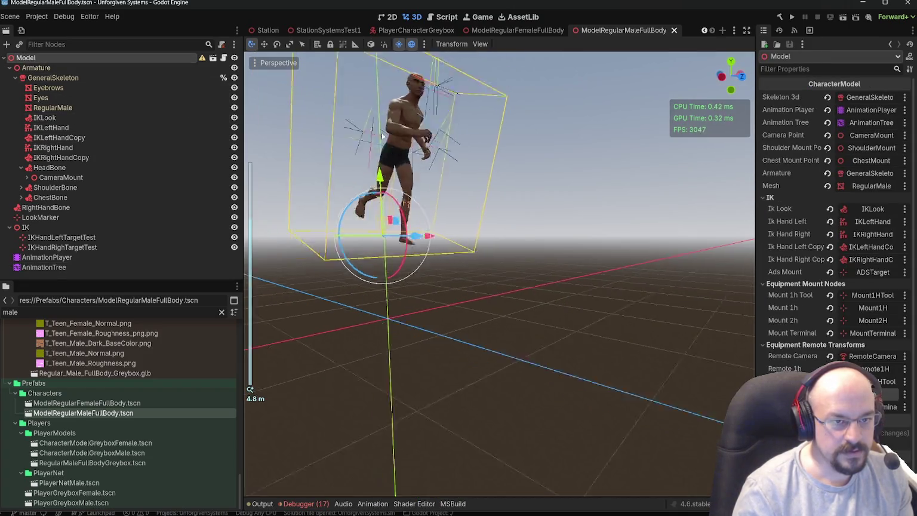
scroll(426, 137, down, 3)
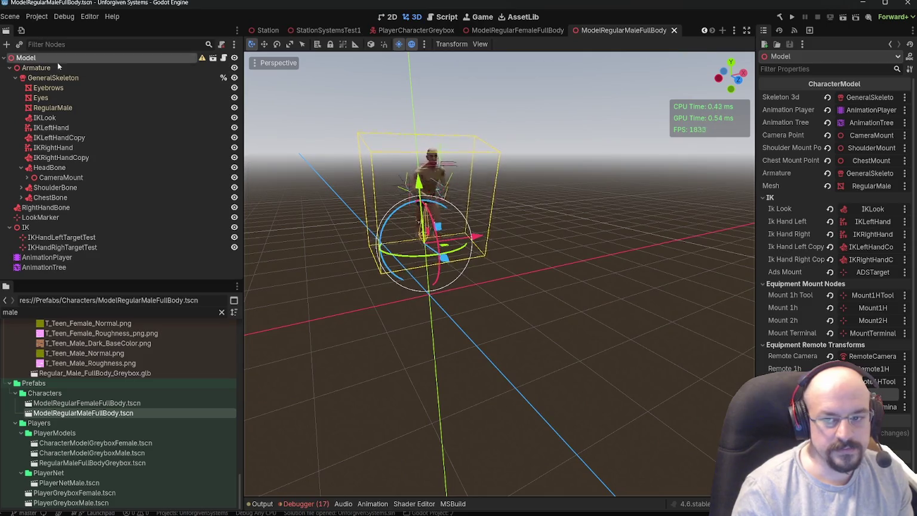
scroll(867, 365, down, 2)
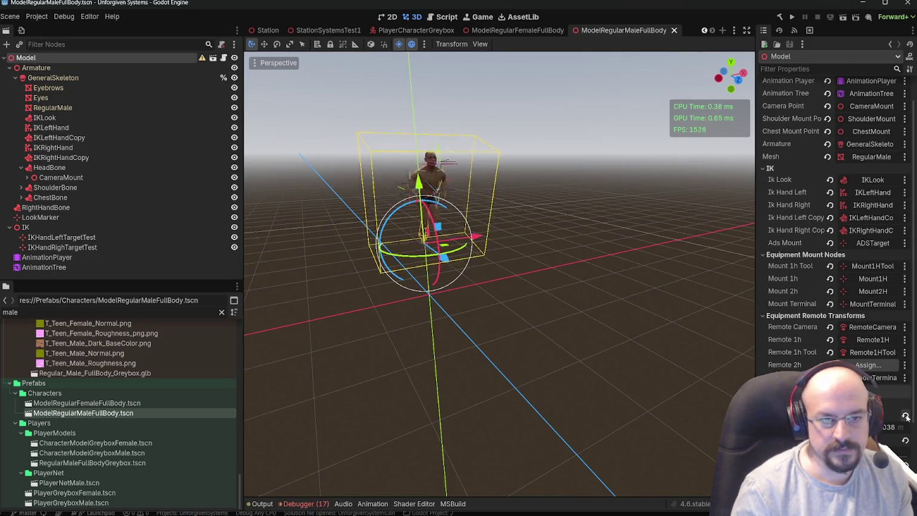
scroll(503, 263, up, 3)
drag(480, 254, 537, 280)
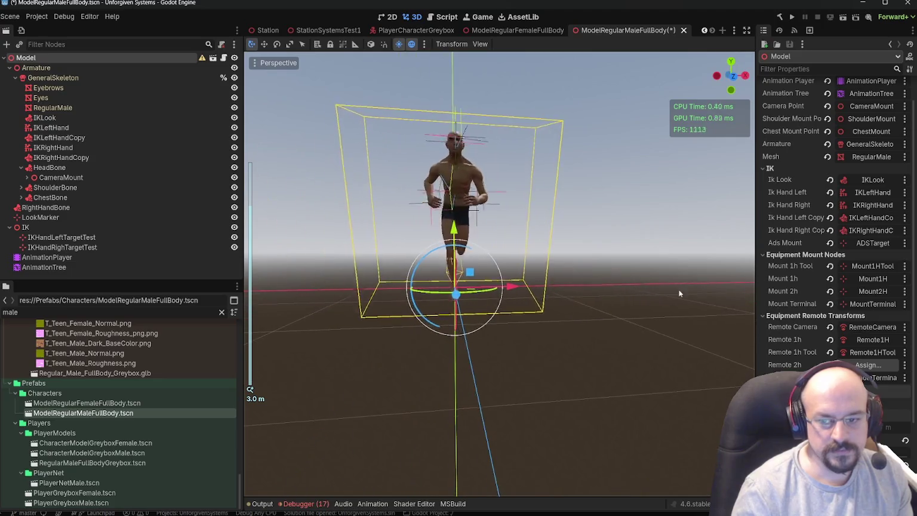
key(ctrl+s)
Lock the Model node, save again, and close the male full-body scene.
drag(596, 256, 621, 266)
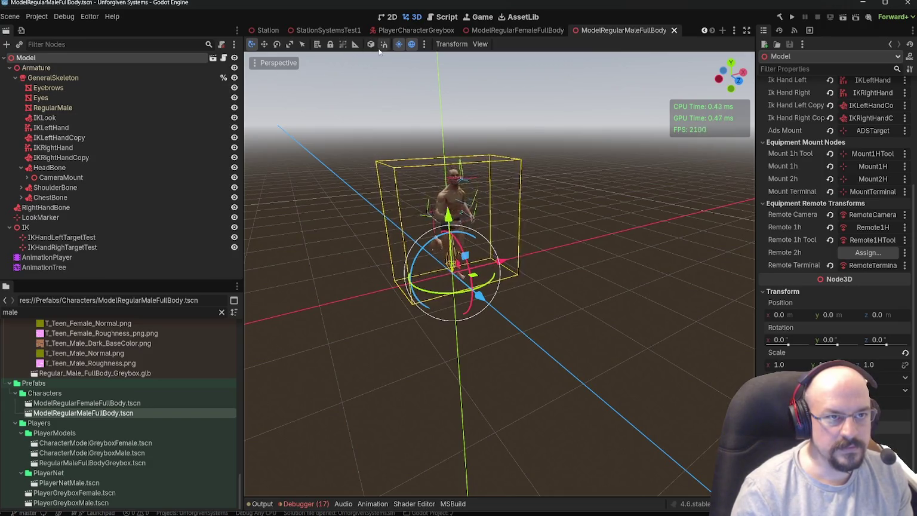
click(330, 44)
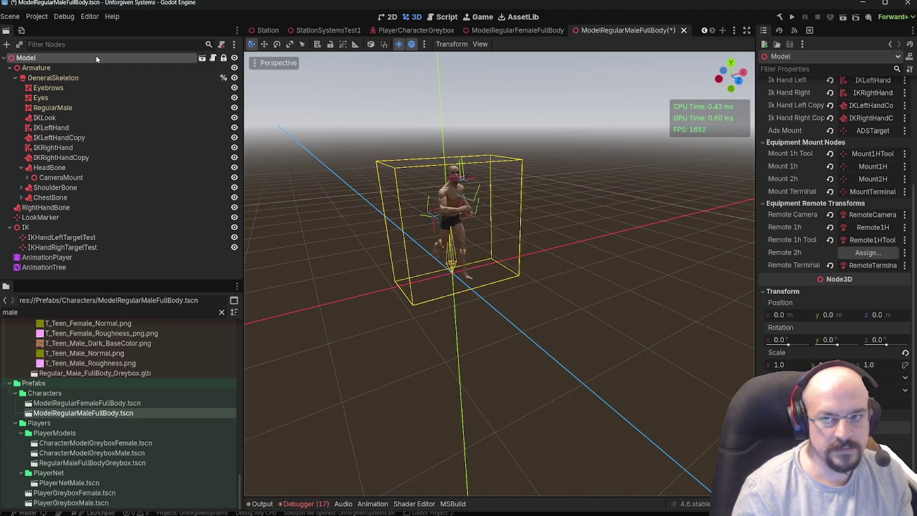
scroll(836, 209, up, 4)
scroll(843, 253, down, 4)
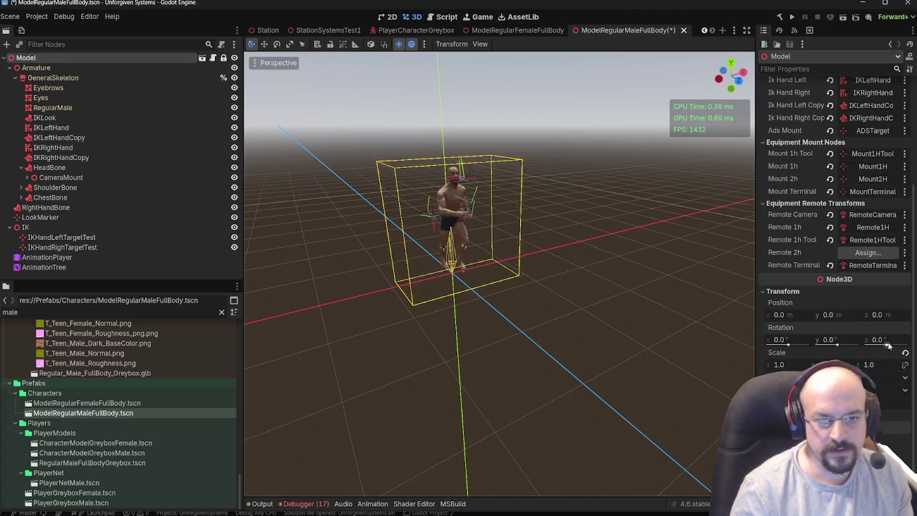
key(ctrl+s)
scroll(489, 145, up, 3)
scroll(490, 145, up, 2)
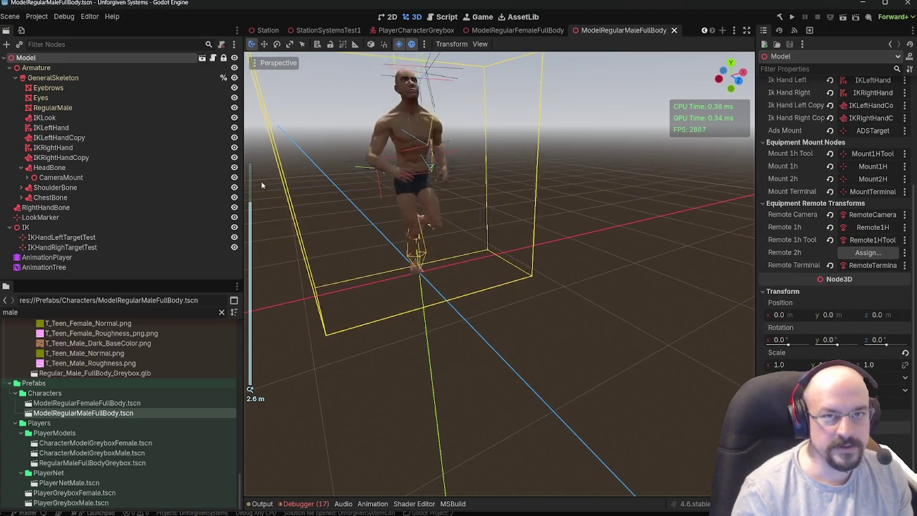
click(675, 31)
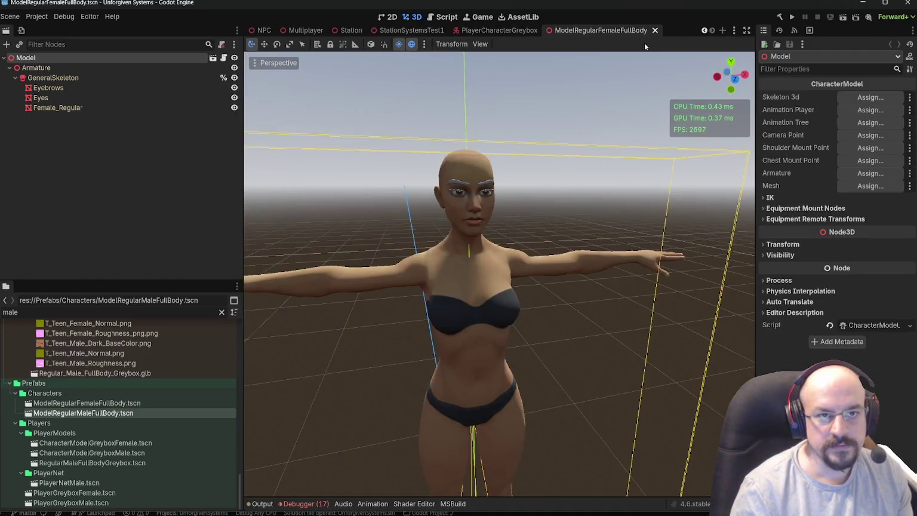
Close the female model scene and run the Multiplayer scene as the current scene.
click(655, 30)
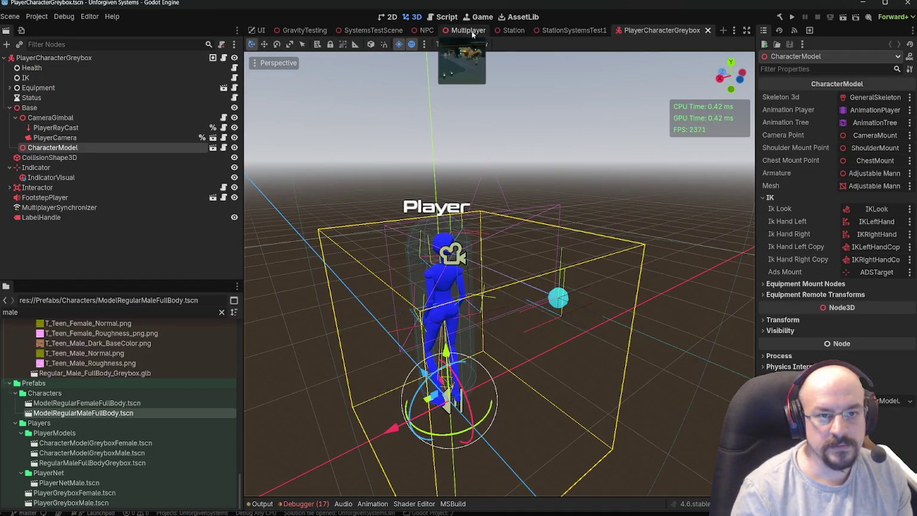
click(465, 29)
click(842, 18)
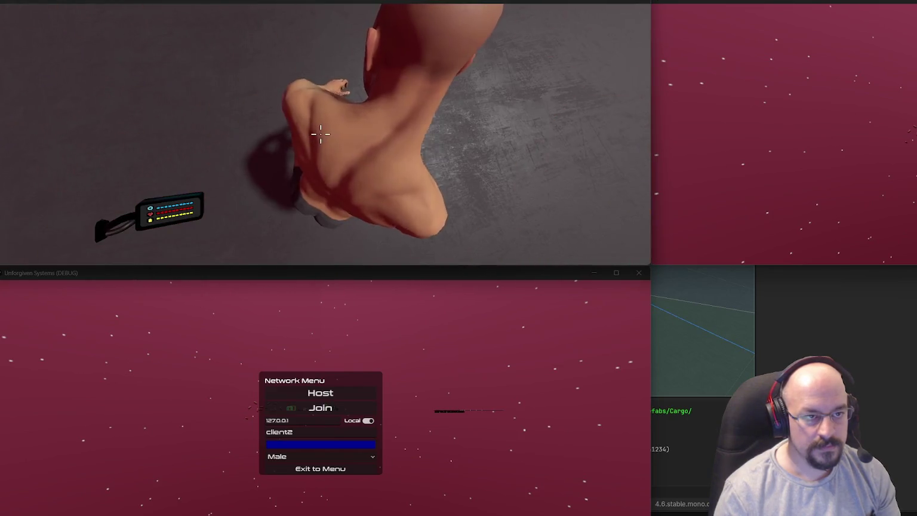
Host a network game in the second window and walk that player around the first character.
click(362, 392)
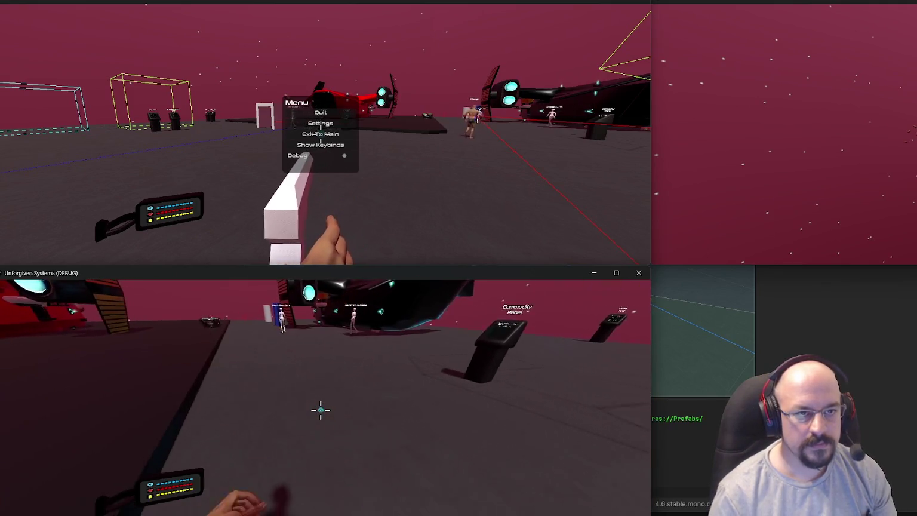
key(w)
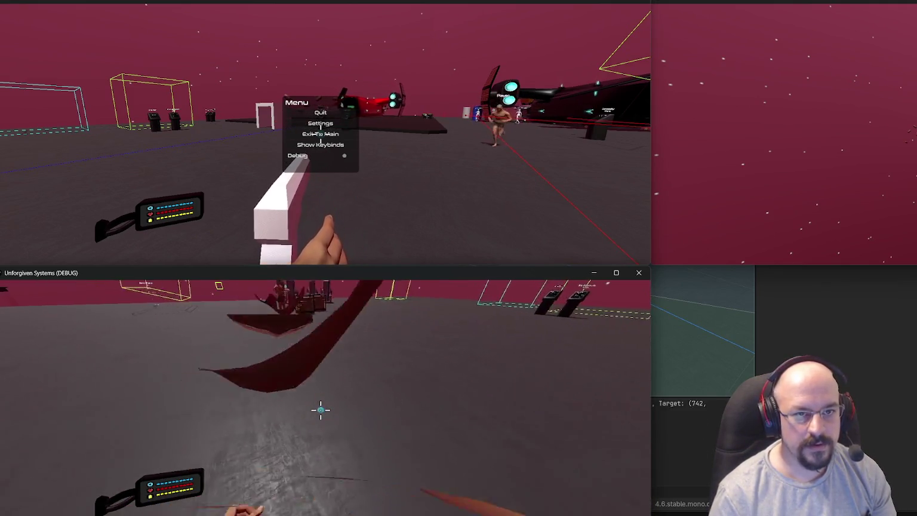
key(w)
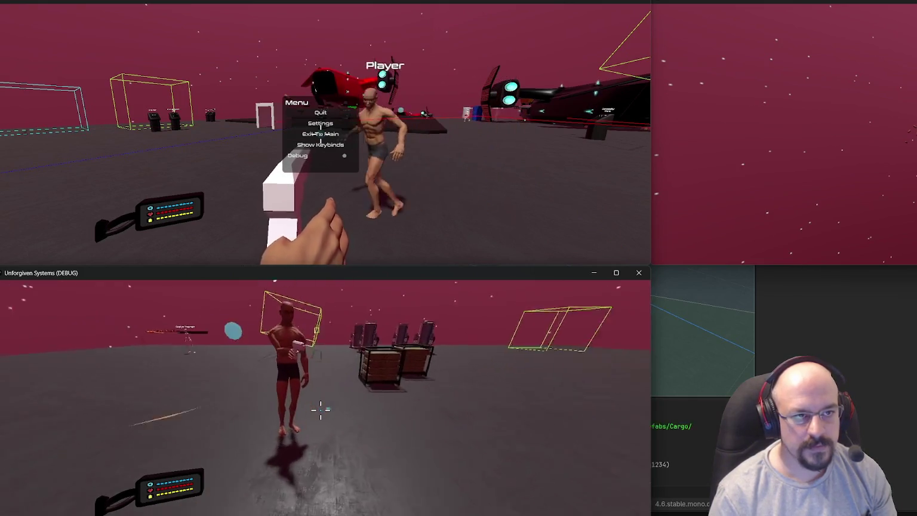
key(w)
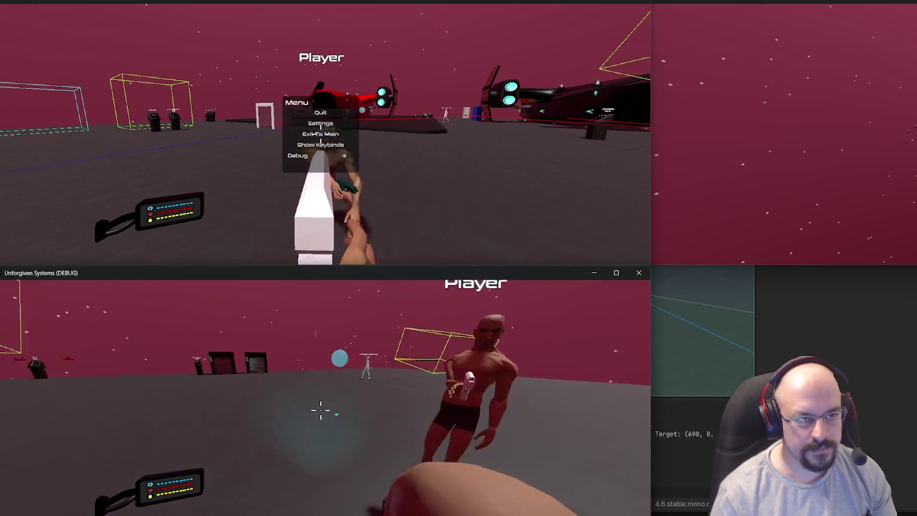
key(w)
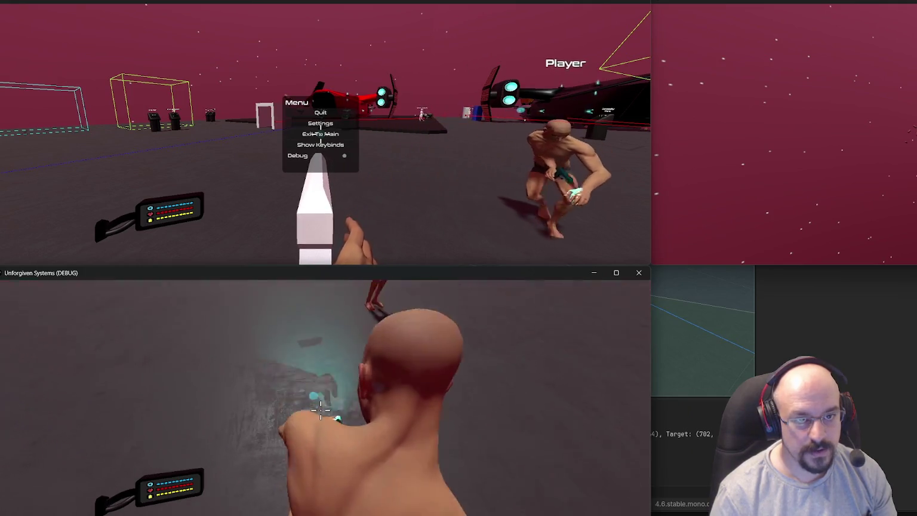
key(w)
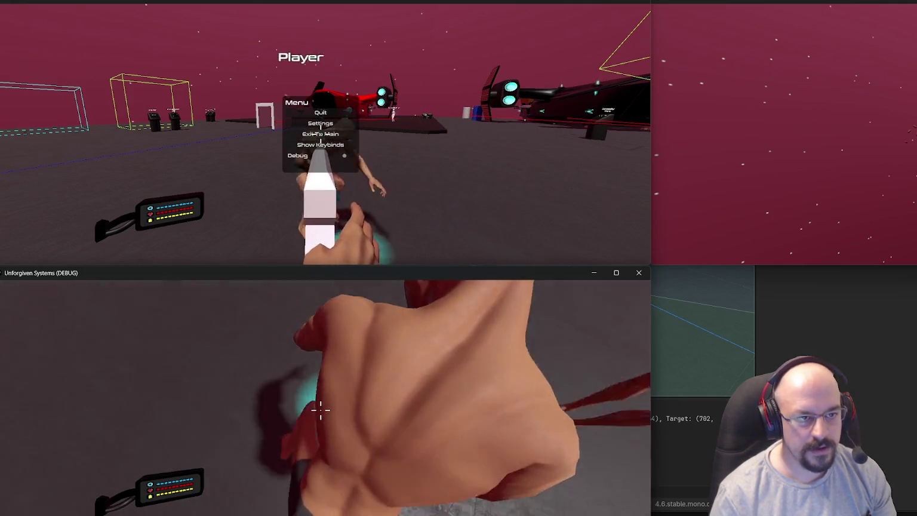
key(w)
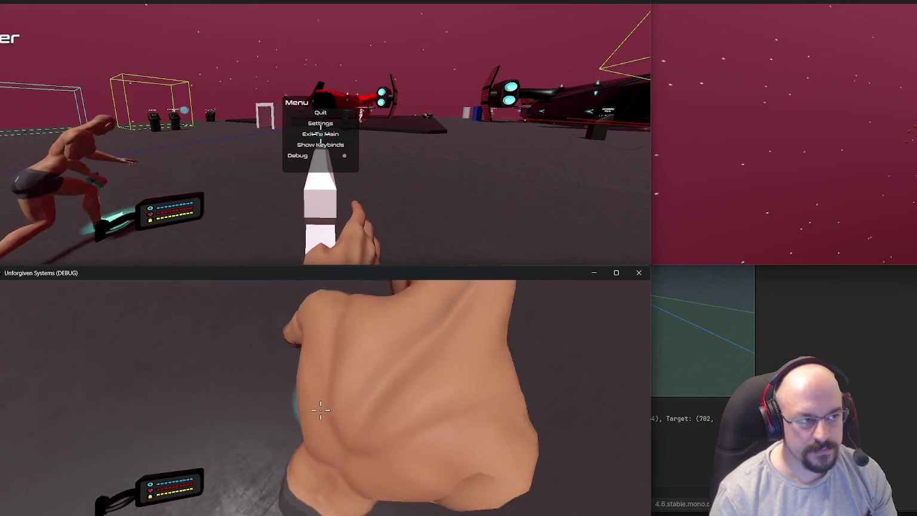
key(w)
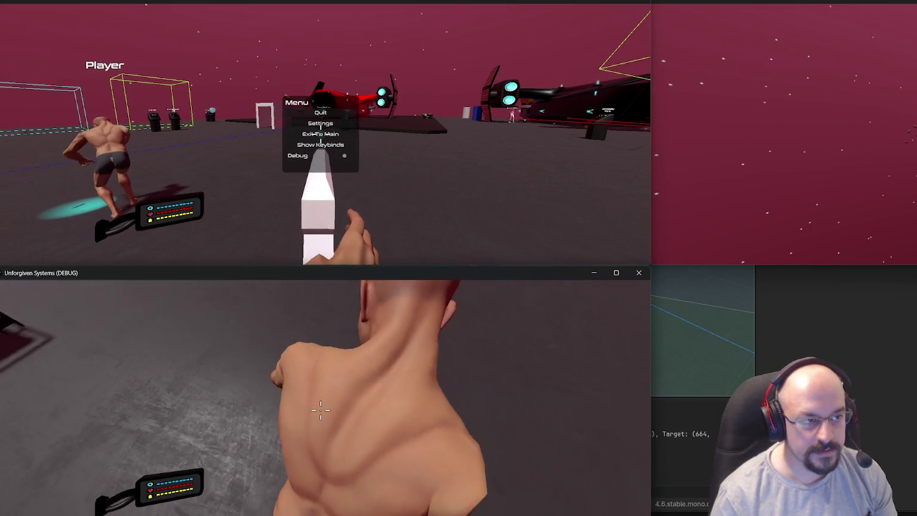
key(w)
key(w)
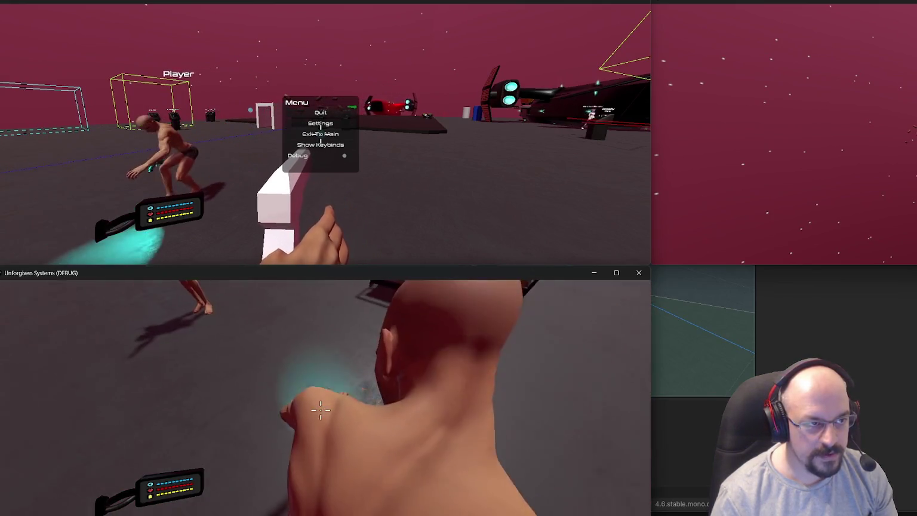
key(w)
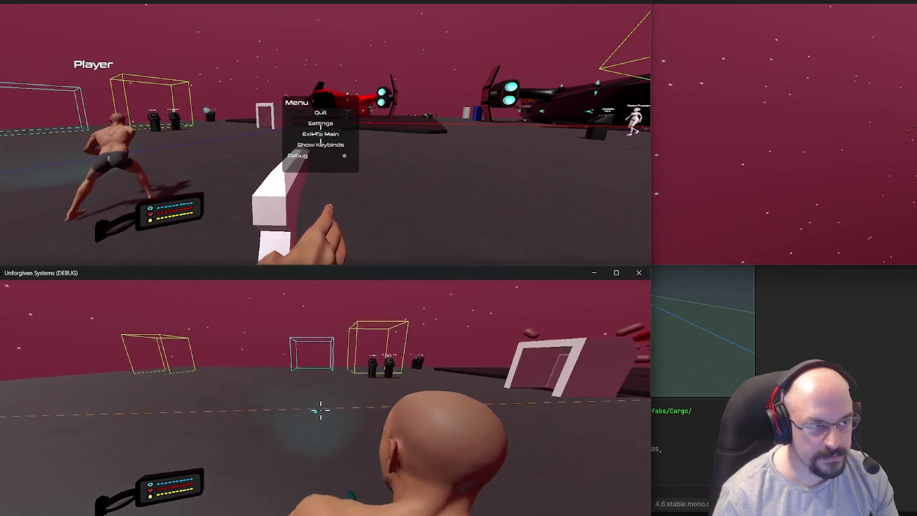
key(w)
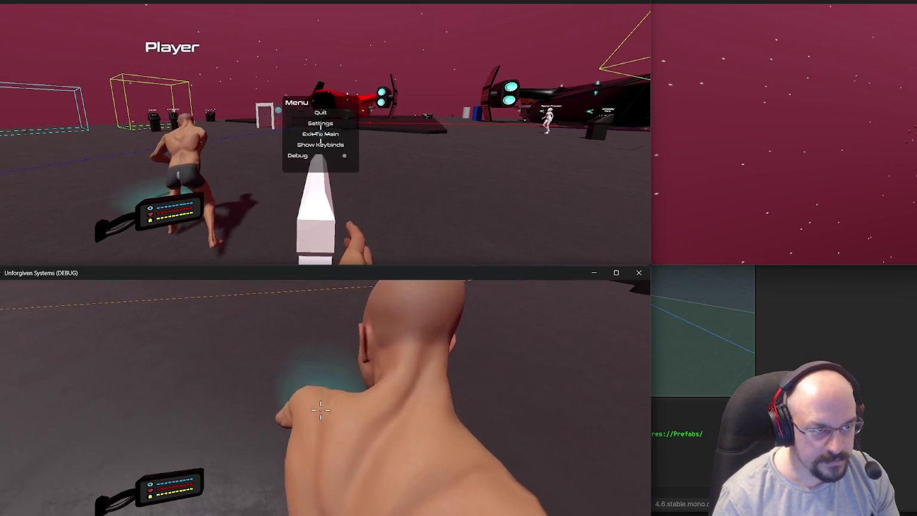
key(w)
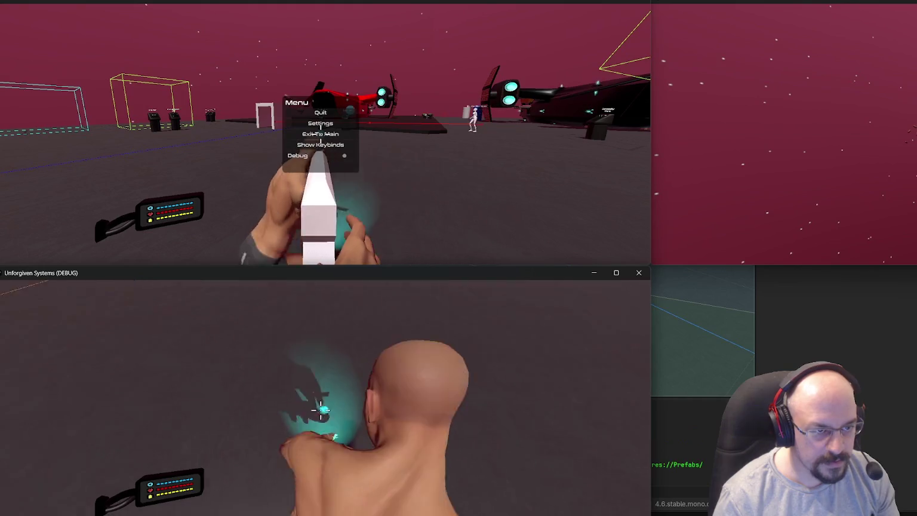
key(w)
Look around, then grab a green crate with the beam and throw it toward the other player.
key(s)
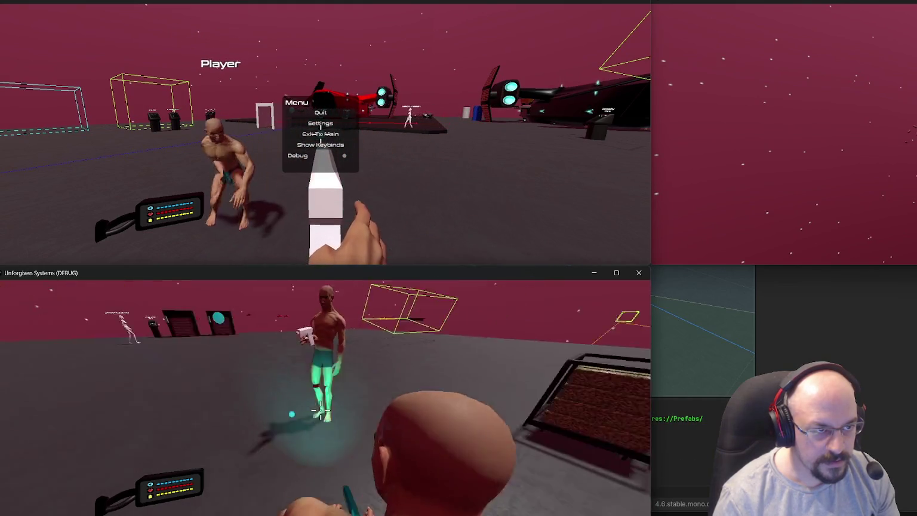
key(ctrl)
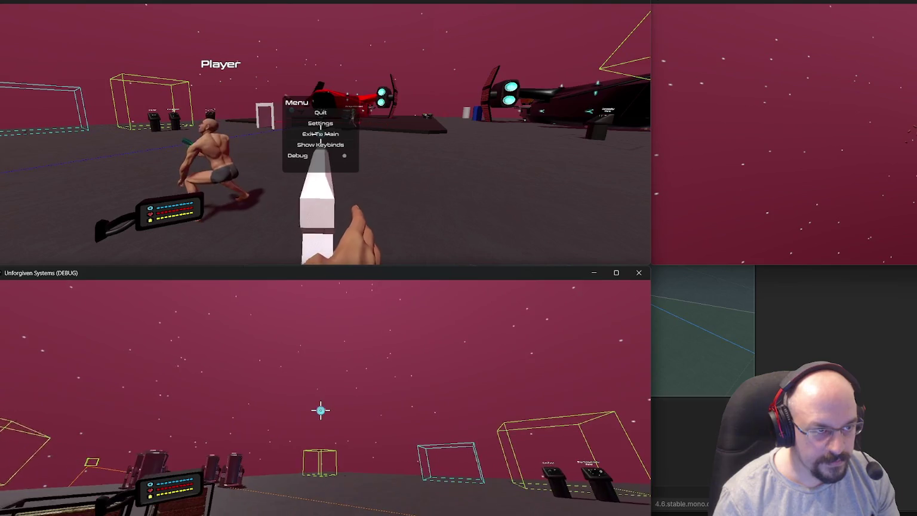
key(w)
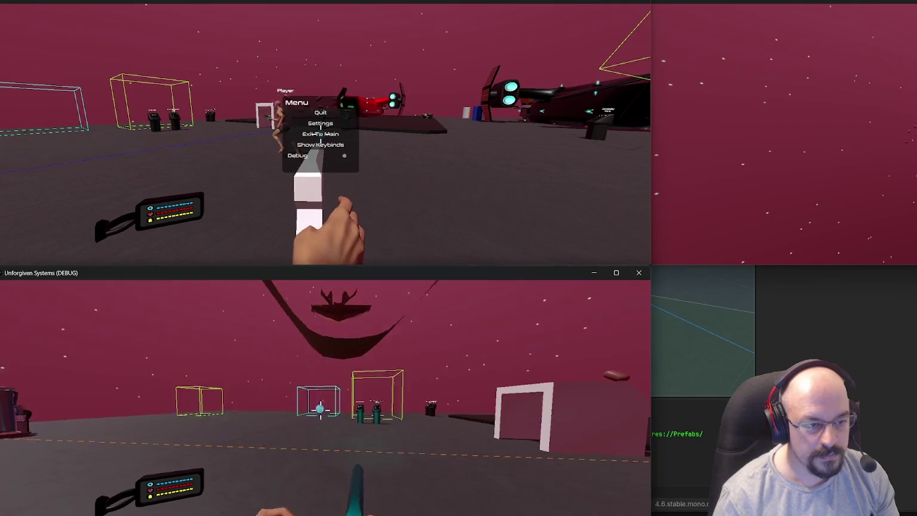
key(w)
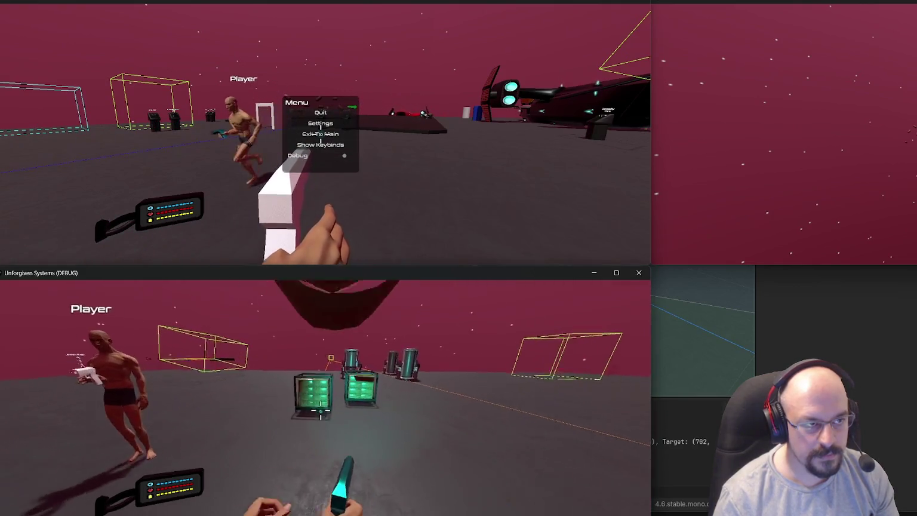
key(e)
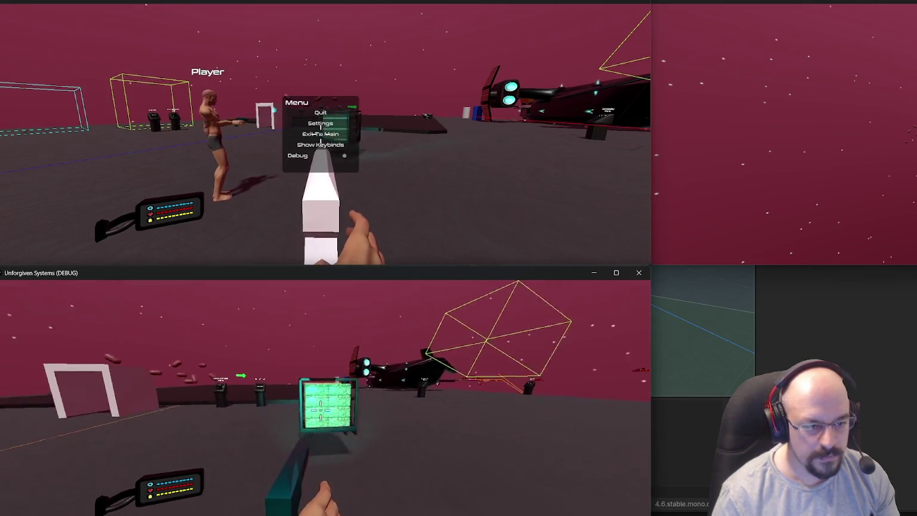
key(Escape)
key(Escape)
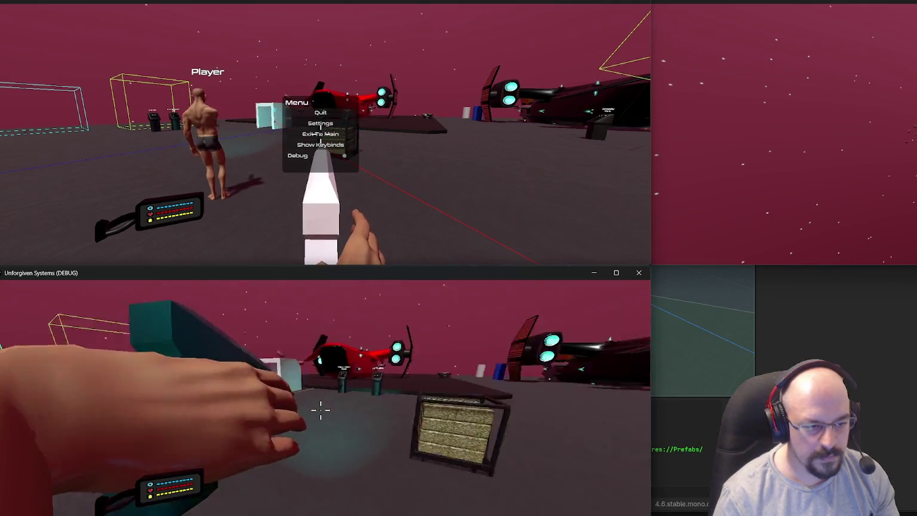
click(321, 410)
click(321, 410)
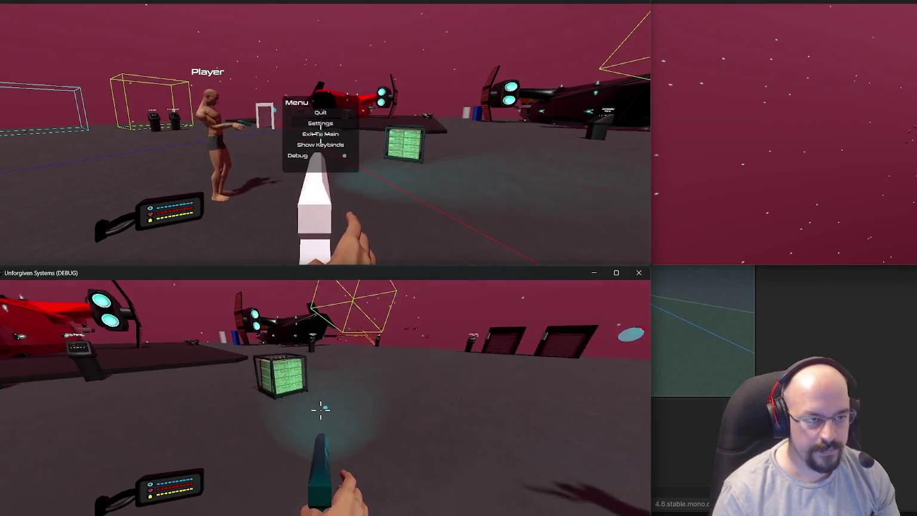
key(Escape)
key(Escape)
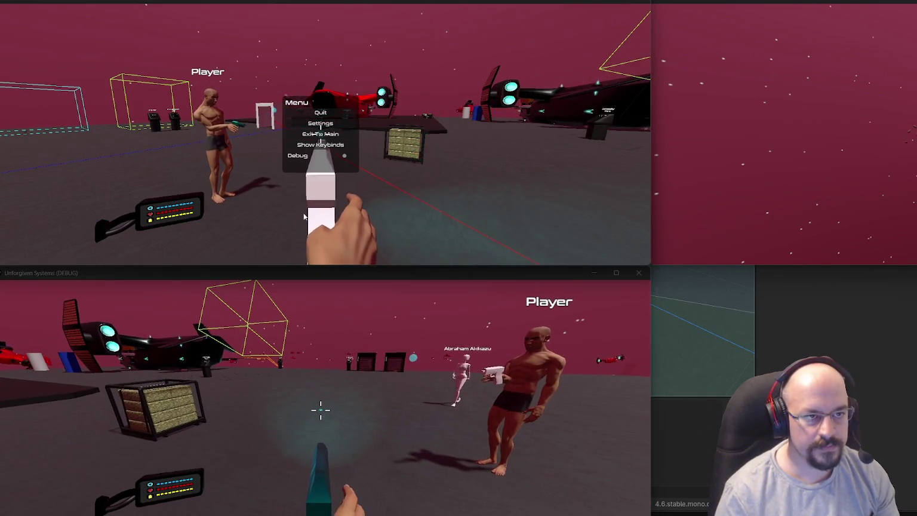
click(321, 132)
Carry the crate to a new spot, drop it, and quit the upper game window via Esc.
key(w)
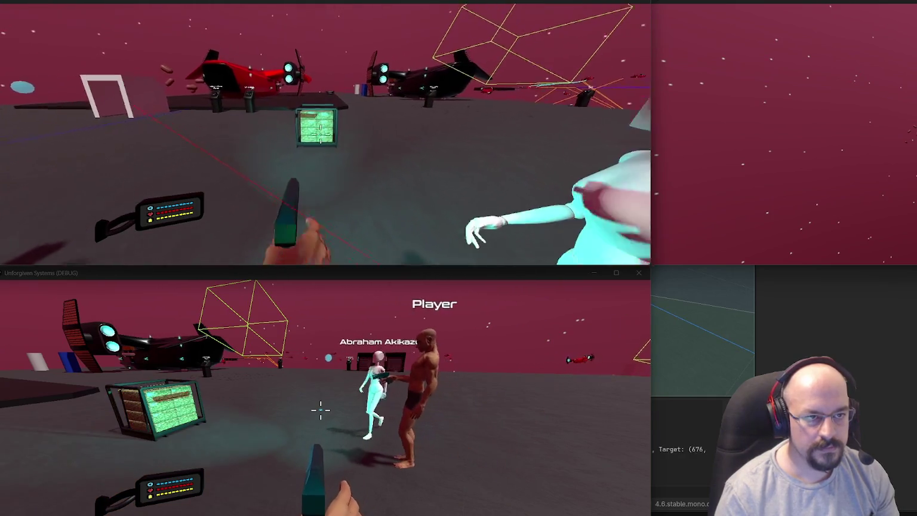
key(w)
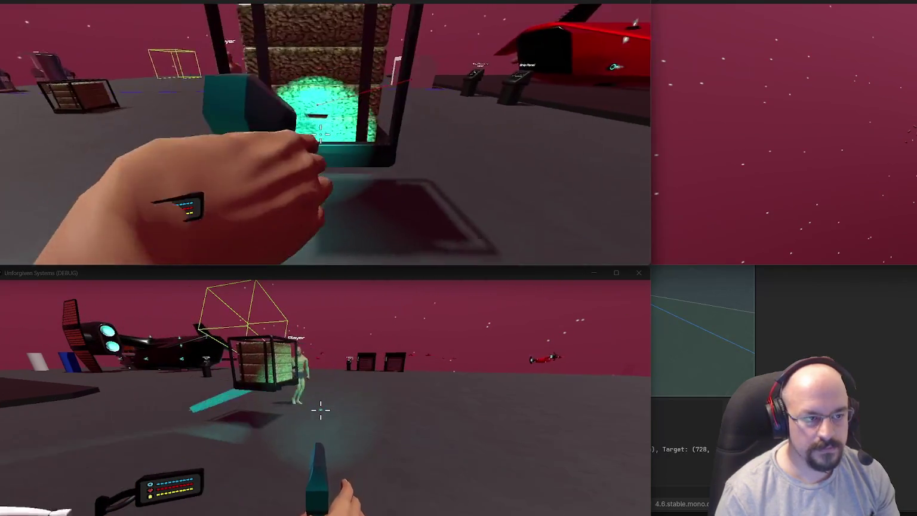
click(320, 132)
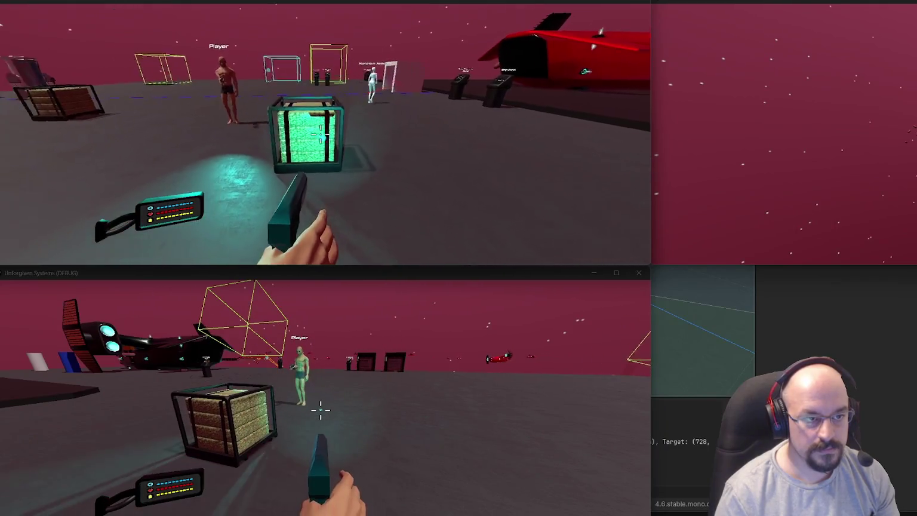
key(w)
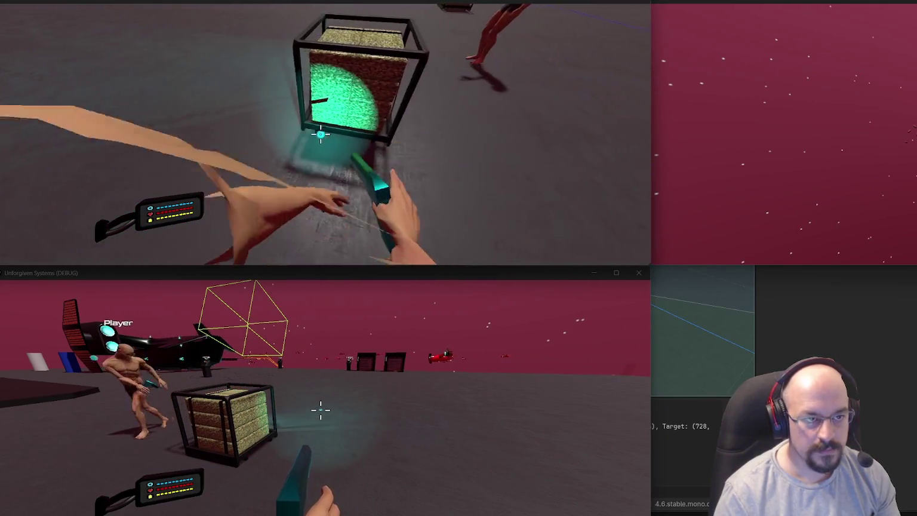
key(w)
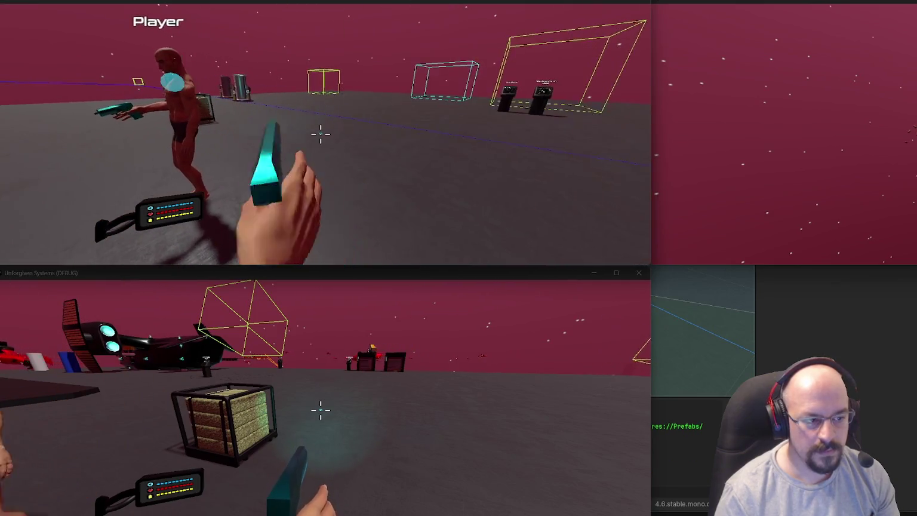
key(w)
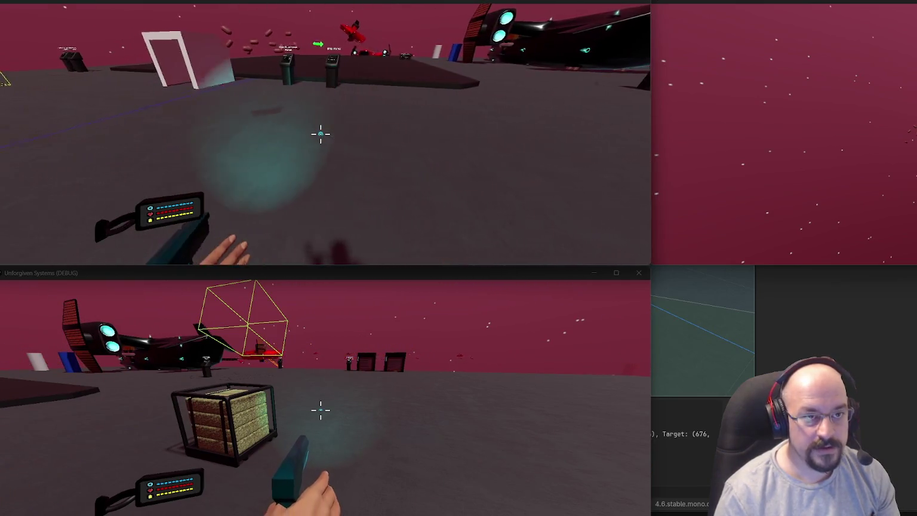
key(w)
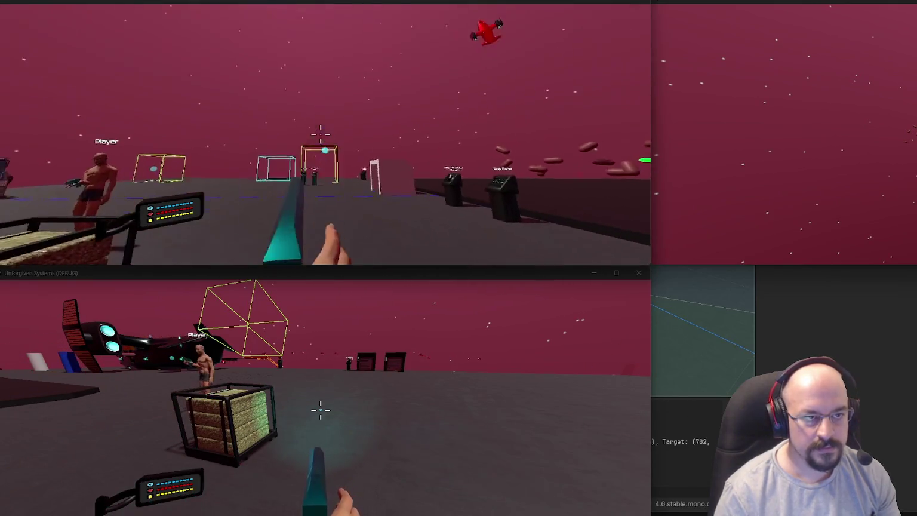
key(Escape)
click(320, 113)
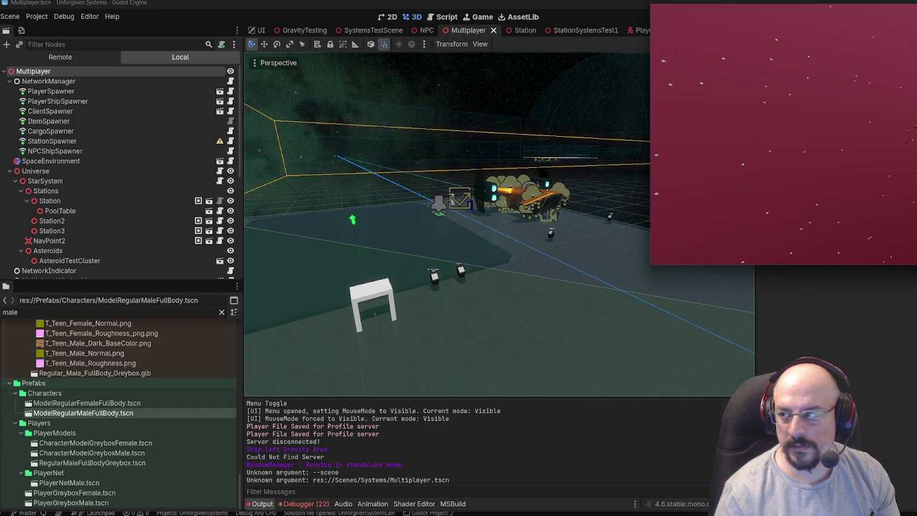
Save the Multiplayer scene, review the NPCSpawner max-NPC errors in Output, and open the Start menu.
key(ctrl+s)
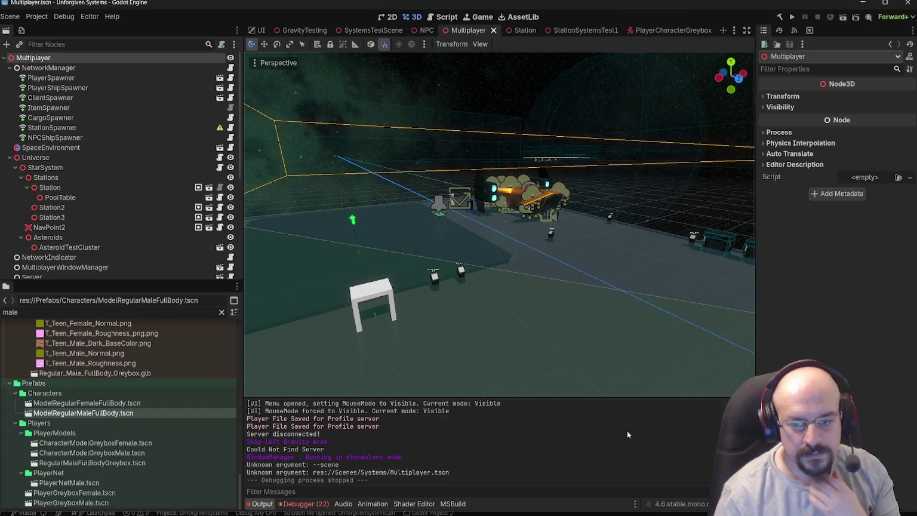
scroll(390, 422, up, 5)
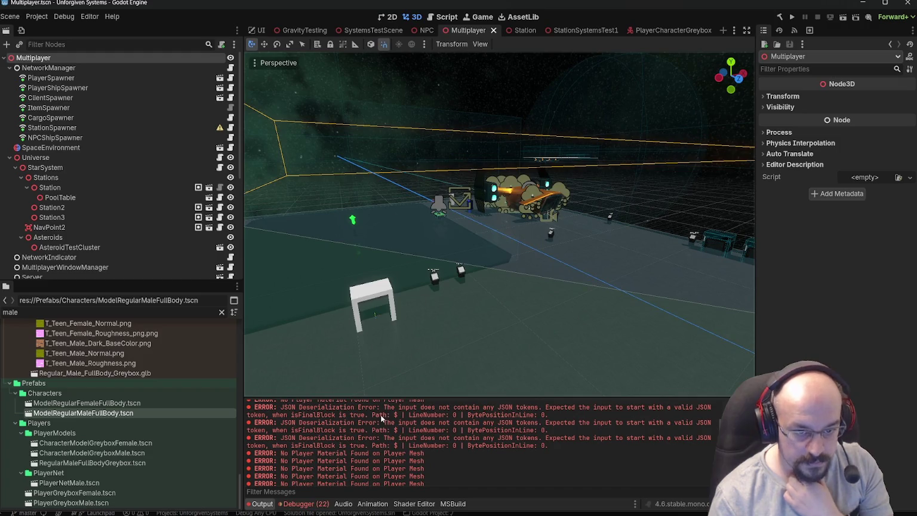
scroll(381, 418, up, 2)
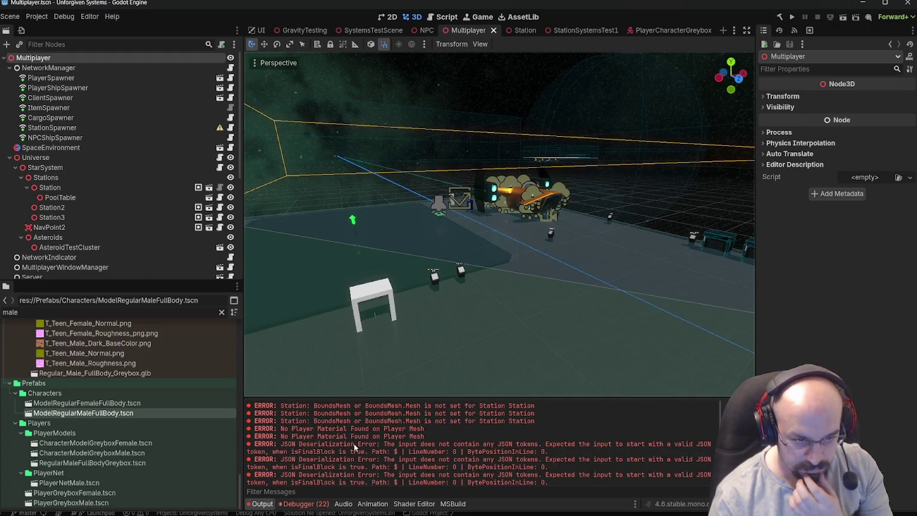
scroll(352, 436, down, 5)
click(239, 514)
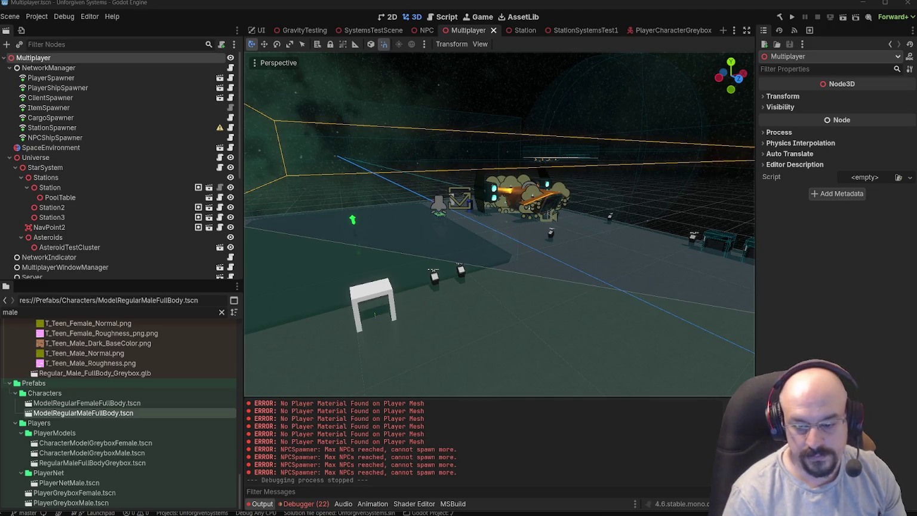
key(super)
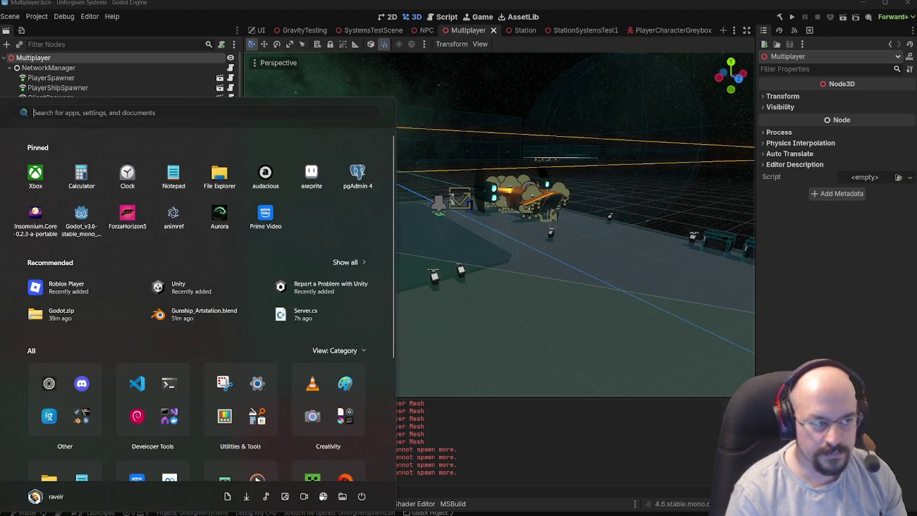
Search the Start Menu for 'deb' and launch Debian to bring up Virtual Machine Manager.
text(v)
key(BackSpace)
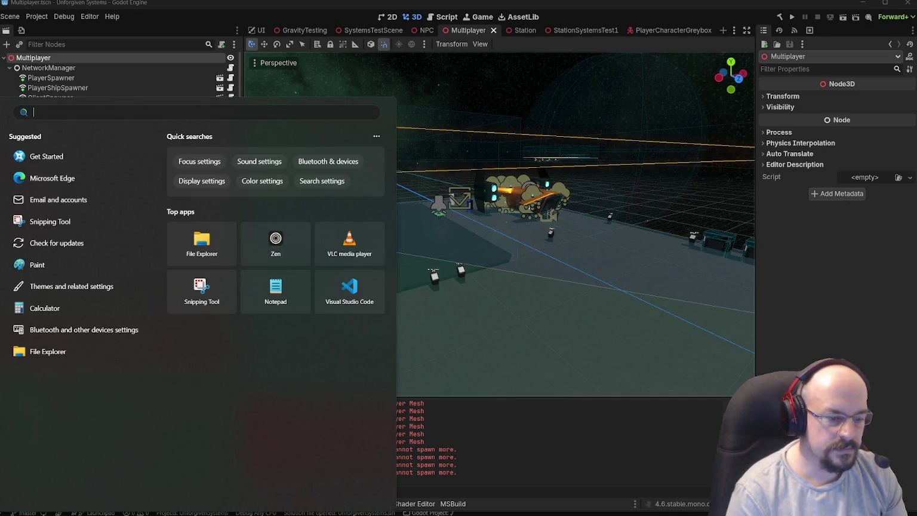
text(deb)
key(Return)
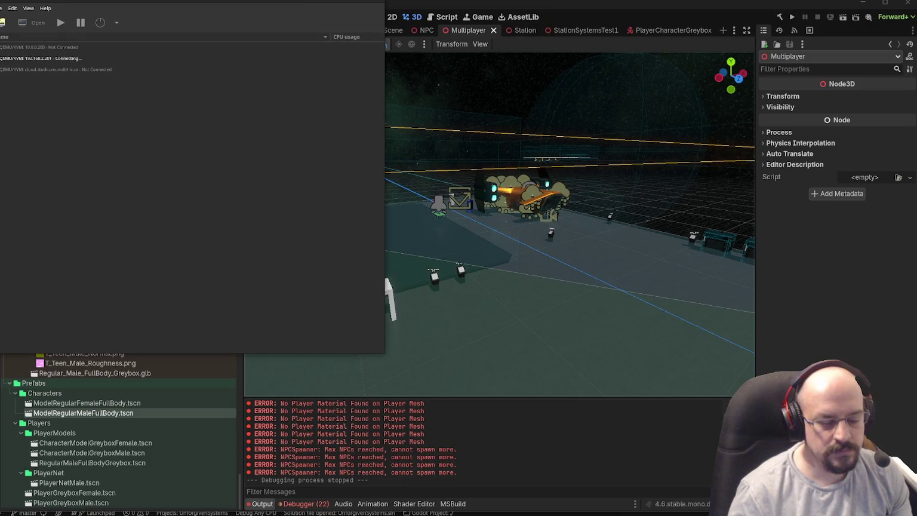
Close the duplicate manager window and connect to the cloud.studio.monolithic.ca and 10.0.0.200 hosts.
right_click(406, 515)
click(394, 501)
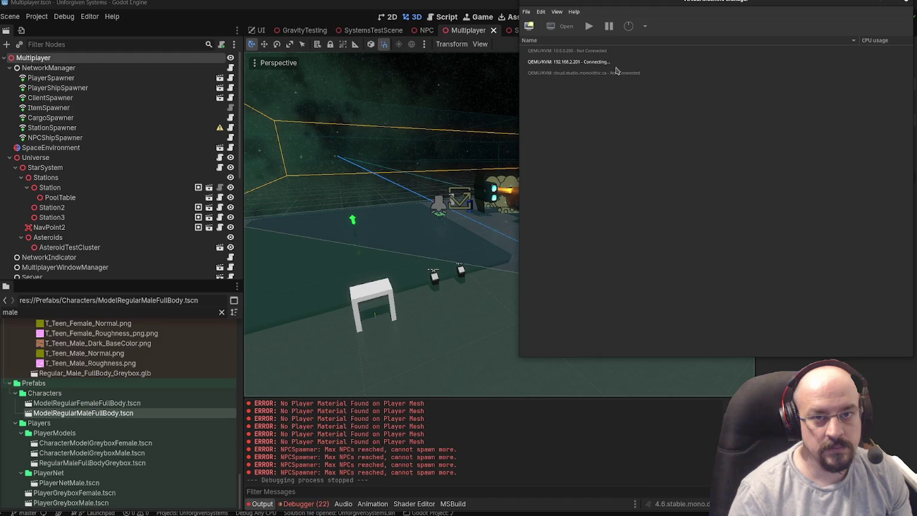
double_click(614, 73)
double_click(581, 53)
mouse_move(641, 6)
mouse_down()
mouse_move(423, 180)
mouse_move(353, 197)
mouse_up()
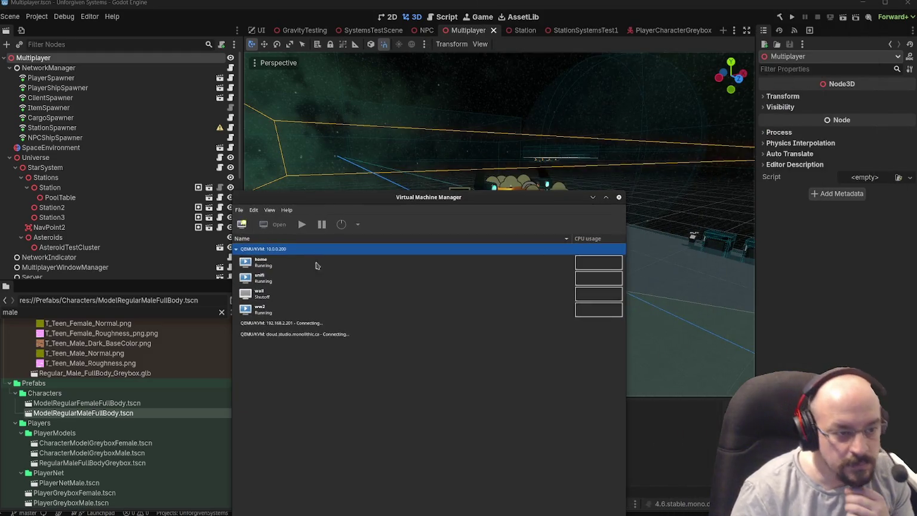
Select the ww2 VM, dismiss the connection failure message, and minimize the manager.
click(261, 311)
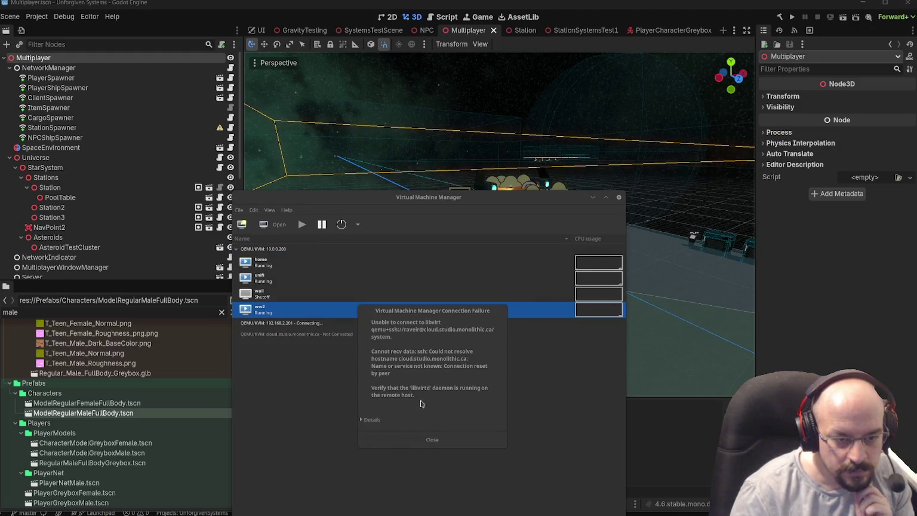
click(426, 439)
click(593, 197)
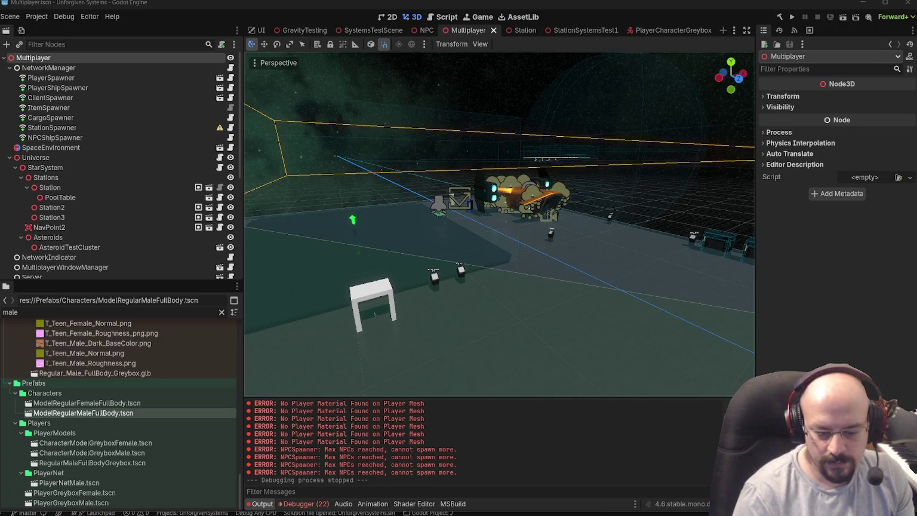
key(super)
Open Command Prompt via 'cmd' and ping universe.monolithic.ca.
text(cmd)
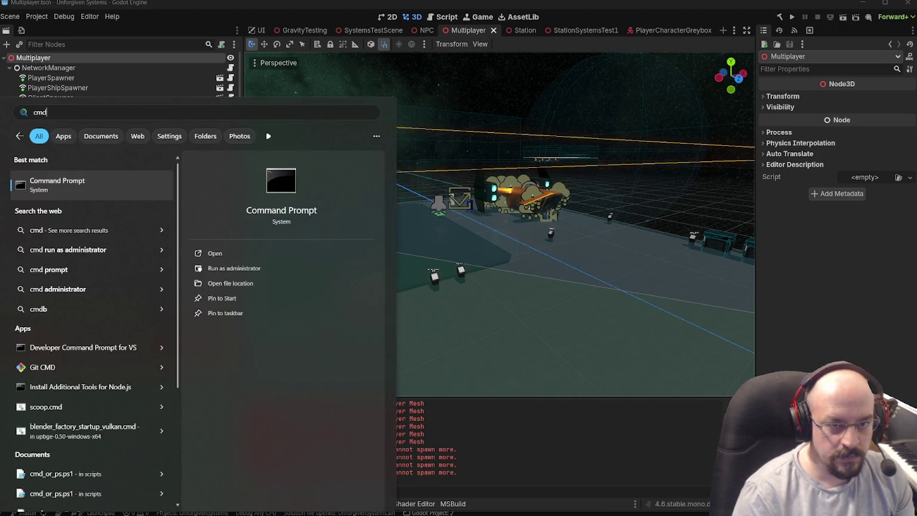
key(Return)
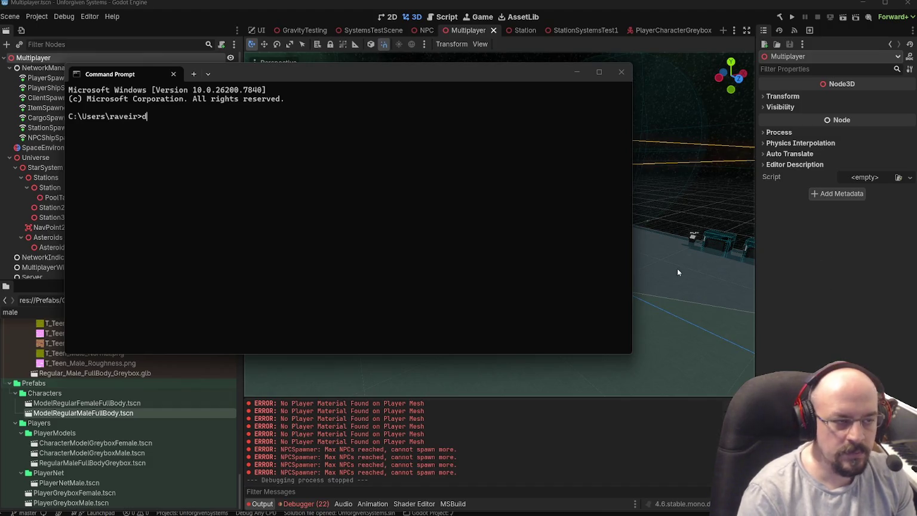
text(ping univers)
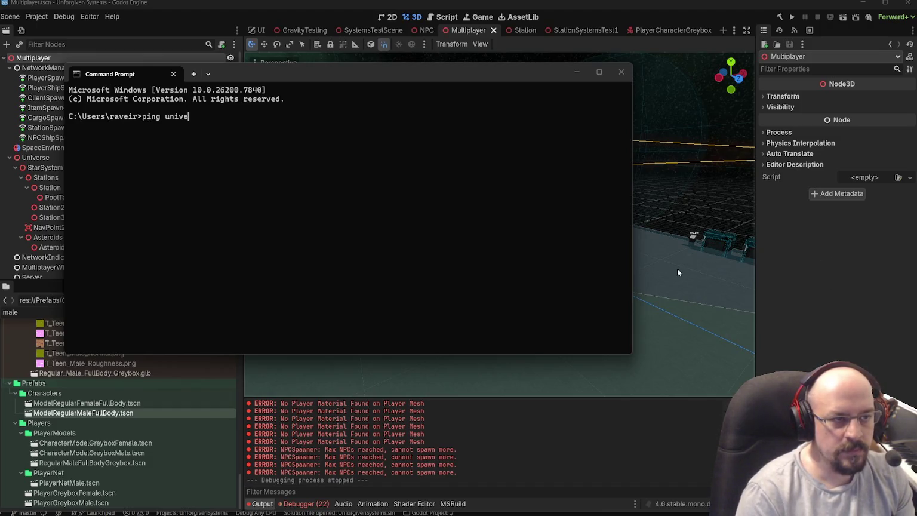
text(e.monolit)
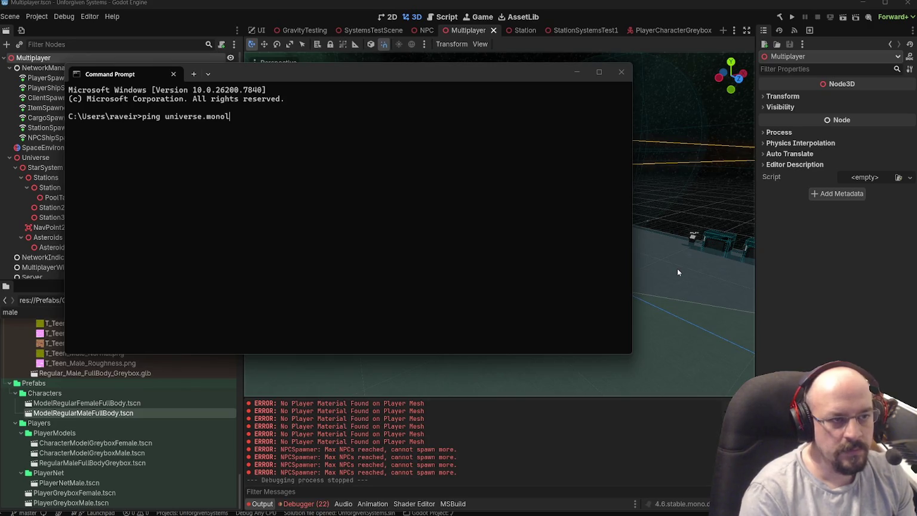
text(hic.ca)
key(Return)
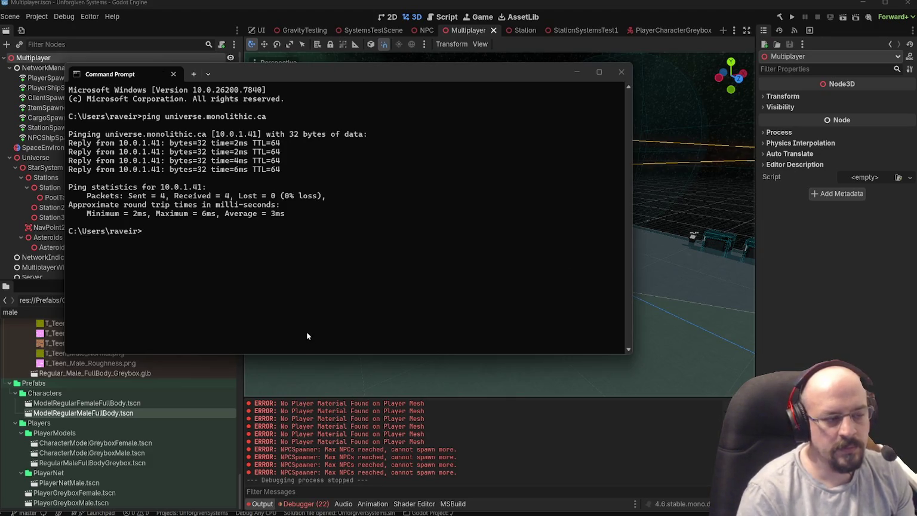
Ping 10.0.0.20, stop it with Ctrl+C, and close Command Prompt.
text(ping 10.0.0.20)
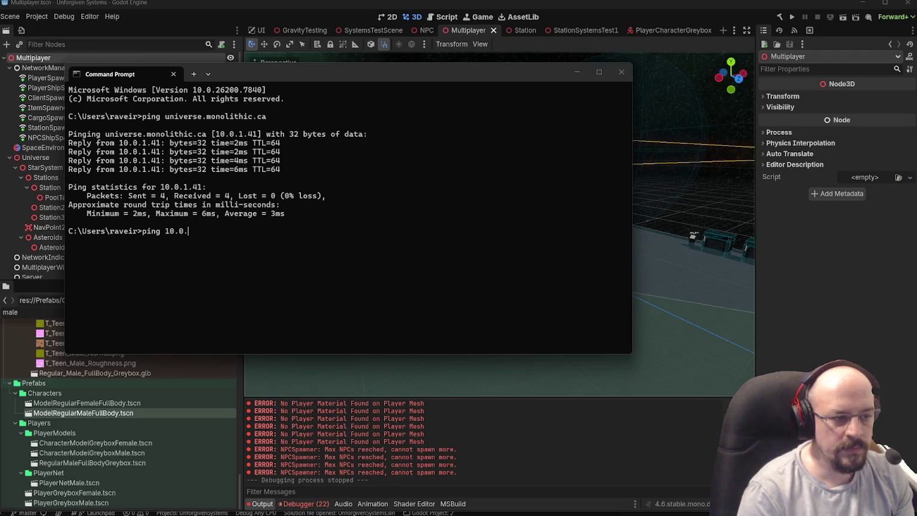
key(Return)
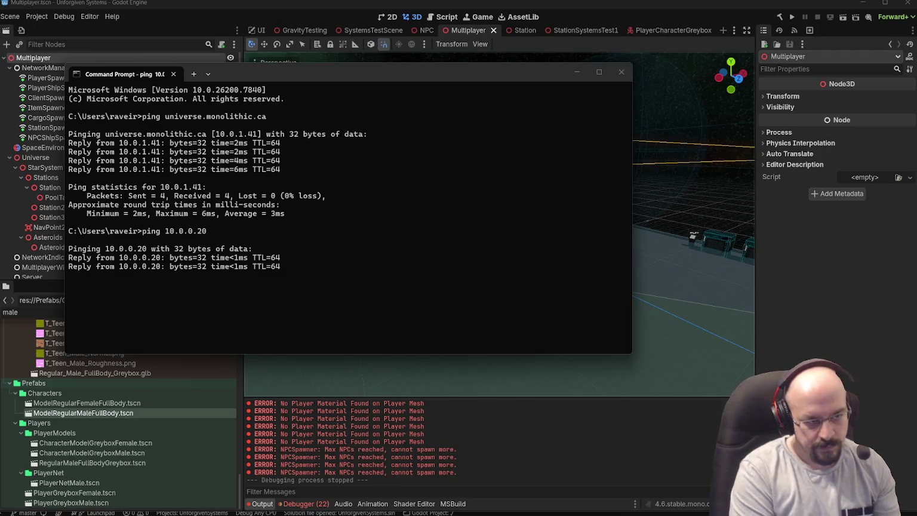
key(ctrl+c)
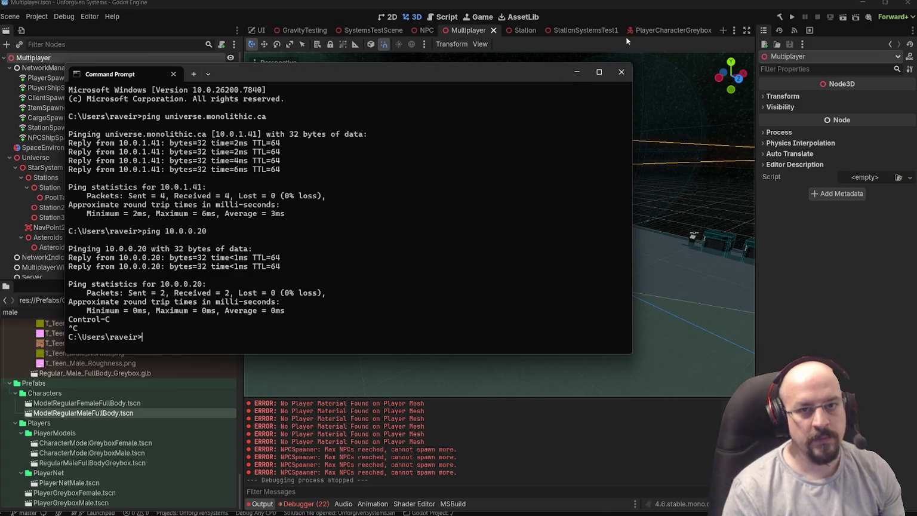
click(621, 72)
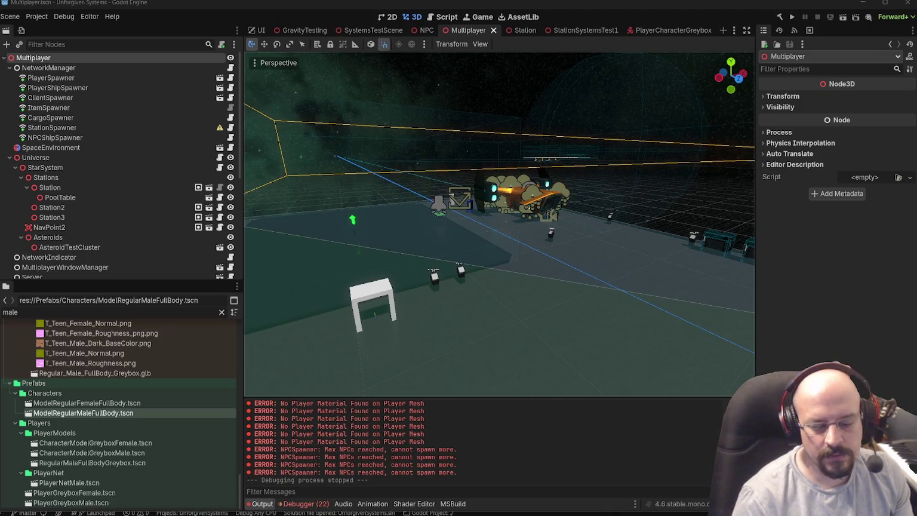
key(alt+Tab)
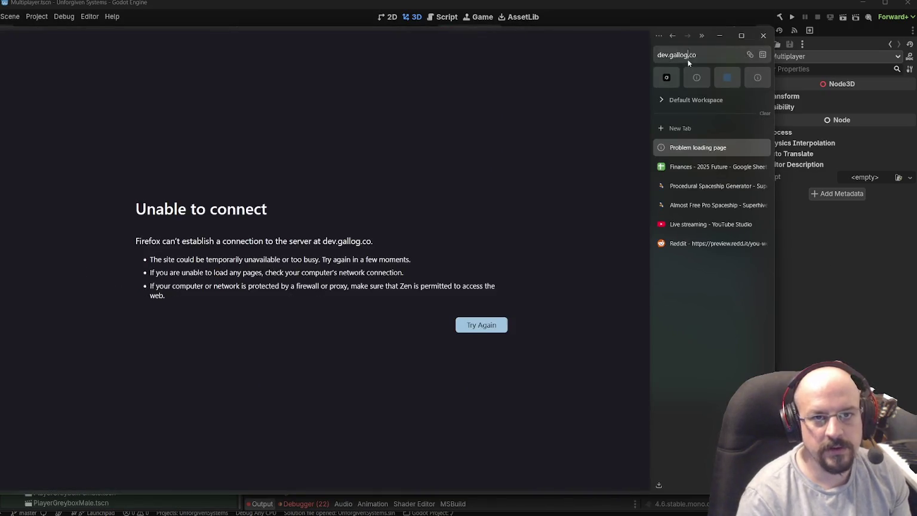
click(688, 59)
text(10.0.0.20)
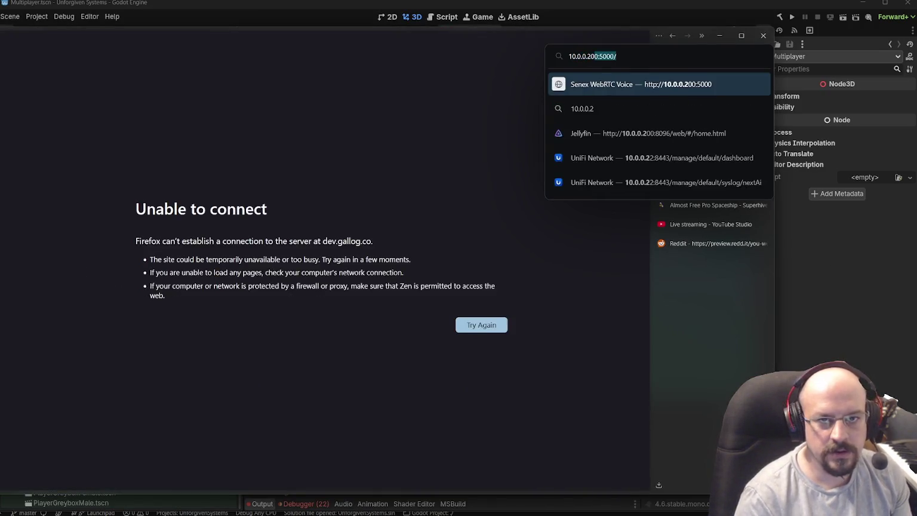
key(Delete)
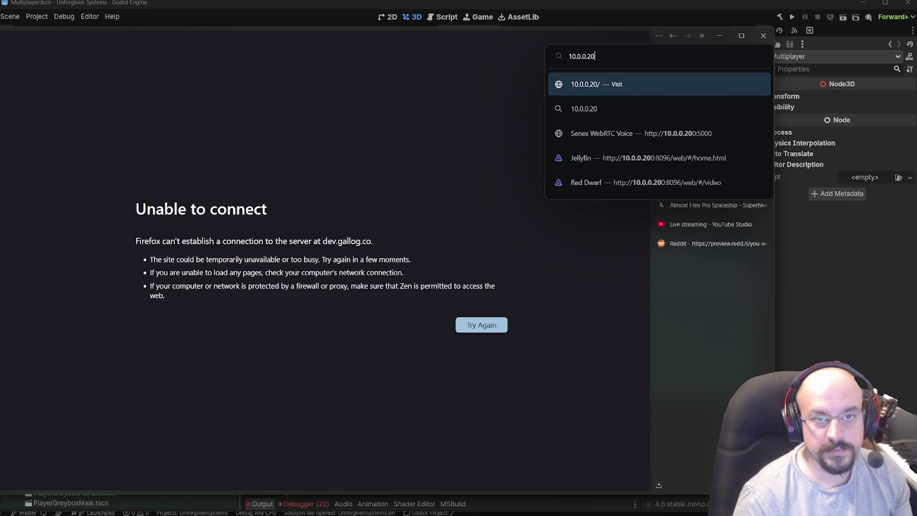
key(Return)
click(710, 59)
key(Return)
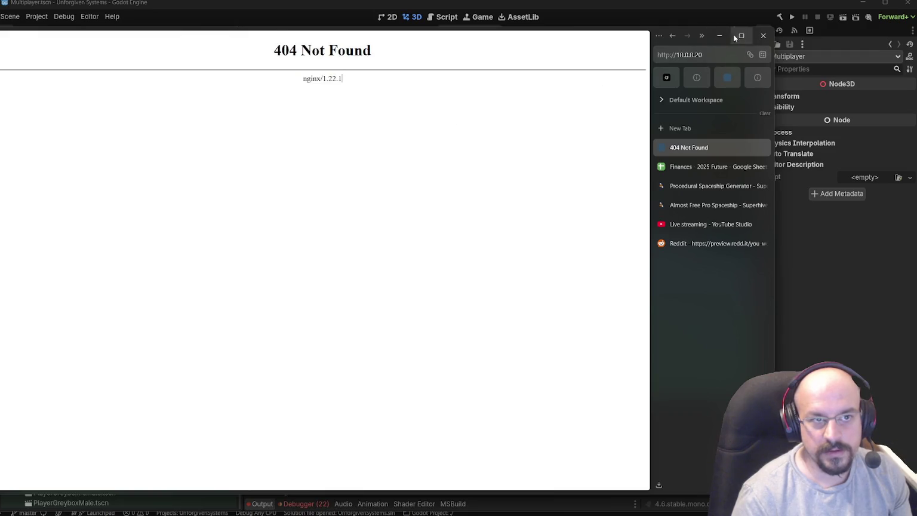
click(726, 39)
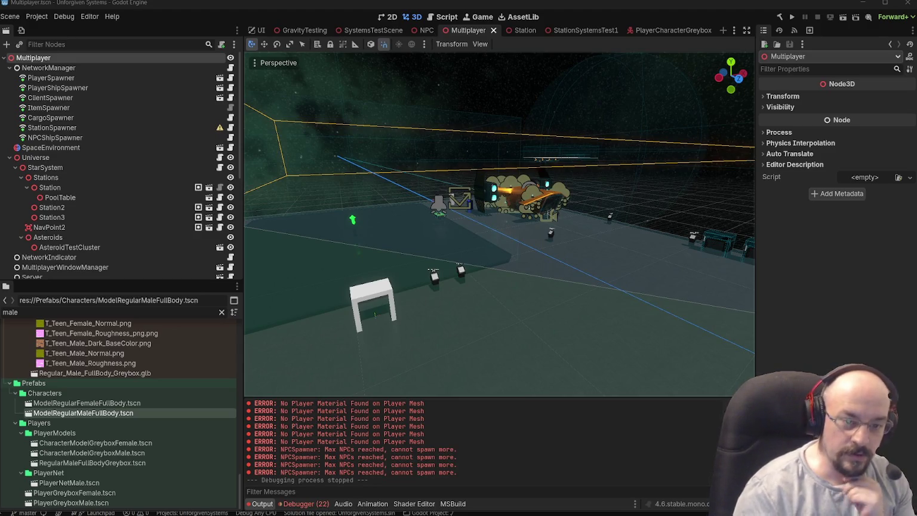
key(alt+Tab)
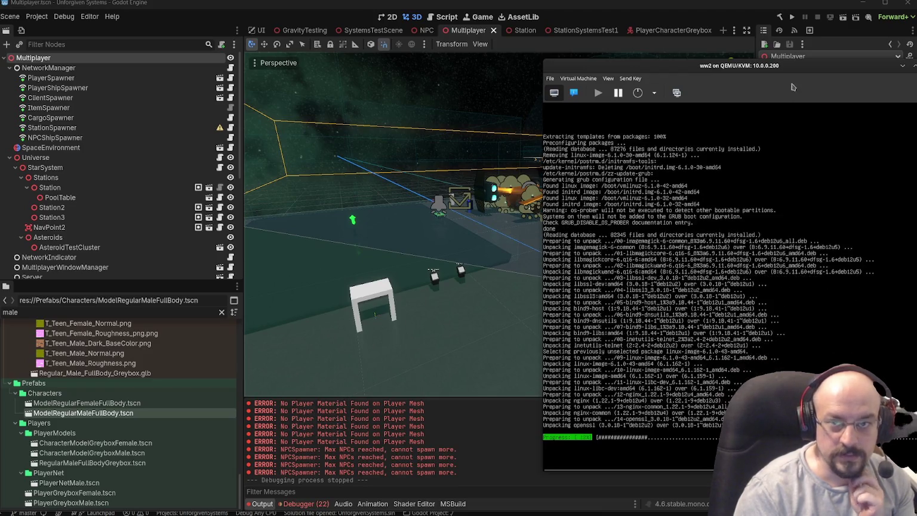
Snap the ww2 VM console to the right edge and drag it over Godot's viewport.
key(super+Down)
key(super+shift+Right)
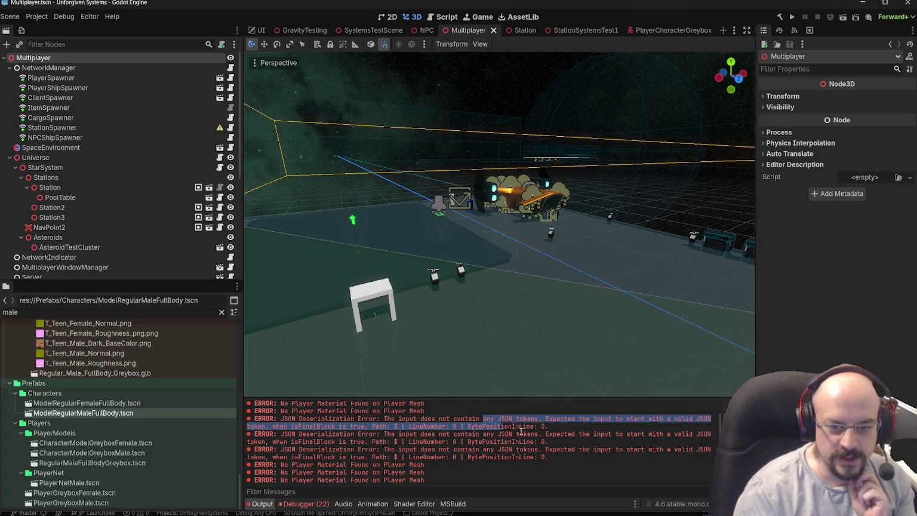
drag(483, 419, 590, 452)
key(alt+Tab)
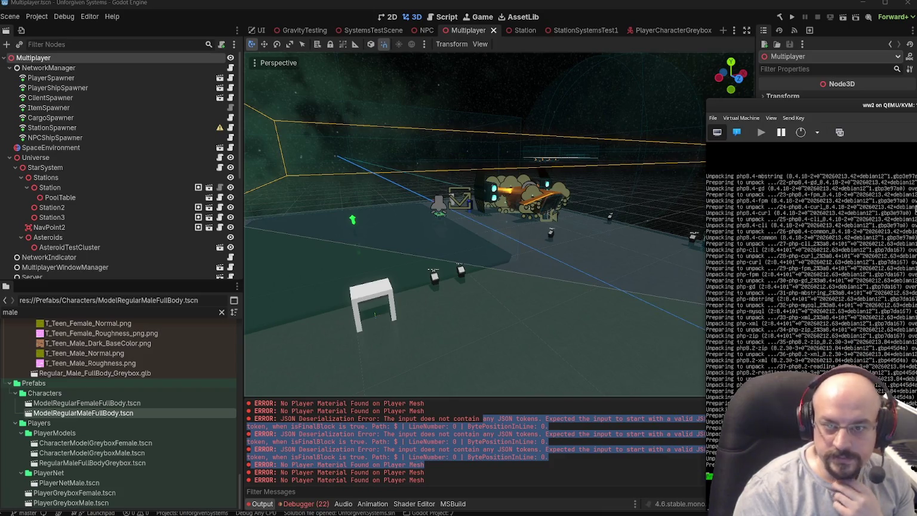
drag(865, 206, 698, 181)
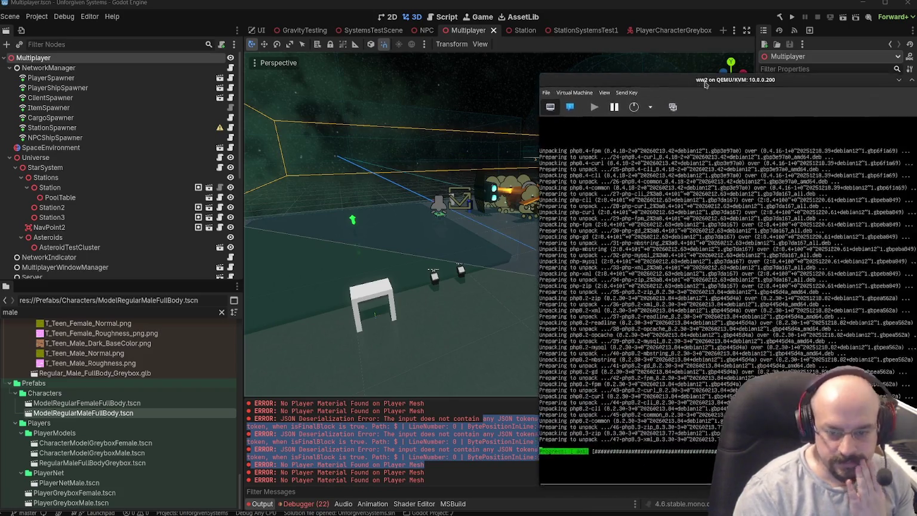
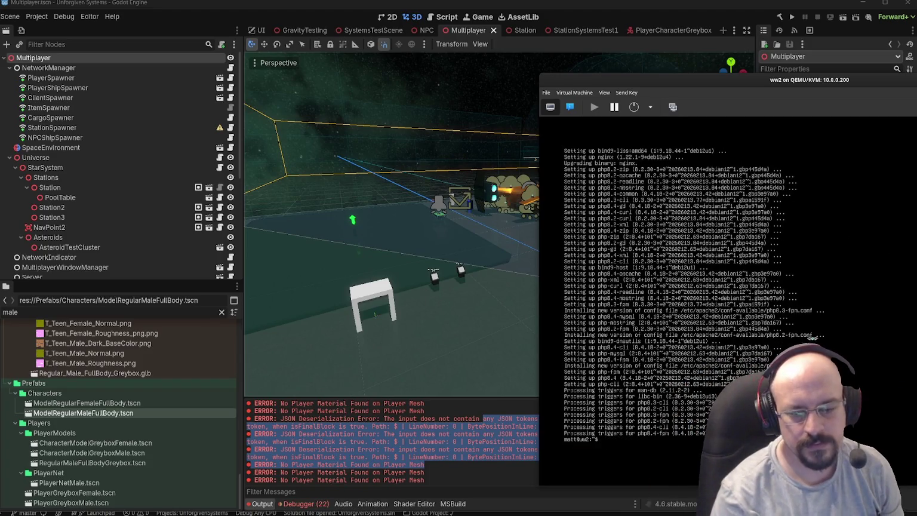
Run 'sudo apt install php8.5-fpm' in the Debian VM terminal and confirm the install.
text(sudo apt dist-upgrade)
key(BackSpace)
key(BackSpace)
key(BackSpace)
text(t install )
text(phgp)
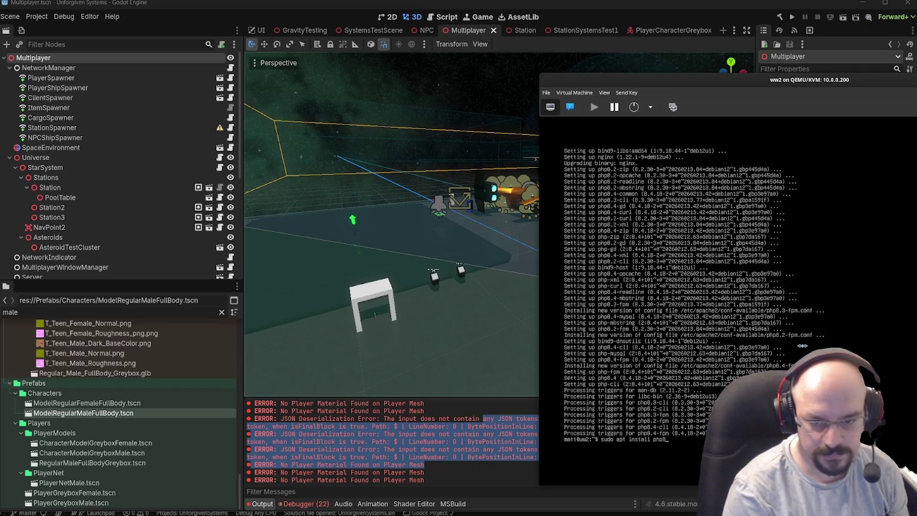
key(BackSpace)
key(BackSpace)
text(5)
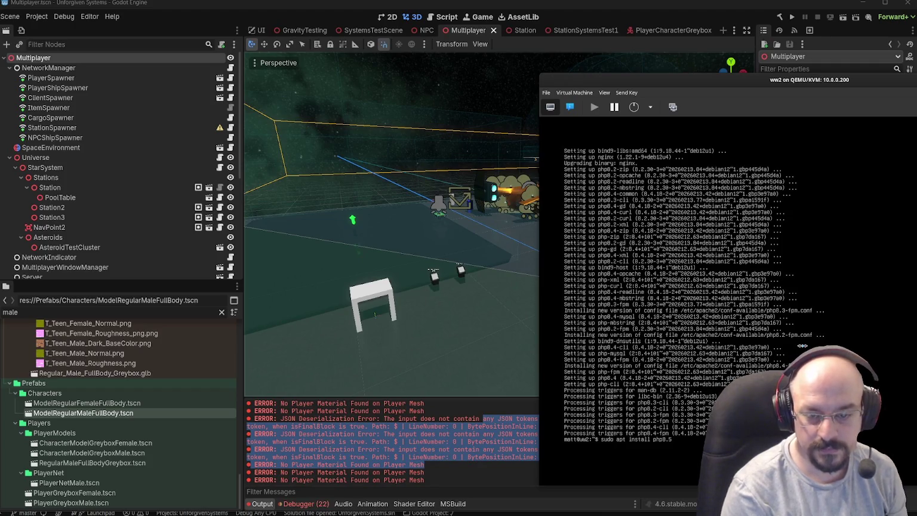
key(Tab)
key(Tab)
text(n-m)
key(Return)
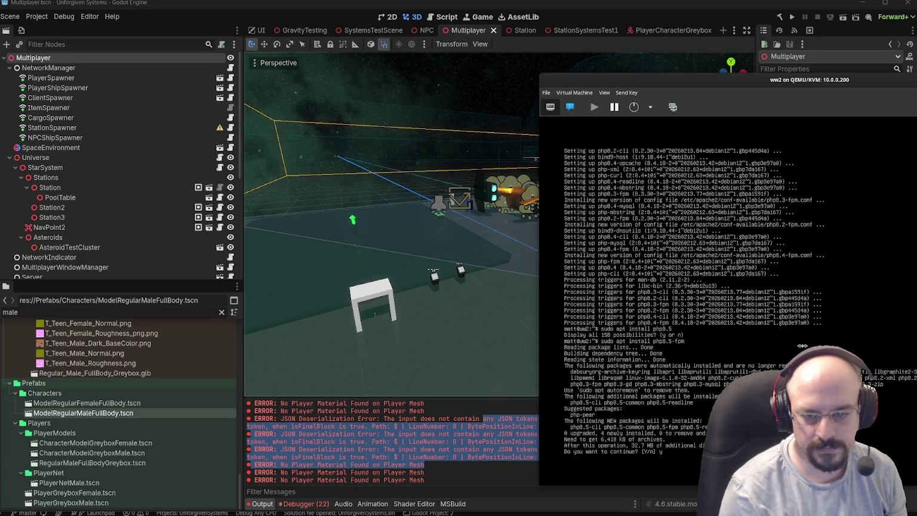
key(Return)
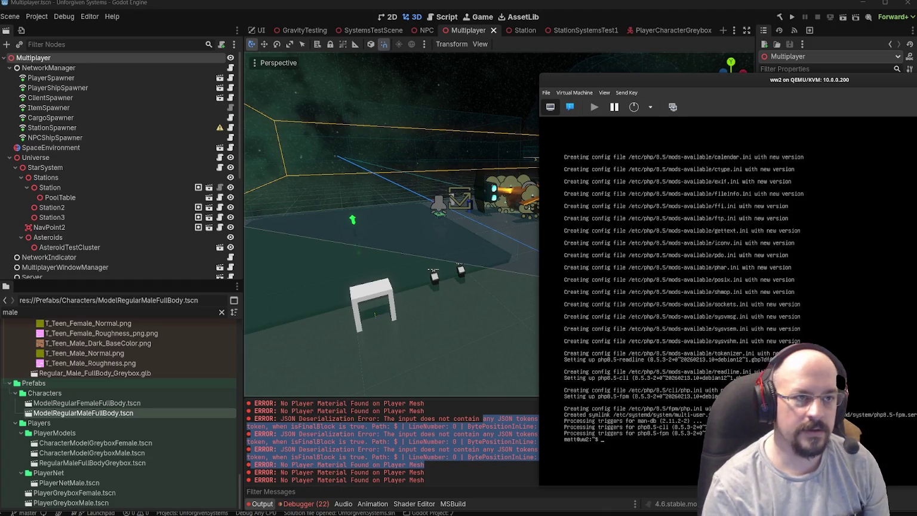
Bring Godot to front and inspect the Multiplayer node's history, signals and groups.
click(262, 3)
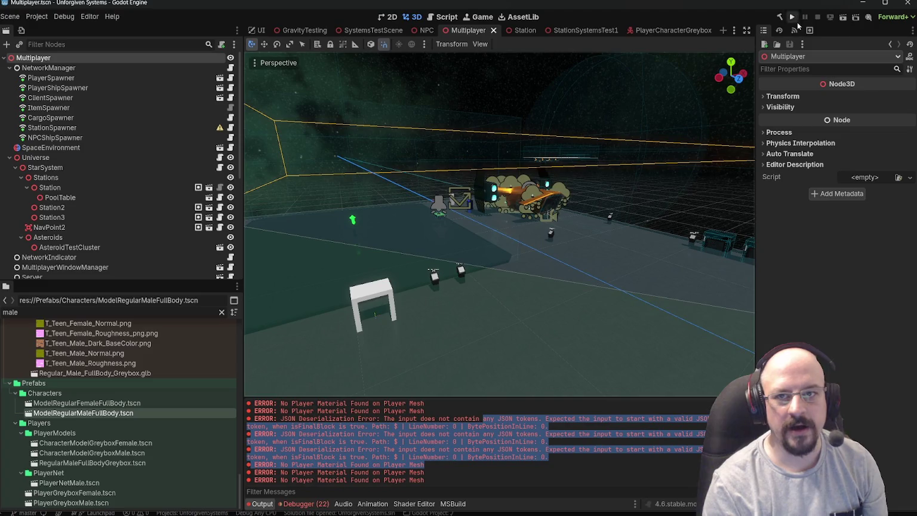
click(779, 30)
click(794, 30)
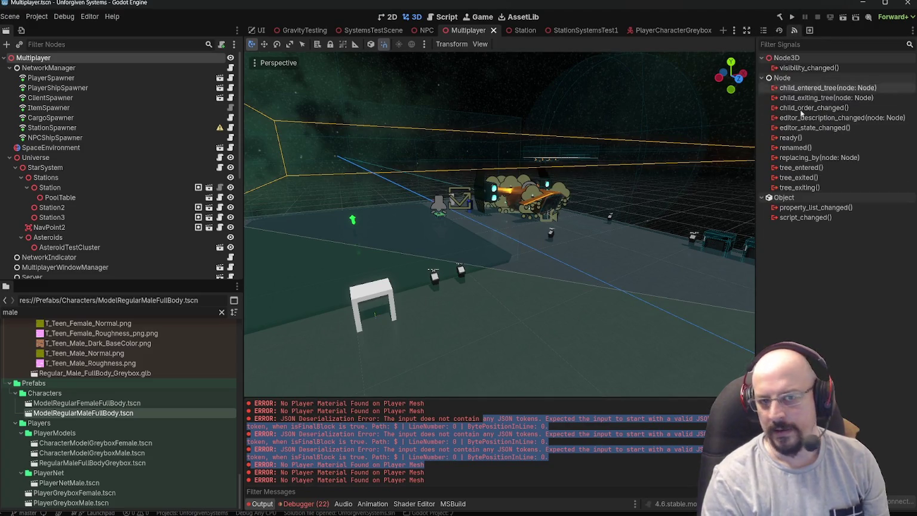
click(810, 32)
click(792, 33)
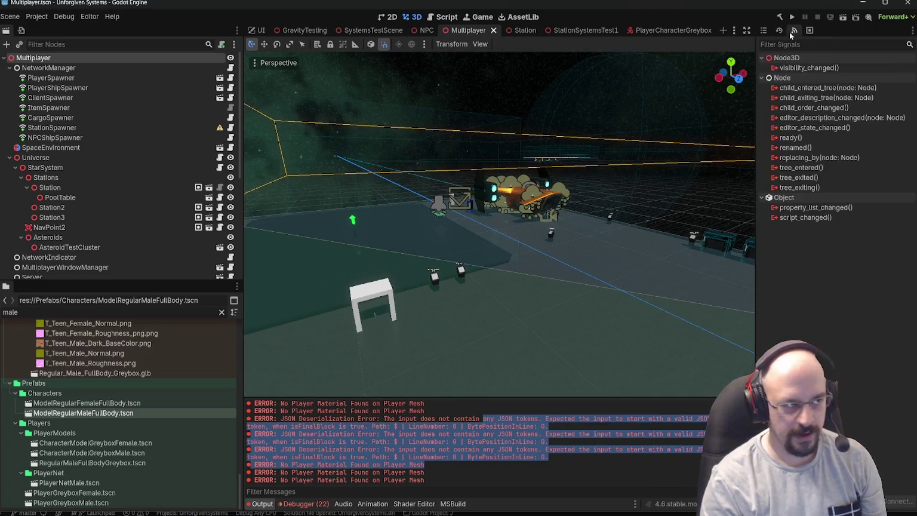
Browse the GUI, Boot Splash and Display > Window project settings, then switch to Editor Settings.
click(37, 17)
click(58, 31)
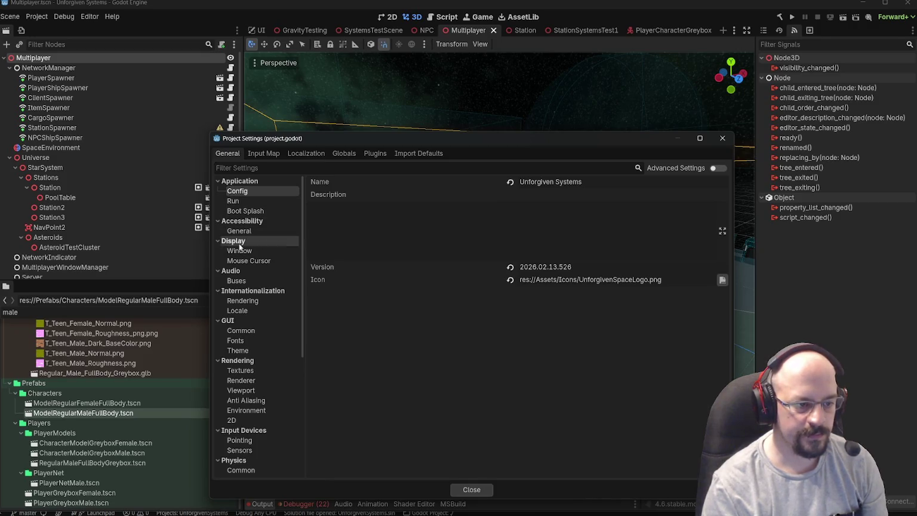
click(238, 351)
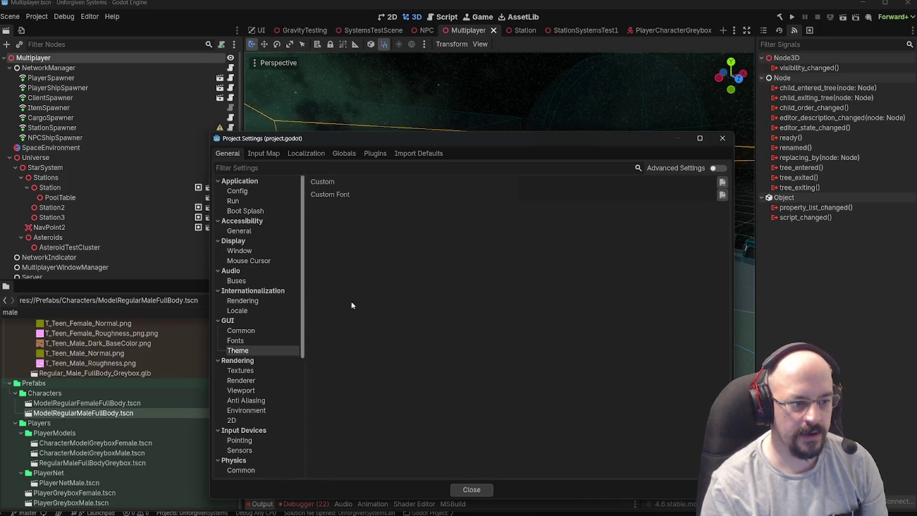
click(258, 330)
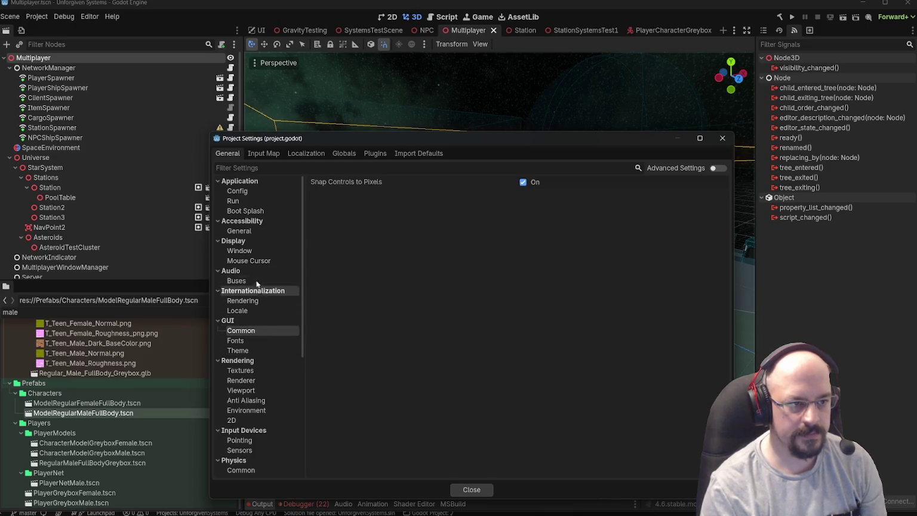
click(245, 211)
click(240, 251)
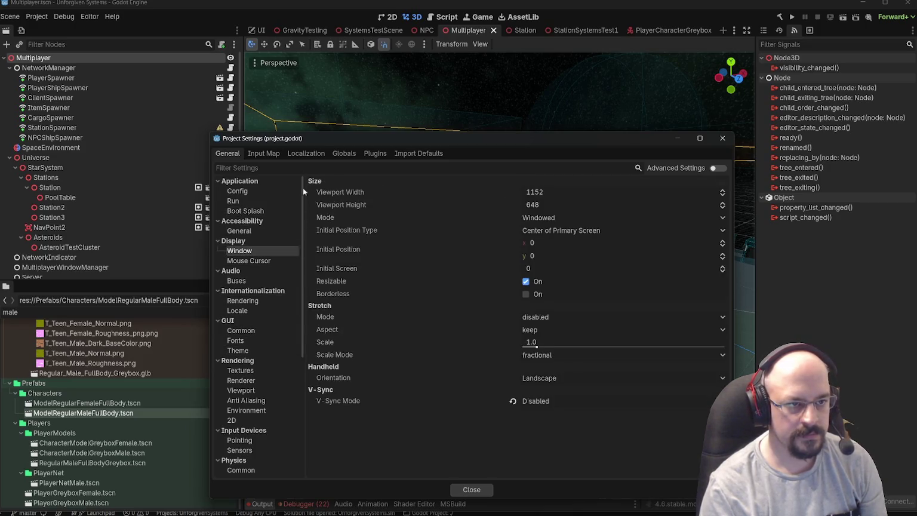
scroll(268, 203, down, 5)
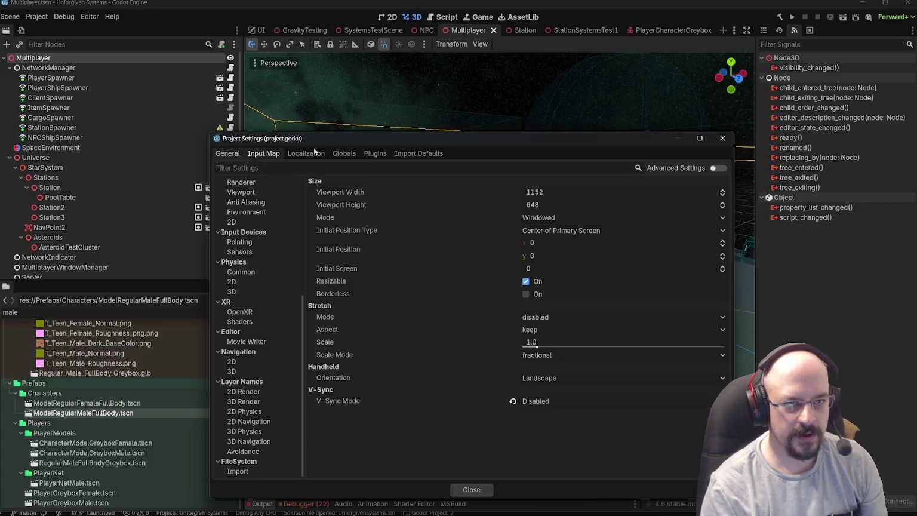
click(723, 138)
click(89, 16)
click(108, 33)
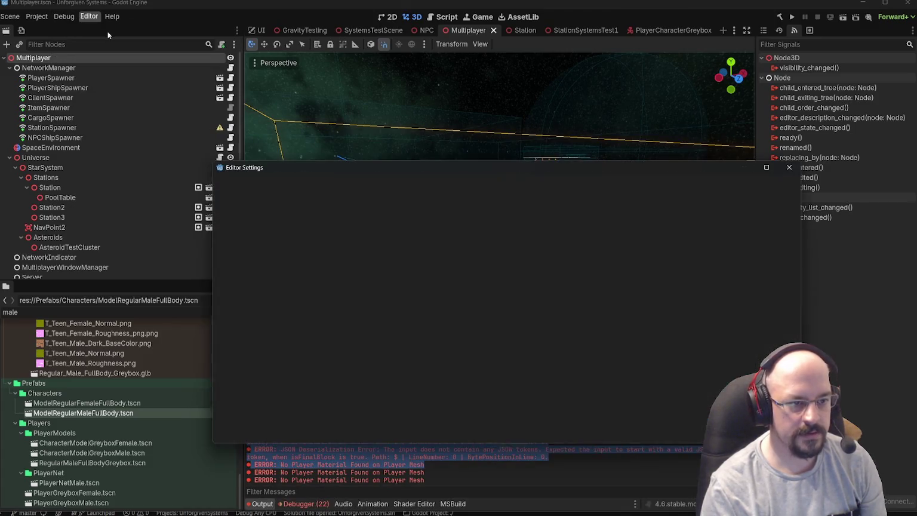
Browse the Editors, Touchscreen, Theme, Accessibility and Editor interface pages, then close Editor Settings.
click(240, 229)
click(250, 270)
click(240, 260)
scroll(389, 290, down, 1)
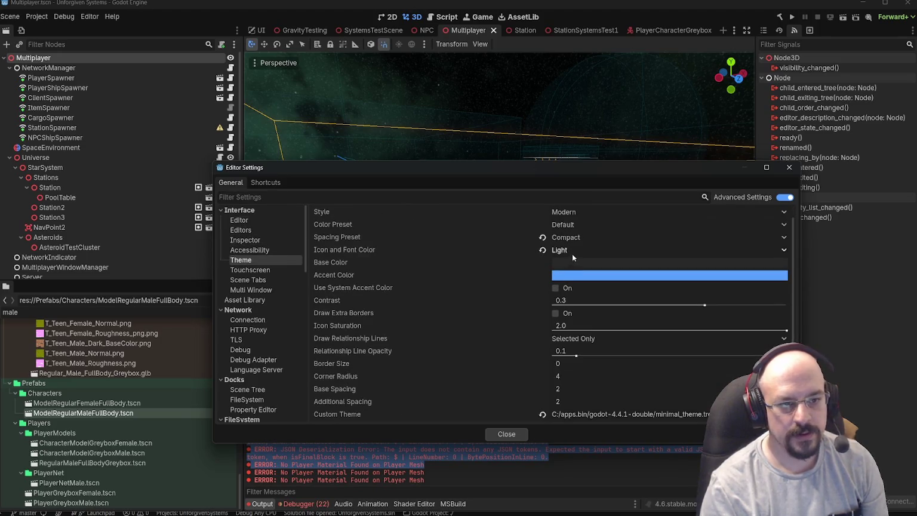
scroll(572, 254, up, 1)
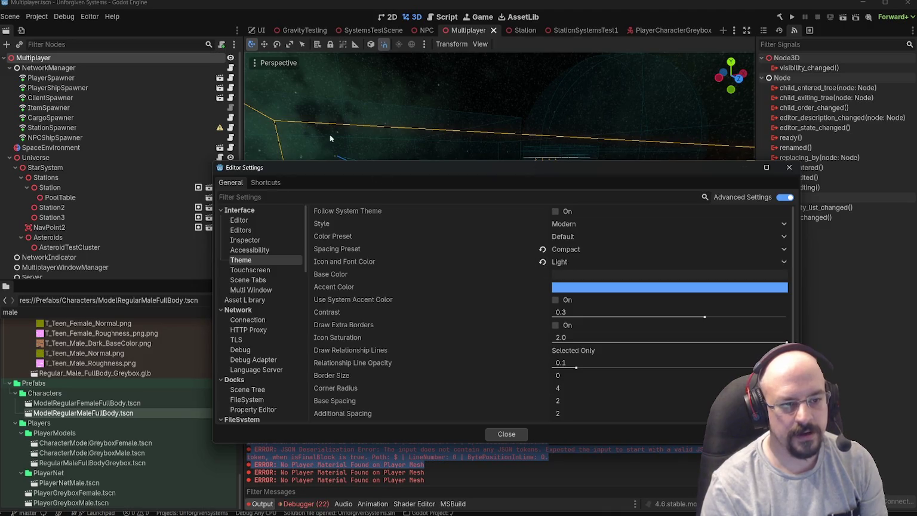
scroll(411, 292, down, 1)
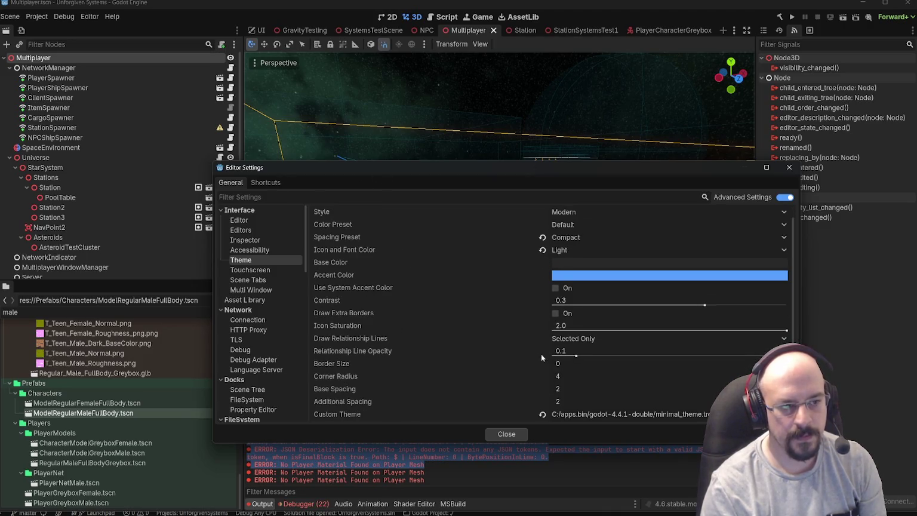
click(255, 251)
click(249, 232)
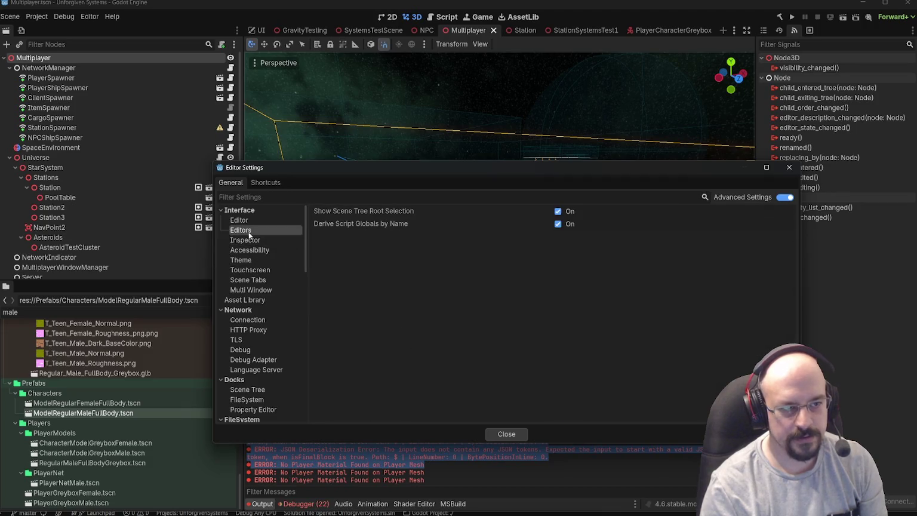
click(240, 220)
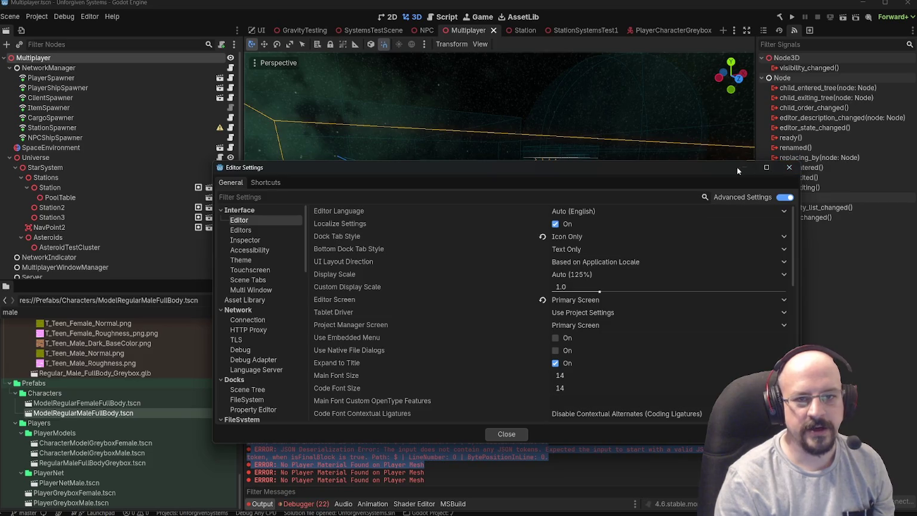
click(788, 169)
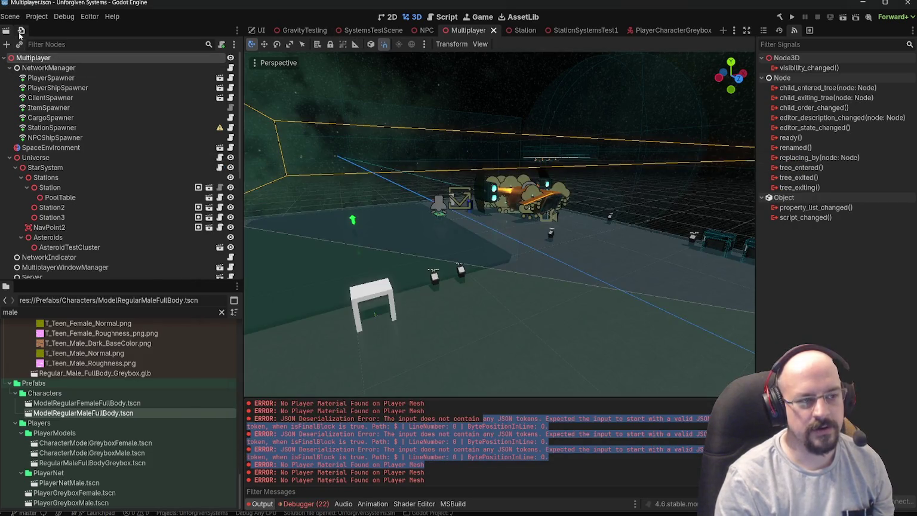
click(21, 32)
click(6, 31)
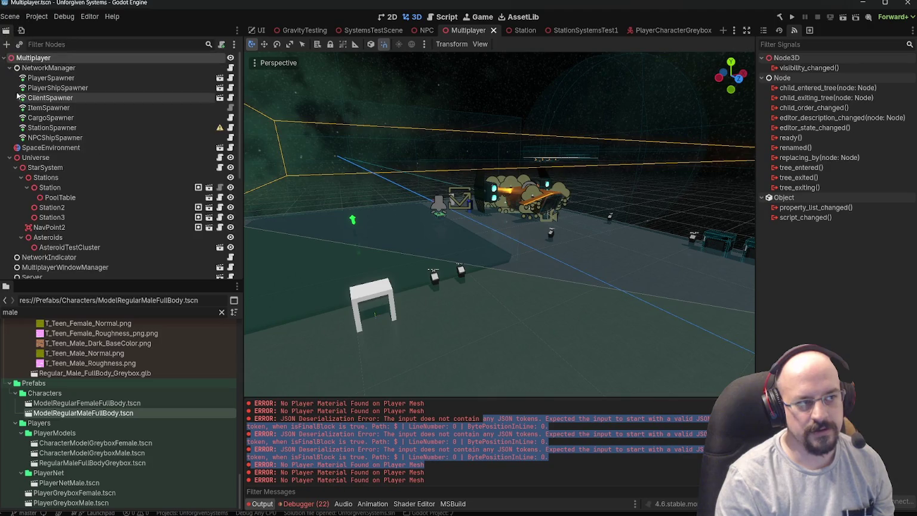
click(16, 32)
click(7, 31)
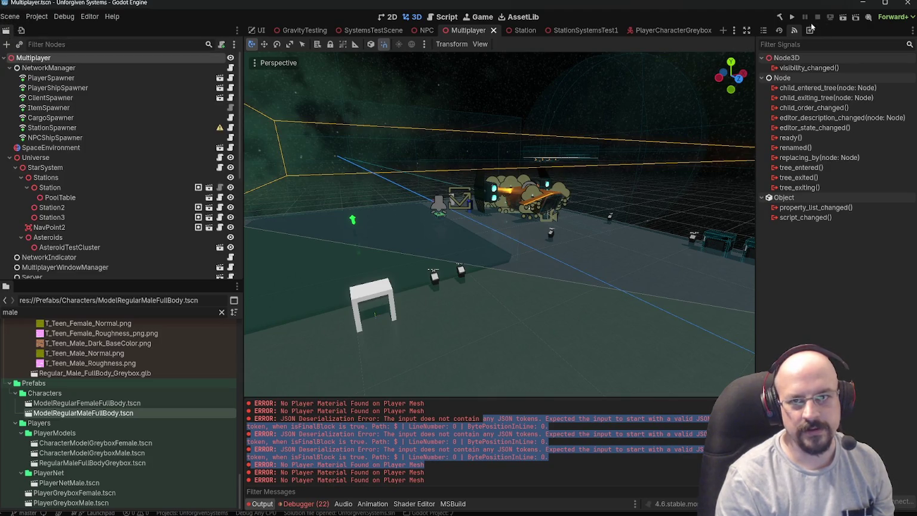
click(779, 31)
click(794, 30)
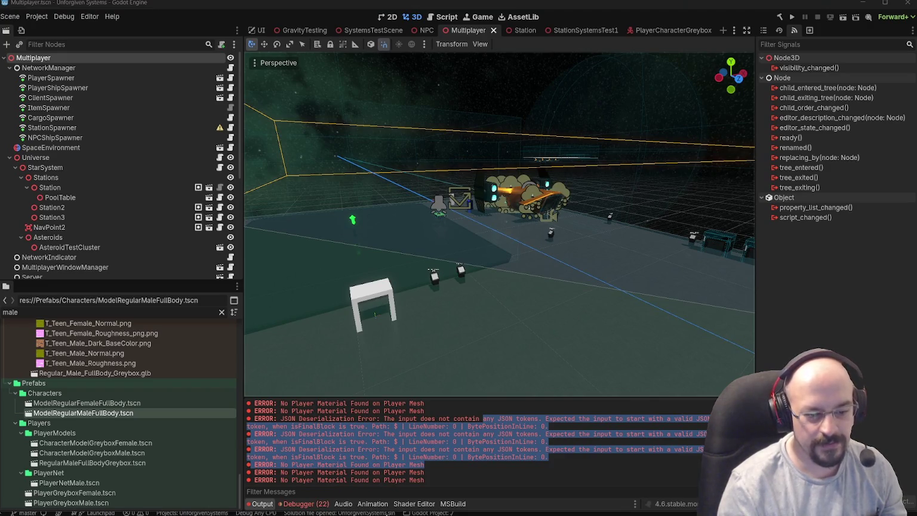
mouse_move(70, 515)
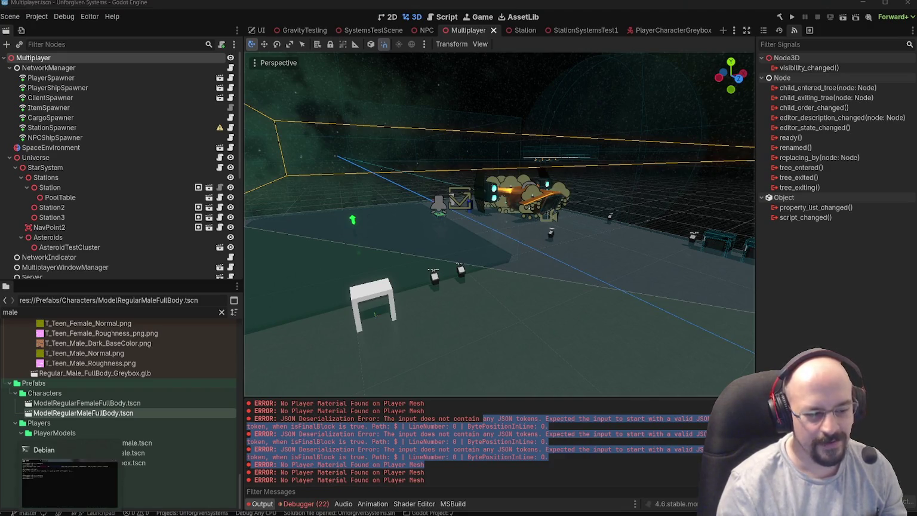
mouse_move(198, 514)
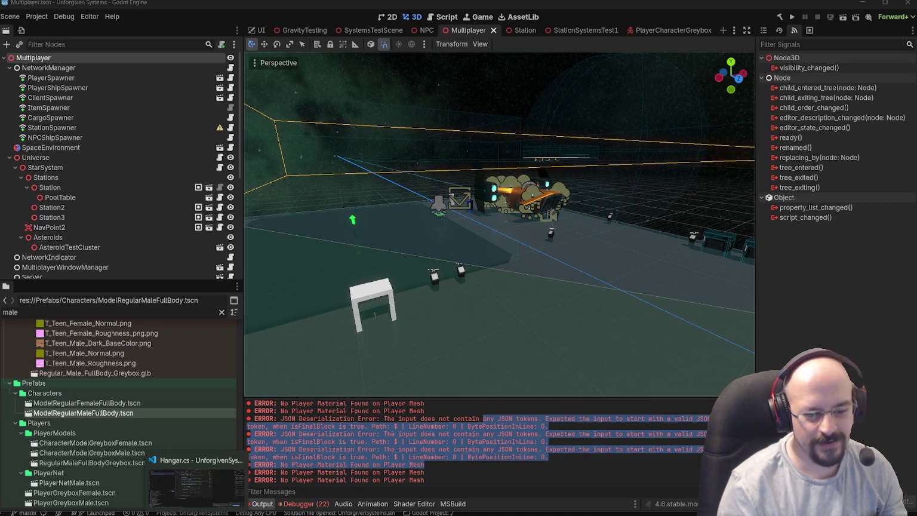
mouse_move(406, 514)
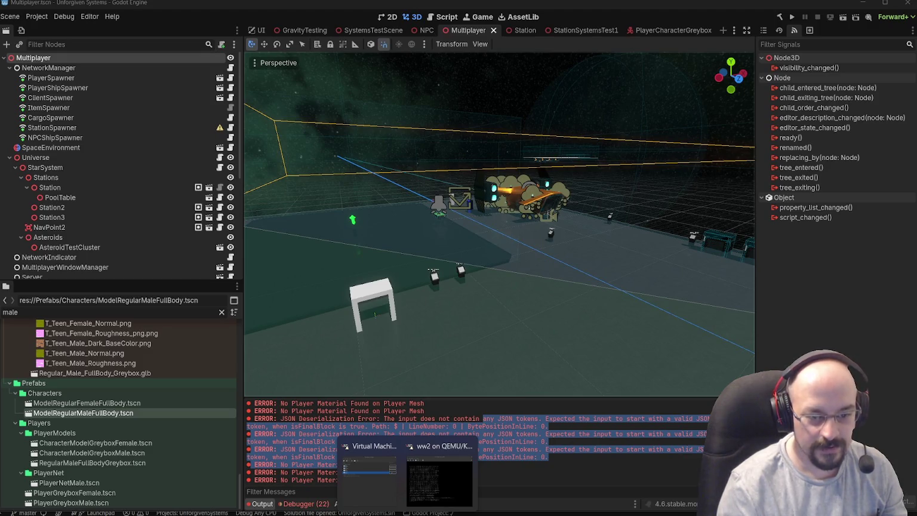
Install php8.5-memcached, with php8.5-igbinary and php8.5-msgpack, on the Debian VM.
click(447, 495)
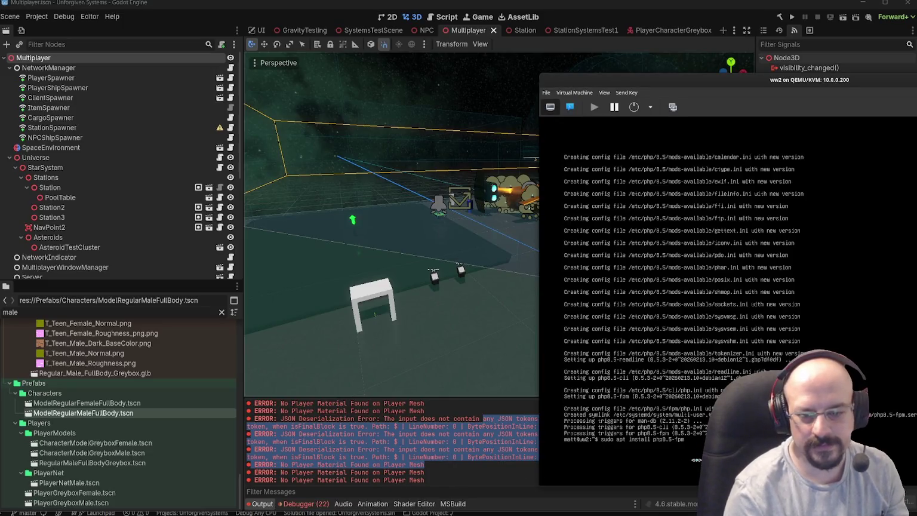
key(BackSpace)
key(BackSpace)
key(Tab)
key(Tab)
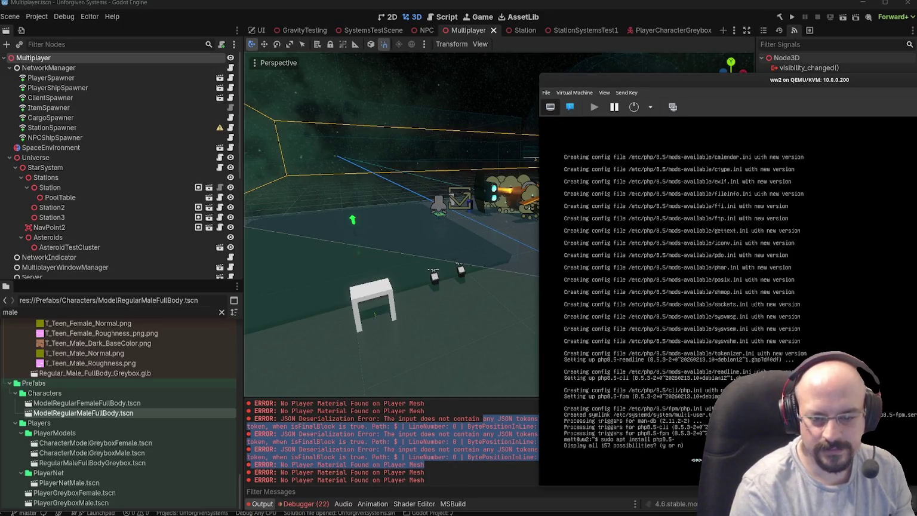
text(nmemcached)
key(Return)
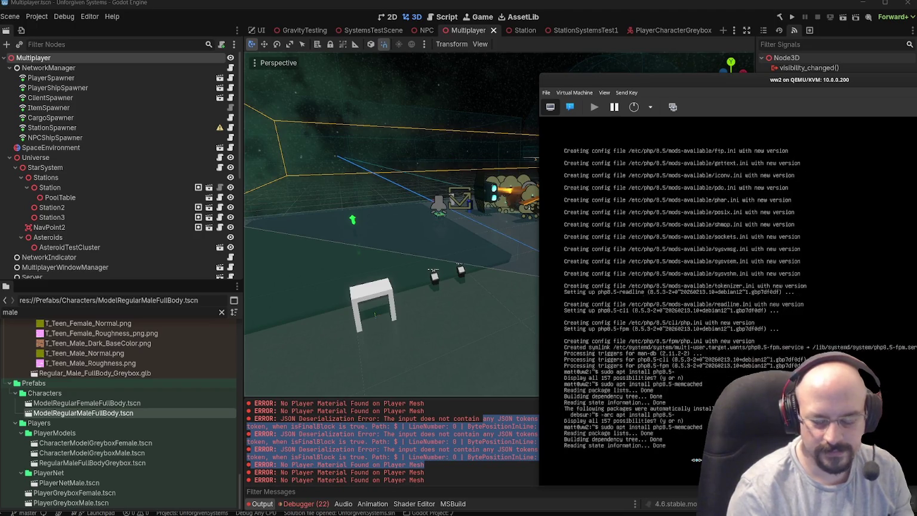
key(Return)
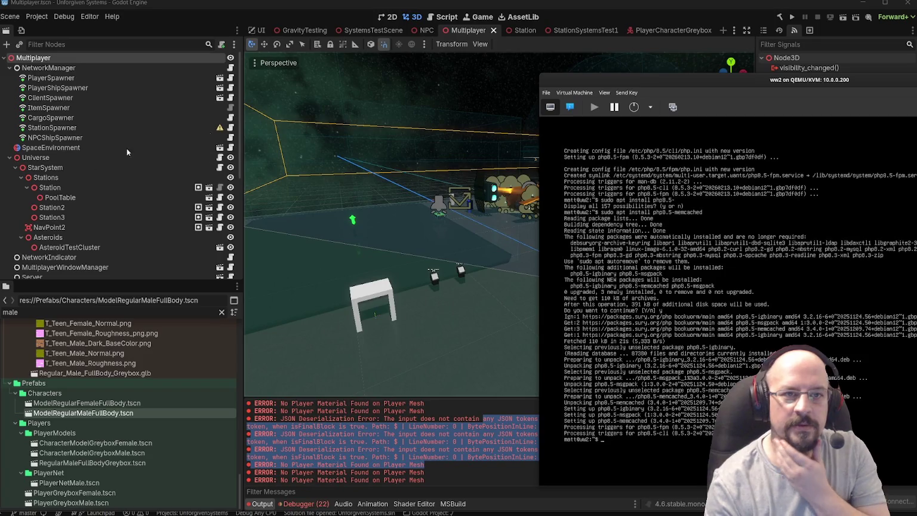
Check the Game view's camera and in-game manipulation option menus.
click(482, 17)
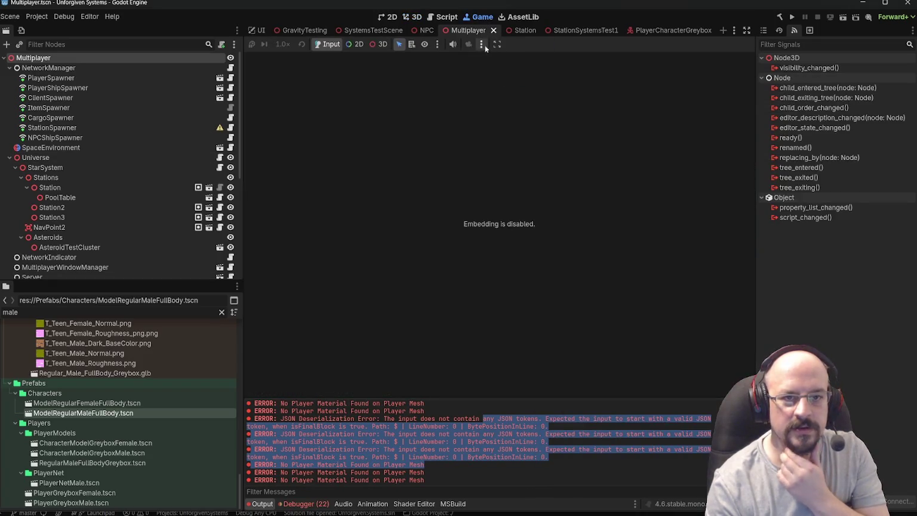
click(482, 45)
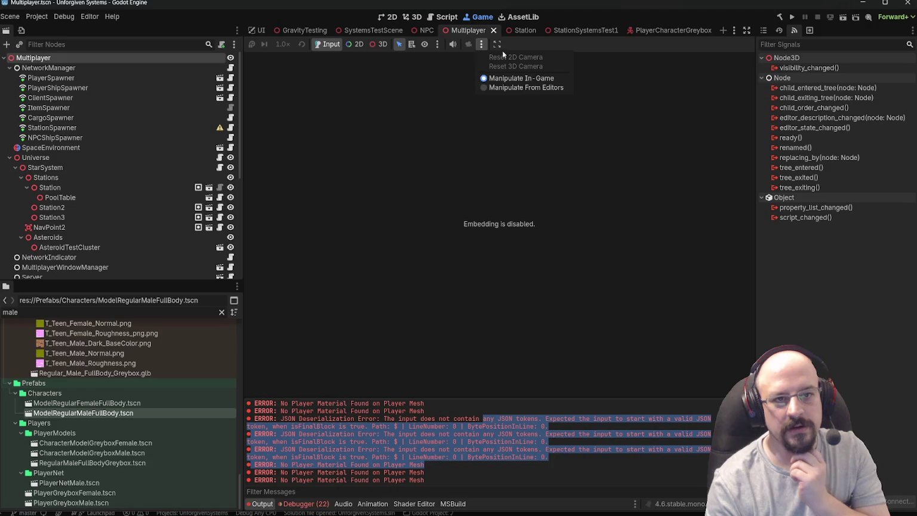
click(431, 80)
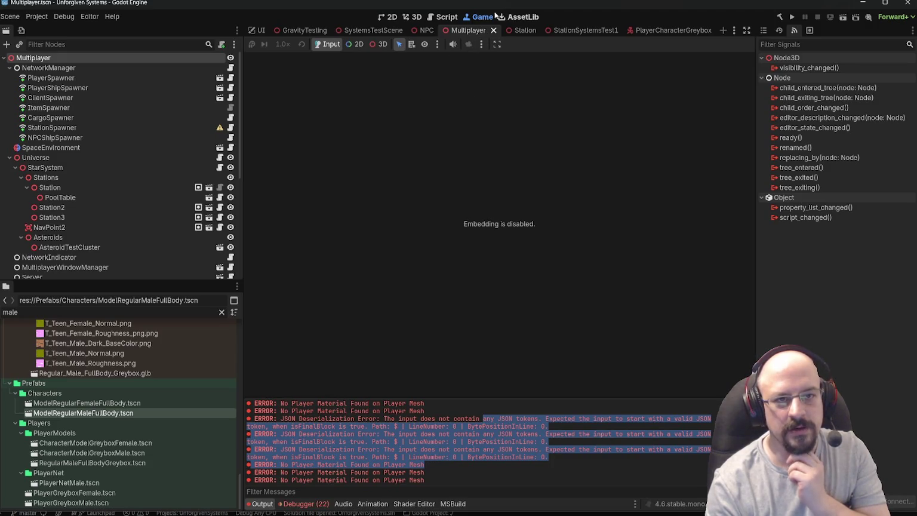
click(493, 43)
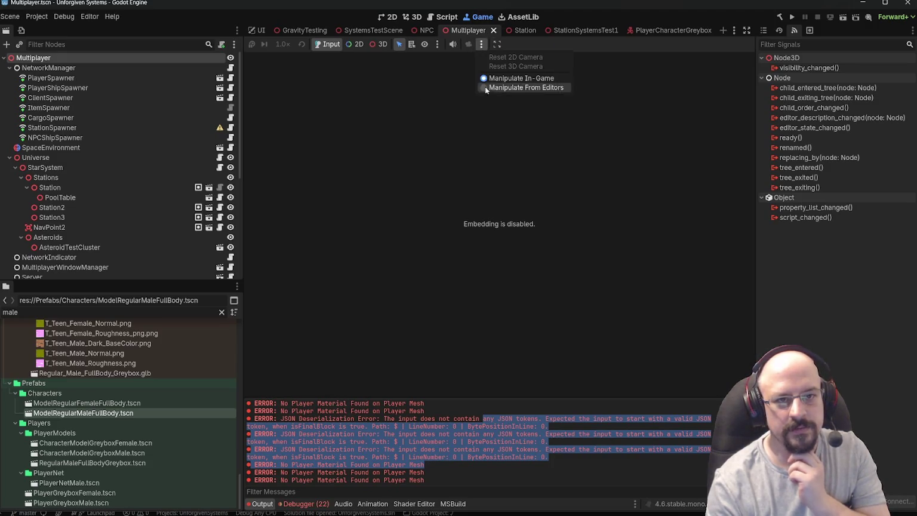
click(439, 118)
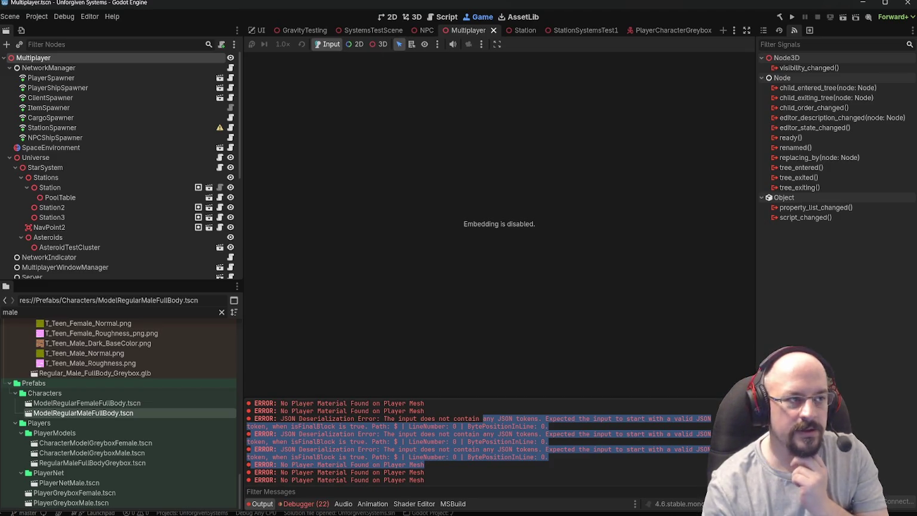
click(36, 16)
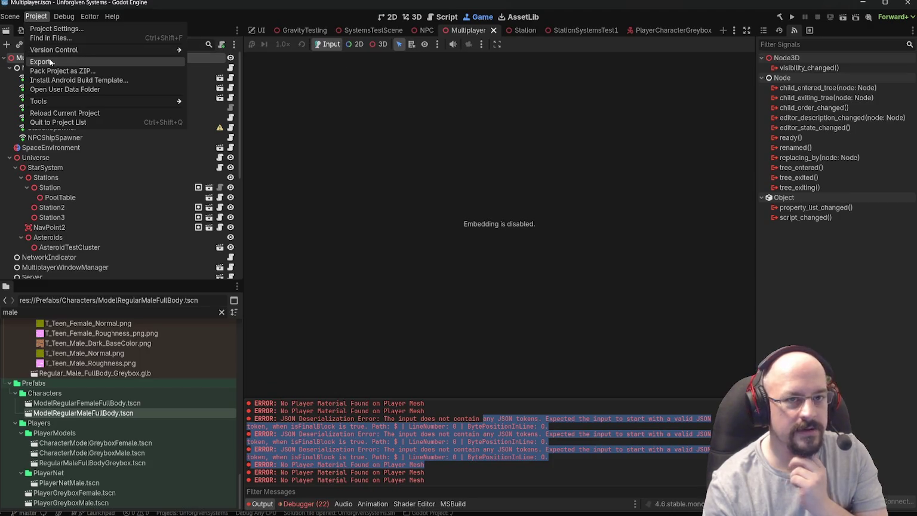
click(481, 44)
click(481, 44)
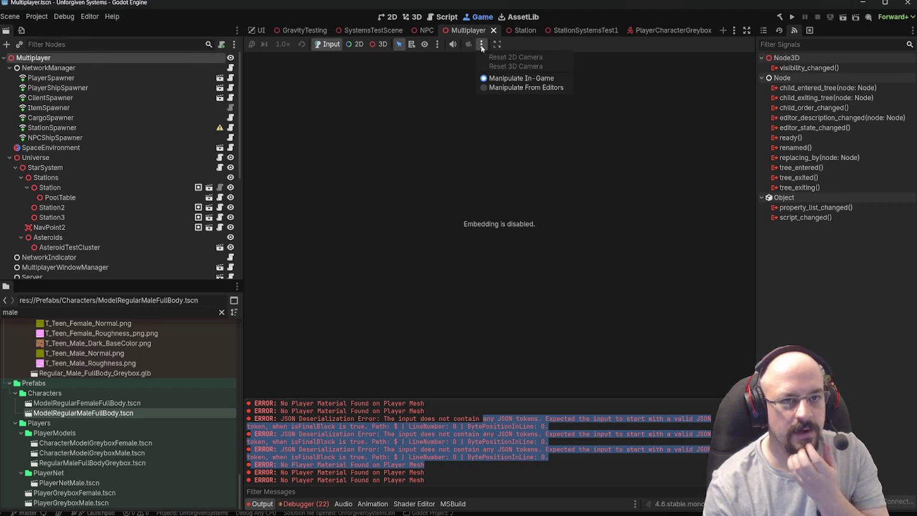
click(405, 92)
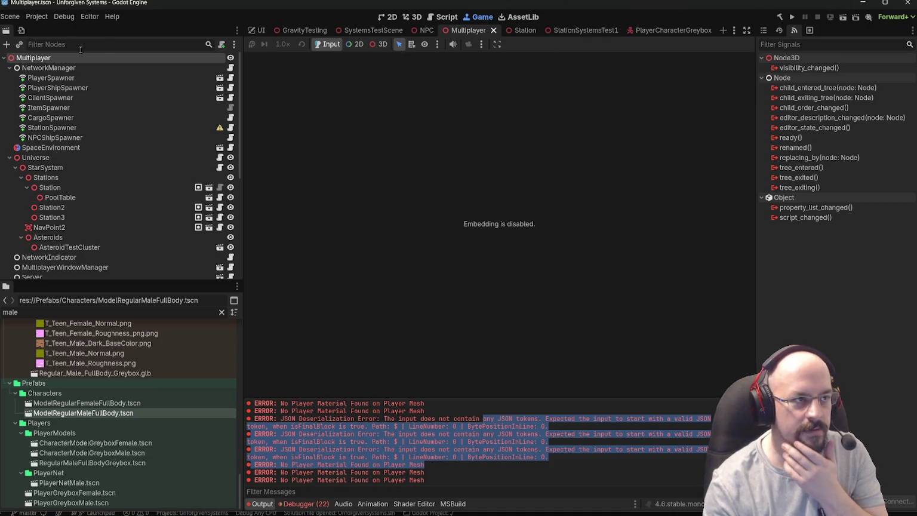
Open Project Settings on the General > Display > Window page.
click(36, 16)
click(49, 32)
scroll(262, 231, up, 5)
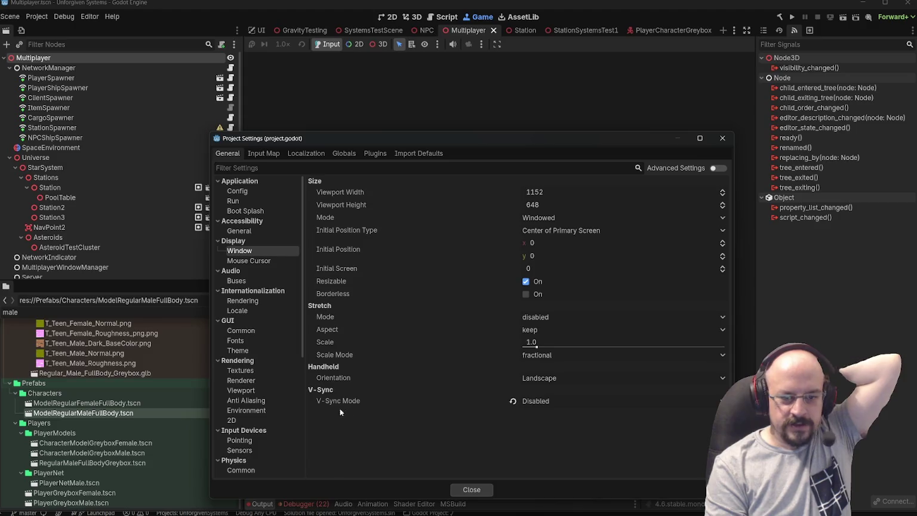
View the Mouse Cursor project settings, close the dialog and return to the Debian VM console.
mouse_move(342, 399)
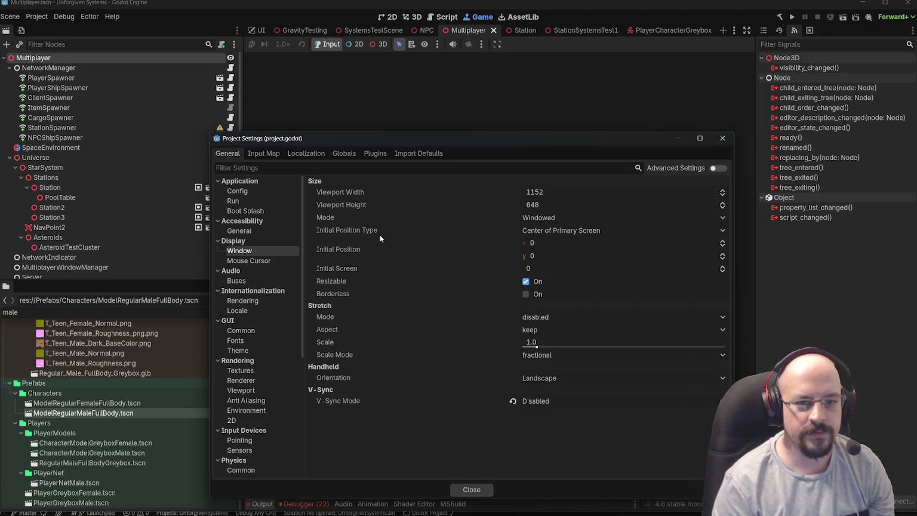
click(246, 261)
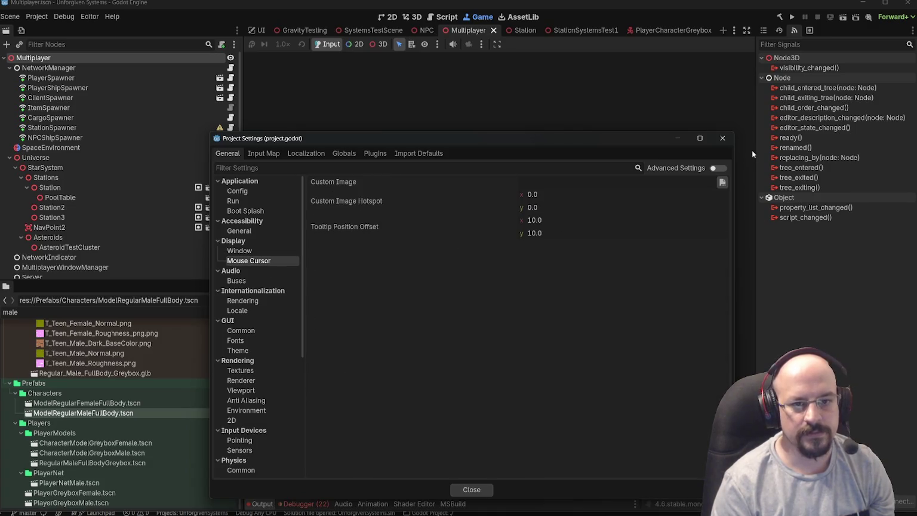
click(723, 141)
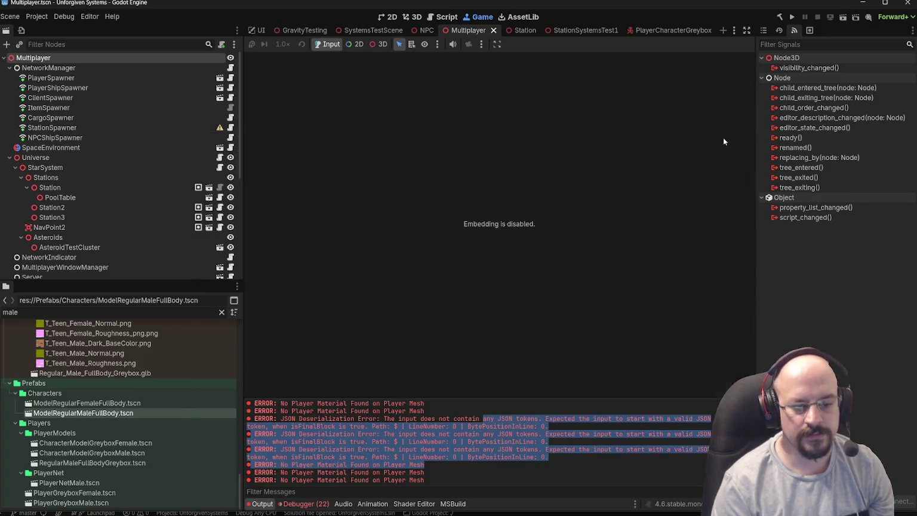
key(alt+Tab)
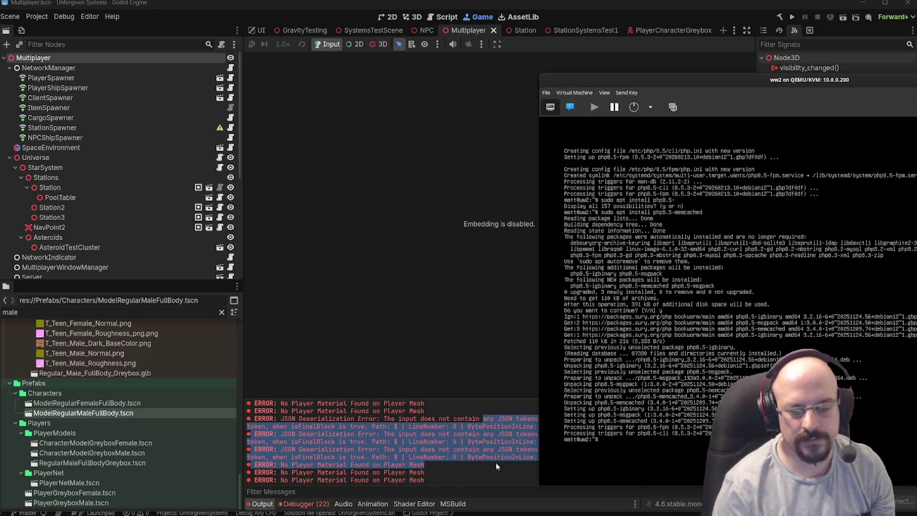
Install php8.5-mbstring by editing the previous apt command, then switch to Discord.
key(Up)
key(BackSpace)
key(BackSpace)
key(BackSpace)
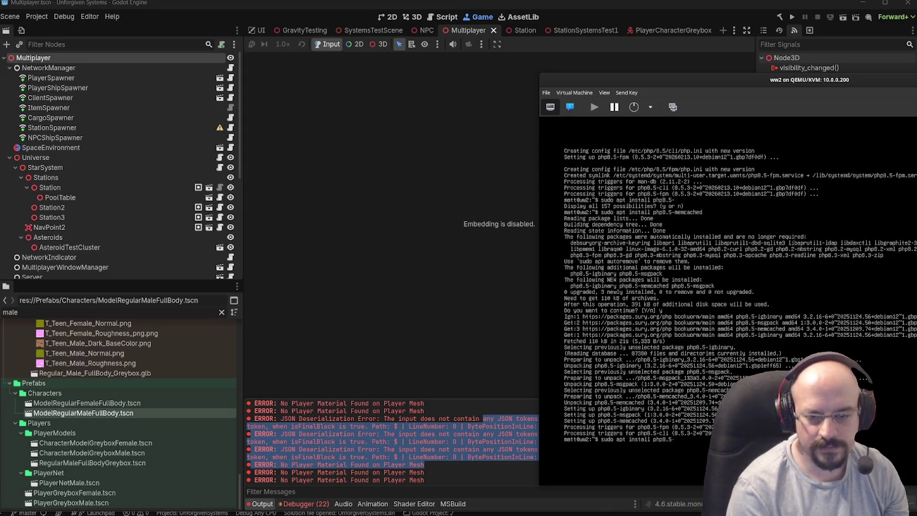
key(BackSpace)
key(BackSpace)
key(Tab)
key(Tab)
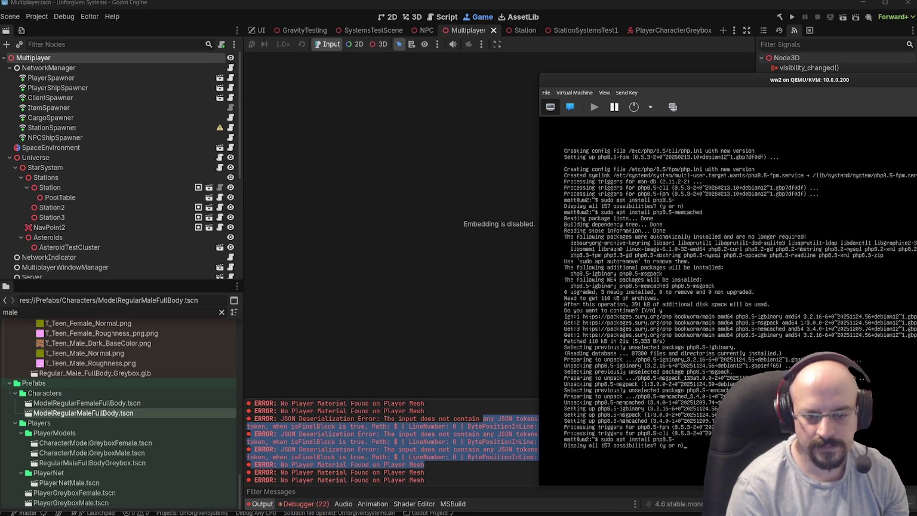
text(np)
key(Tab)
key(Tab)
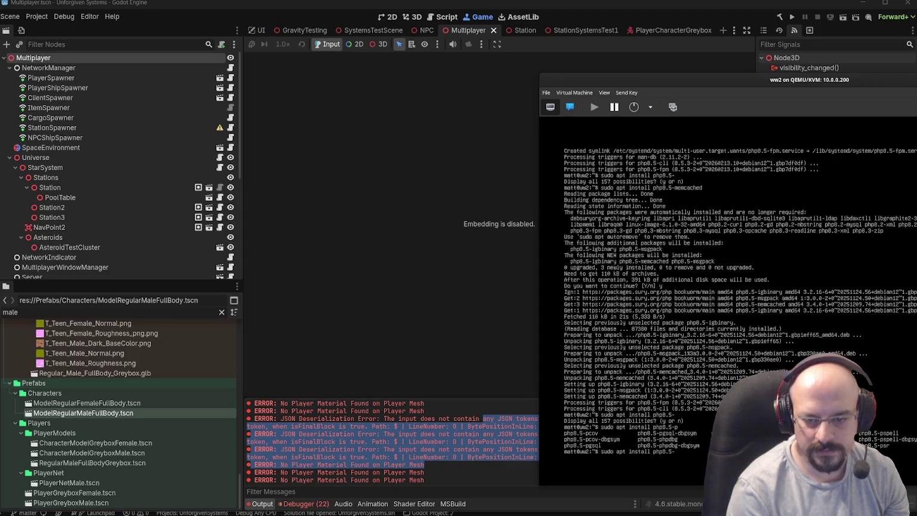
key(Return)
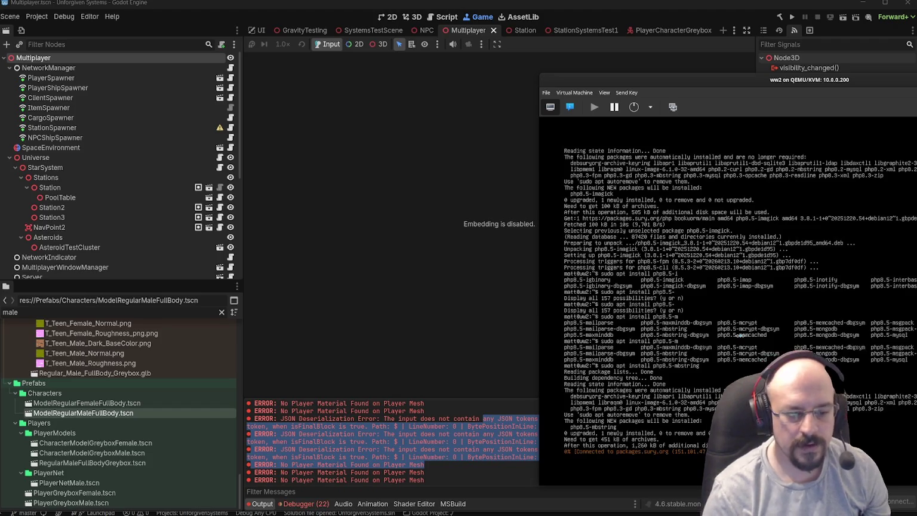
key(alt+Tab)
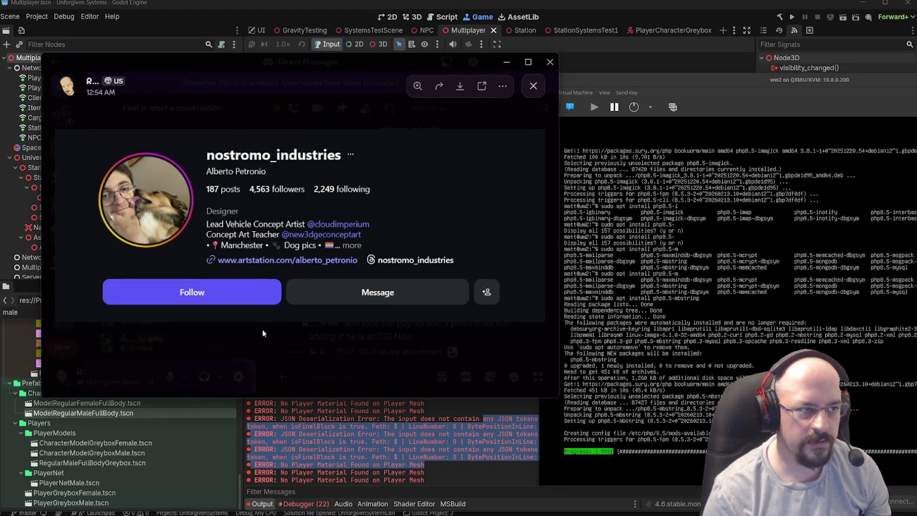
Close the profile picture viewer, maximize the Discord DM window and scroll back to the nuget messages.
click(259, 383)
key(alt+Tab)
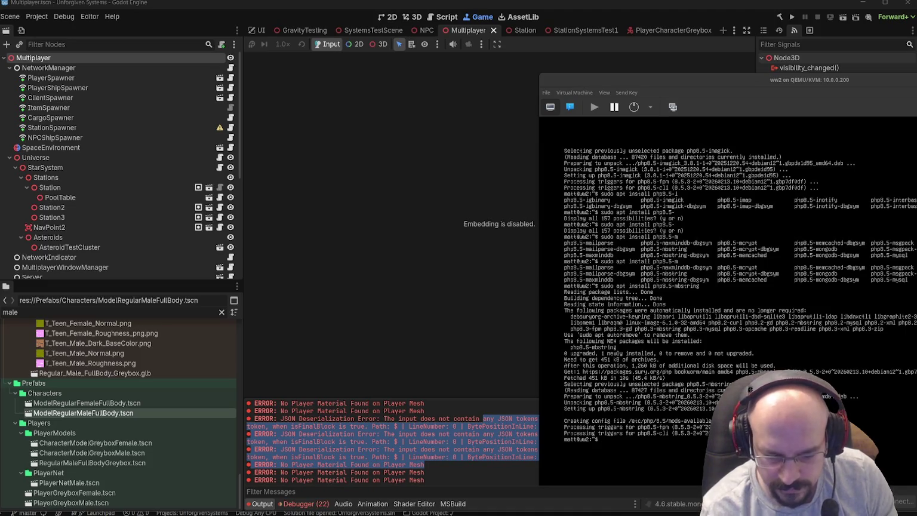
mouse_move(729, 173)
mouse_down()
mouse_move(750, 106)
mouse_move(779, 93)
mouse_up()
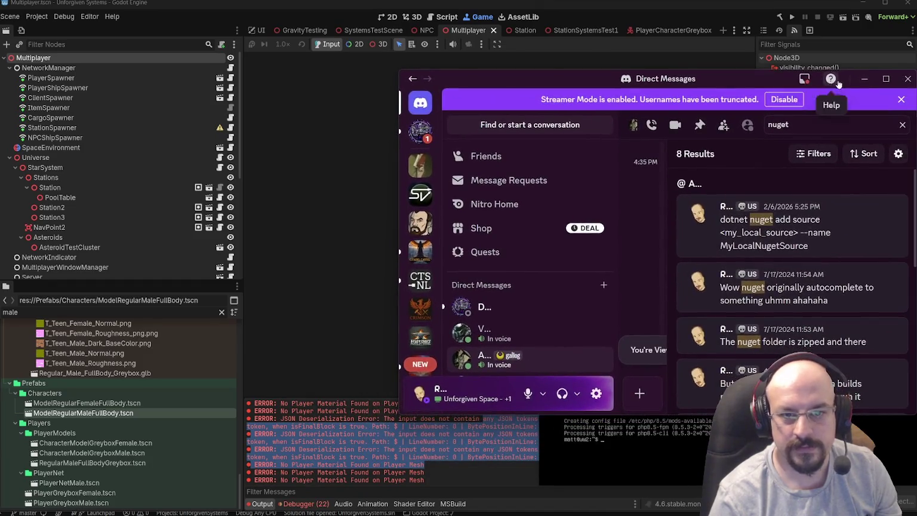
click(898, 83)
scroll(468, 275, down, 3)
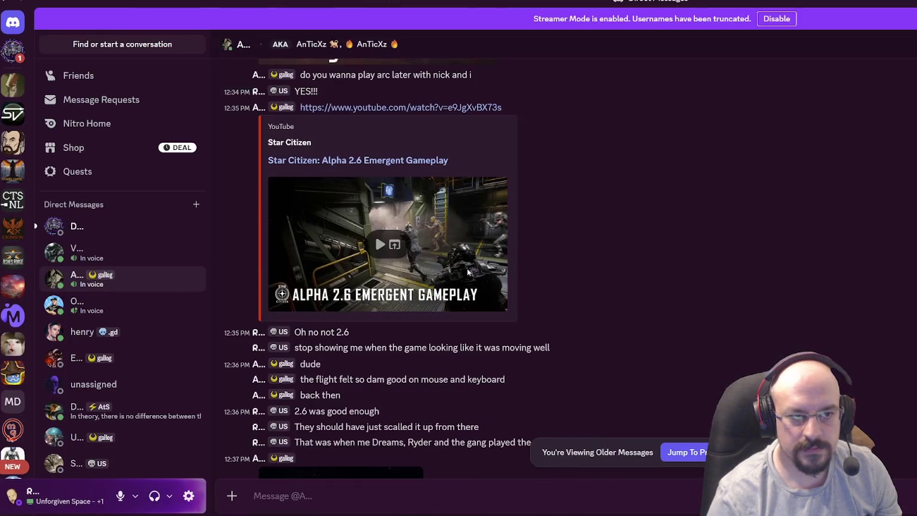
scroll(467, 275, up, 5)
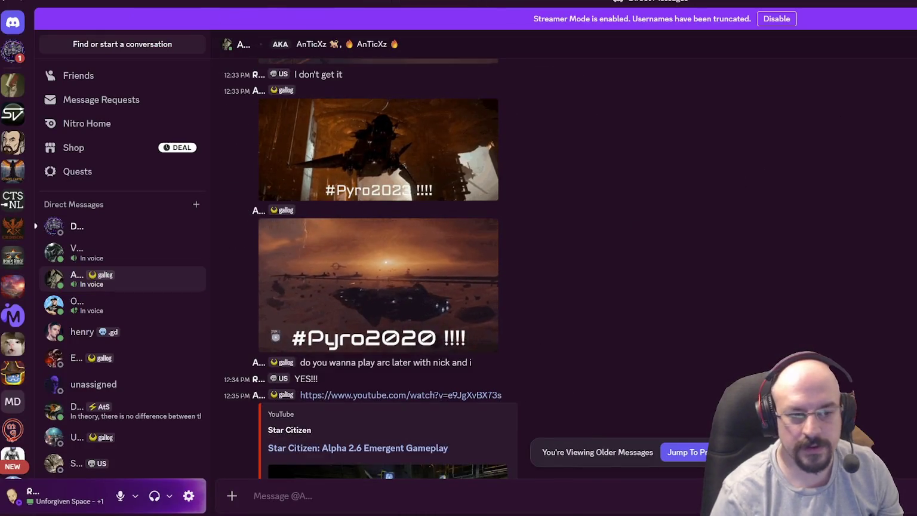
scroll(323, 192, down, 5)
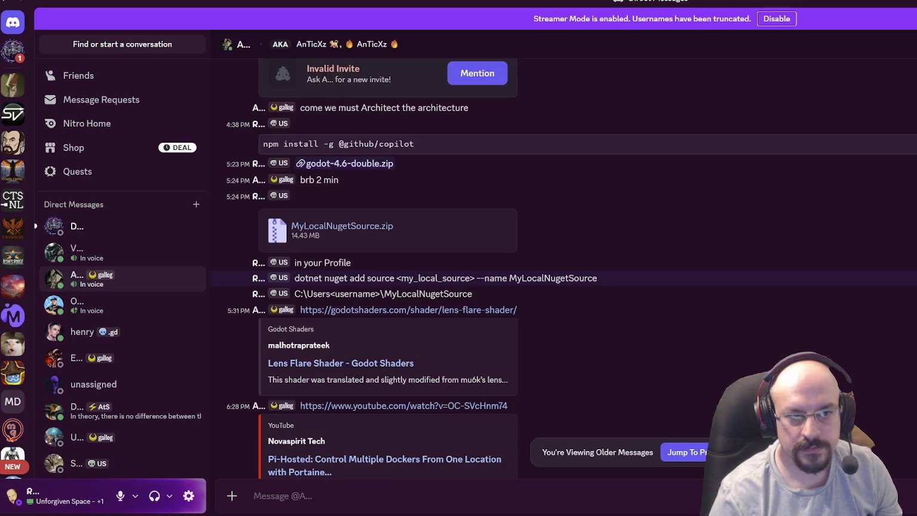
scroll(323, 193, up, 1)
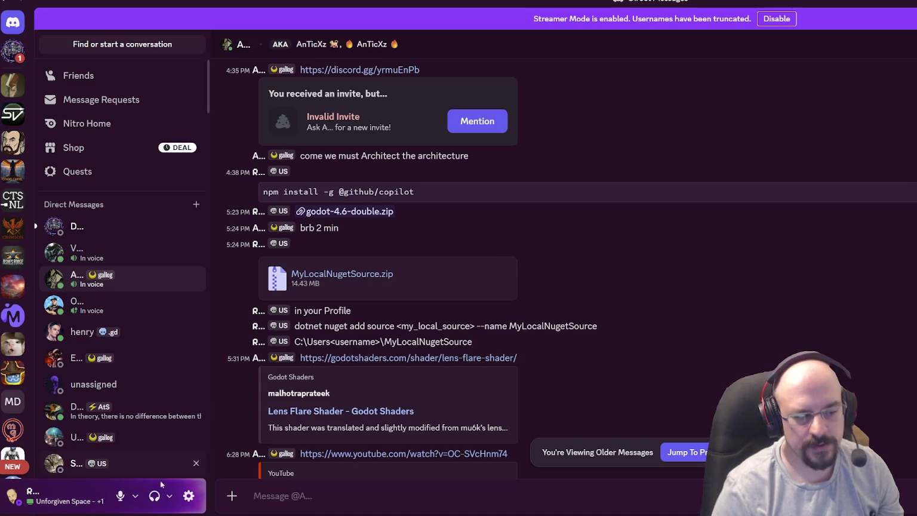
key(super+e)
Try the File Explorer address bar and quick locations list, and reposition the window.
click(411, 88)
text(%u)
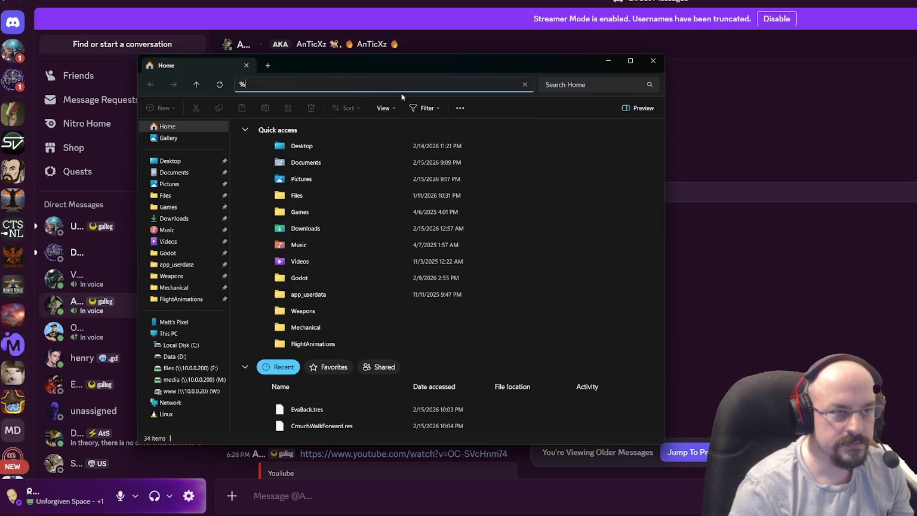
key(Escape)
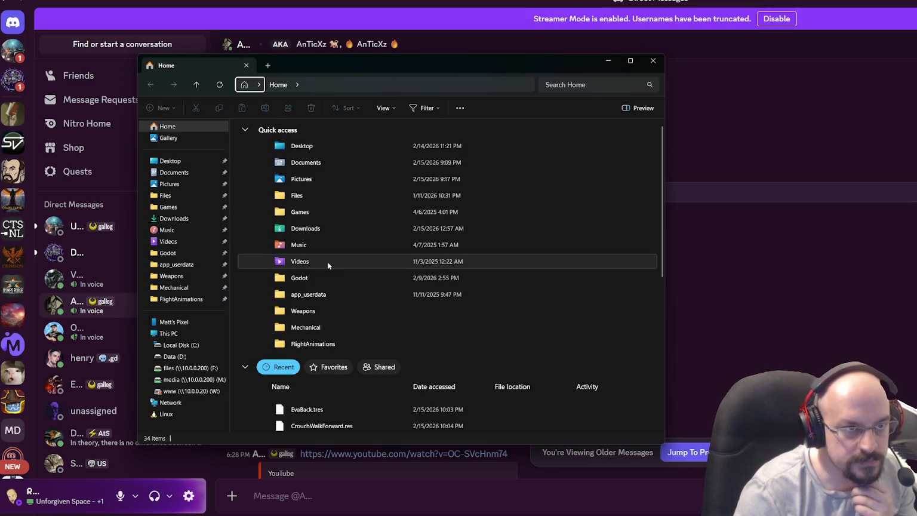
click(263, 87)
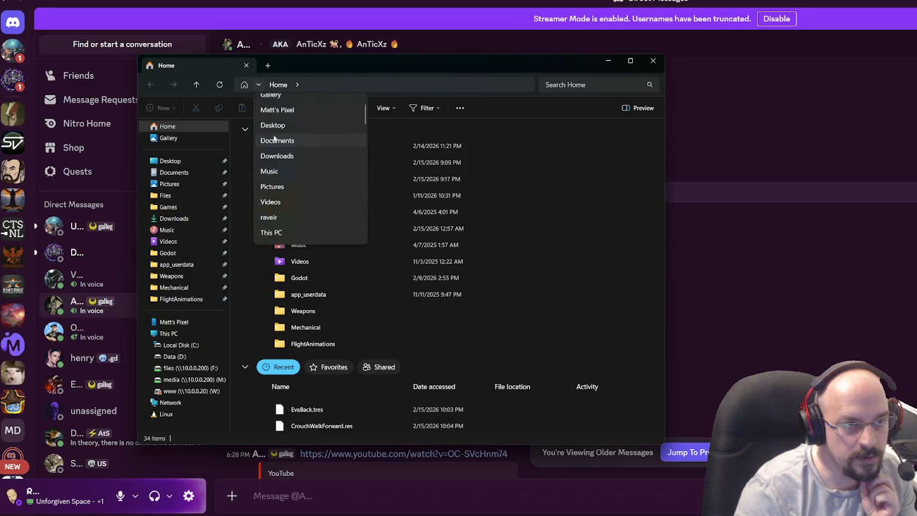
click(269, 102)
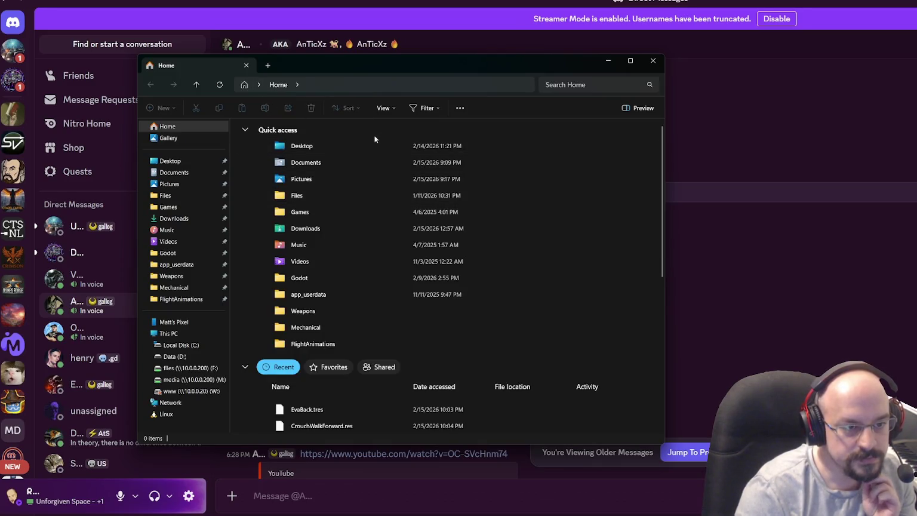
drag(356, 67, 480, 120)
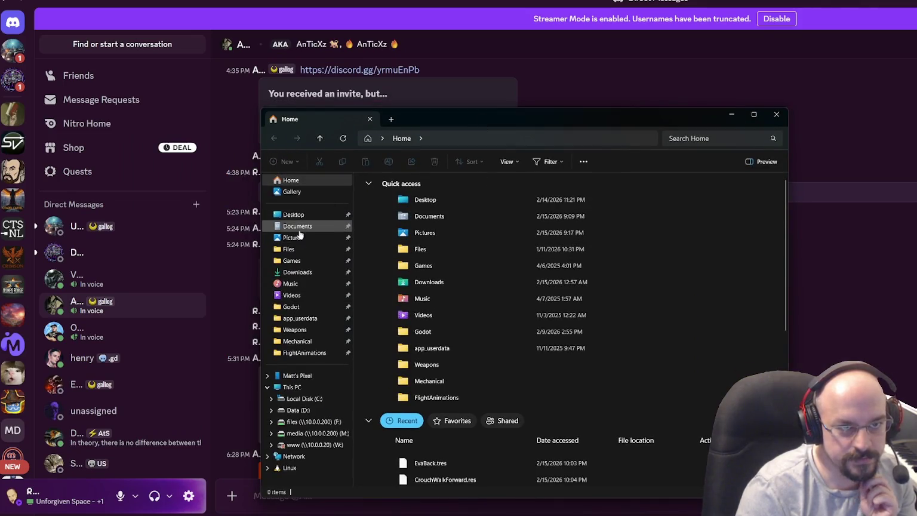
click(385, 141)
scroll(406, 191, down, 4)
scroll(406, 238, down, 8)
scroll(418, 251, down, 8)
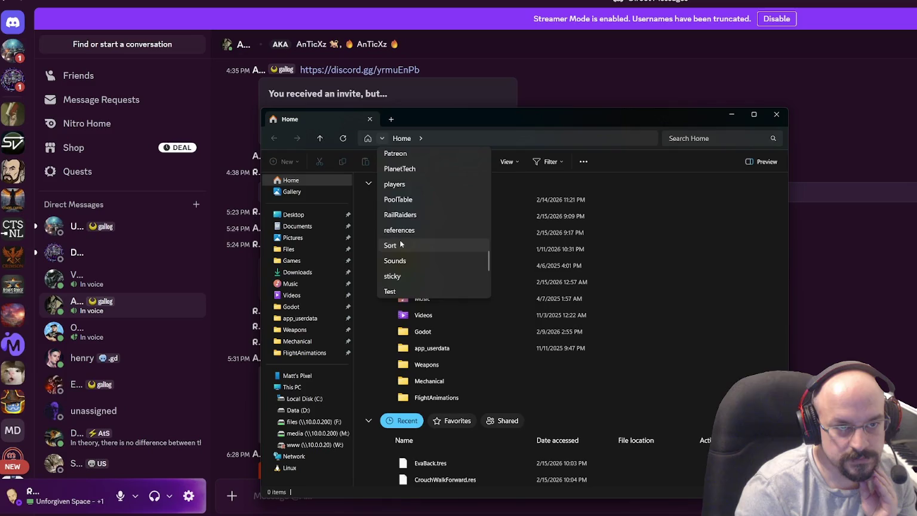
click(406, 140)
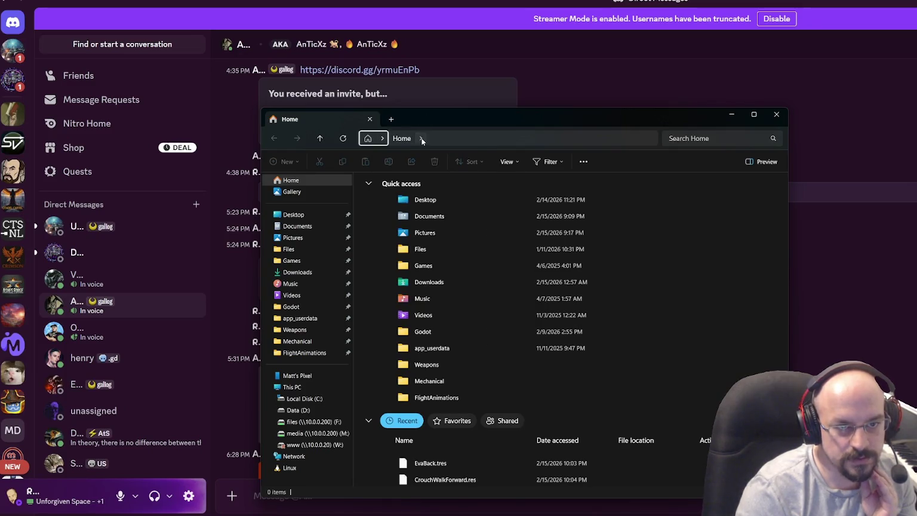
Browse the Home folders including app_userdata, then put File Explorer away and recall the install command.
click(420, 138)
scroll(443, 283, down, 2)
scroll(443, 275, up, 2)
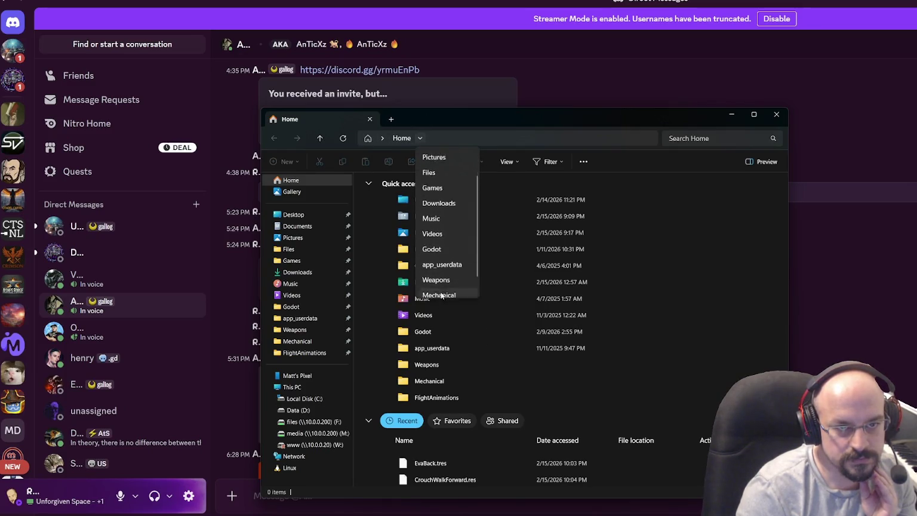
scroll(442, 257, down, 2)
click(441, 245)
click(402, 138)
scroll(444, 239, down, 5)
scroll(445, 239, up, 5)
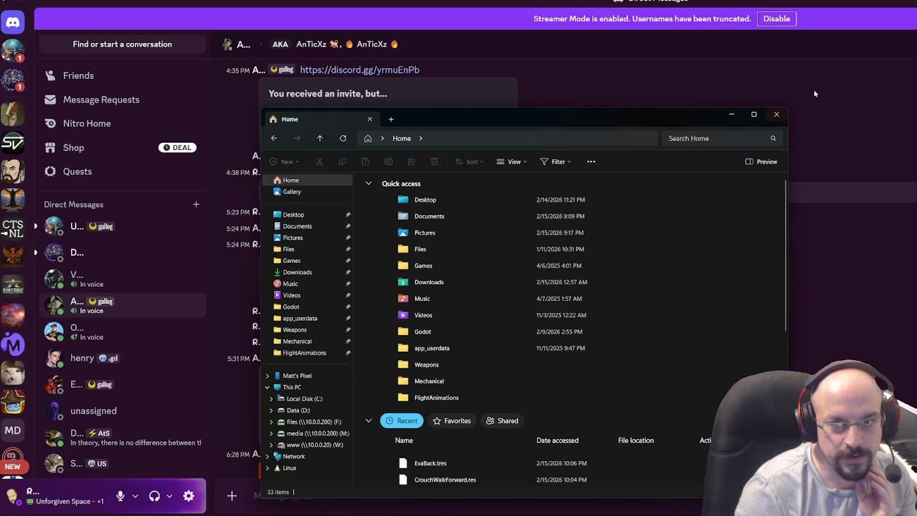
click(731, 114)
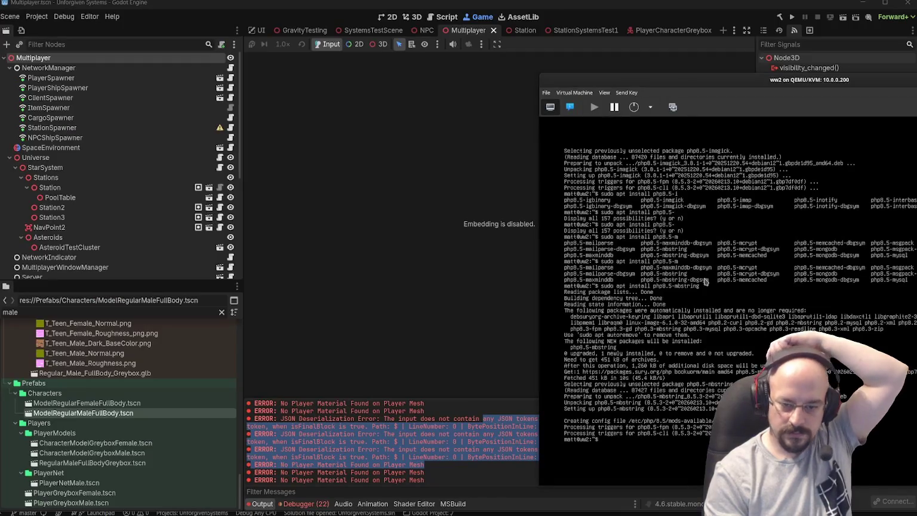
key(Up)
Install php8.5-mcrypt with libmcrypt4 by editing the recalled apt command and confirming.
key(BackSpace)
key(BackSpace)
key(BackSpace)
key(BackSpace)
key(BackSpace)
key(Tab)
key(Tab)
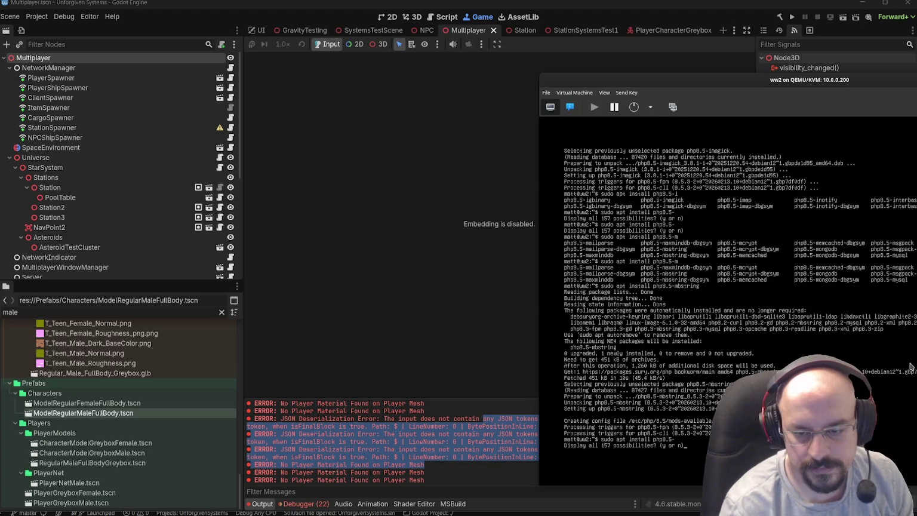
key(y)
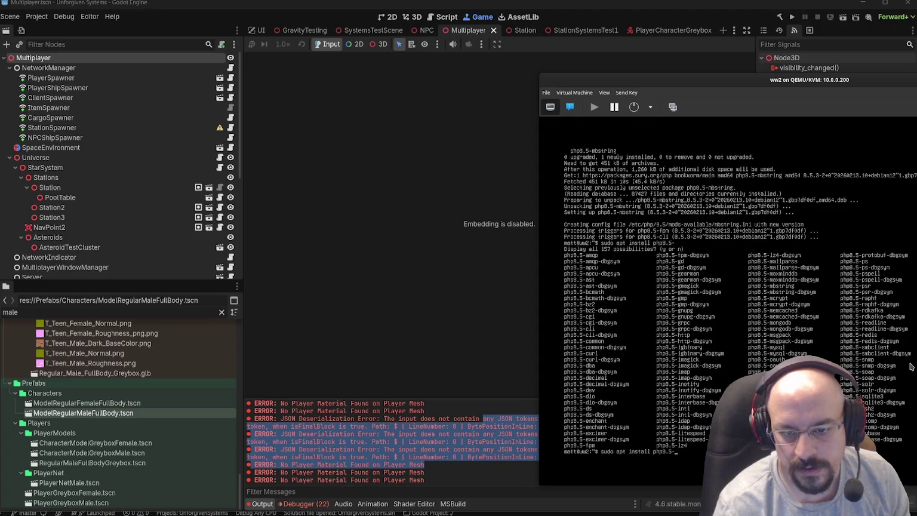
text(crypt)
key(Return)
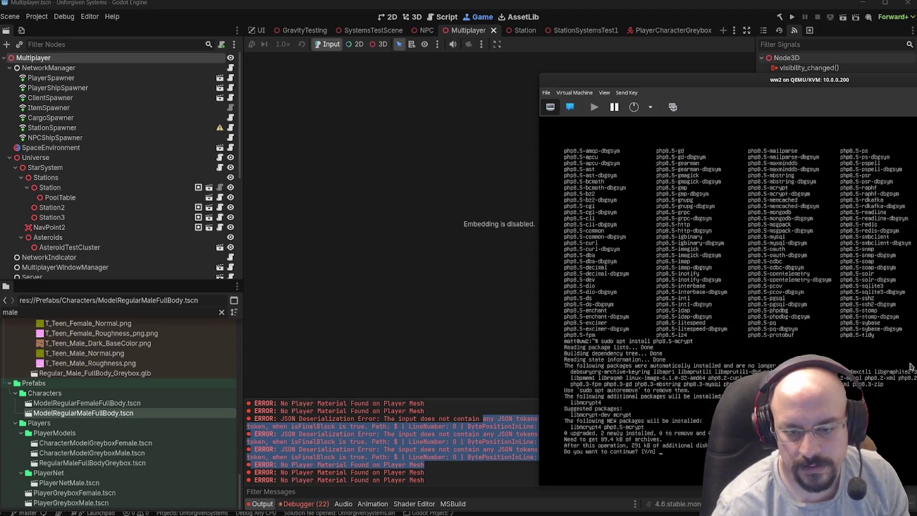
text(y)
key(Return)
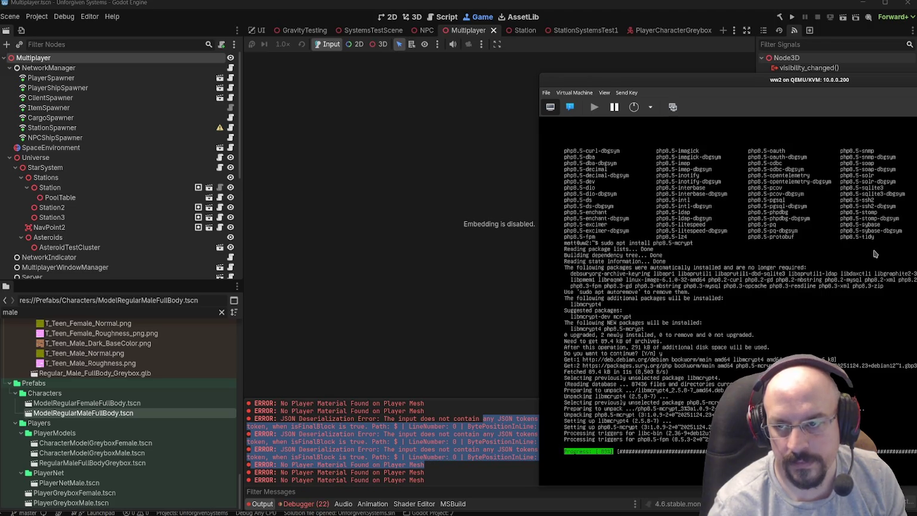
Install php8.5-xml by editing the previous apt install command.
key(Up)
key(BackSpace)
key(BackSpace)
key(BackSpace)
key(BackSpace)
key(BackSpace)
key(BackSpace)
text(xml)
key(Return)
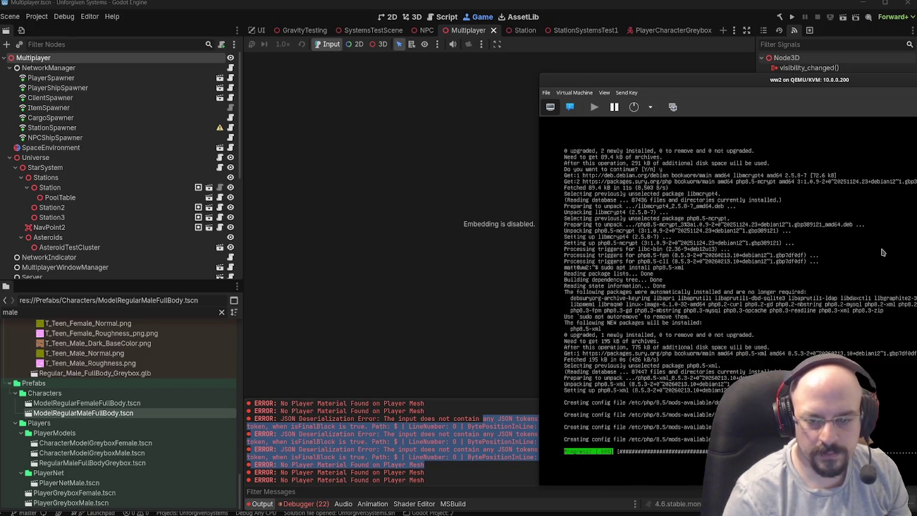
List the available php8.5 packages with Tab completion and install php8.5-gd.
key(Up)
key(BackSpace)
key(Tab)
key(Tab)
key(n)
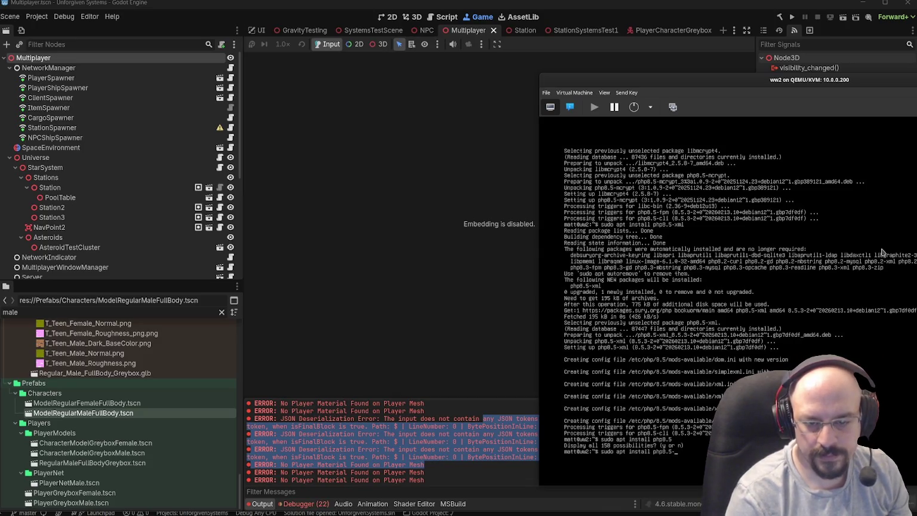
key(Tab)
key(Tab)
key(y)
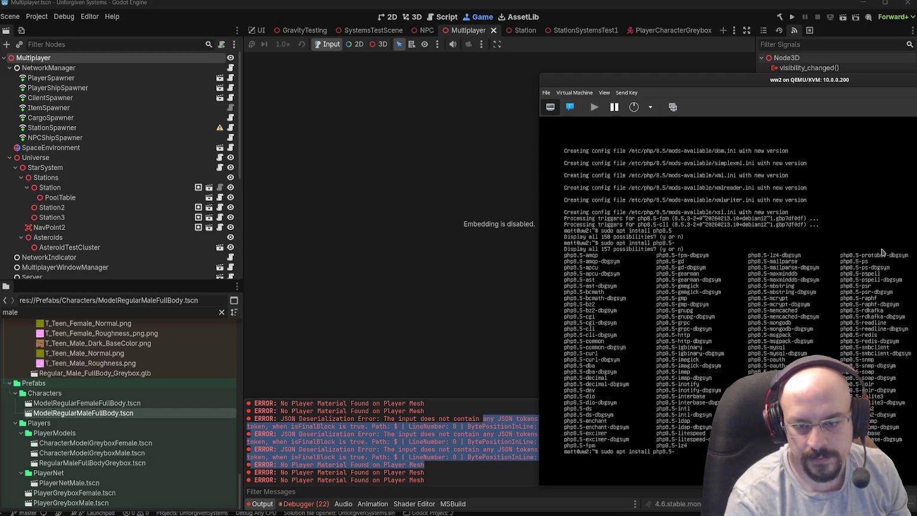
text(gd)
key(Return)
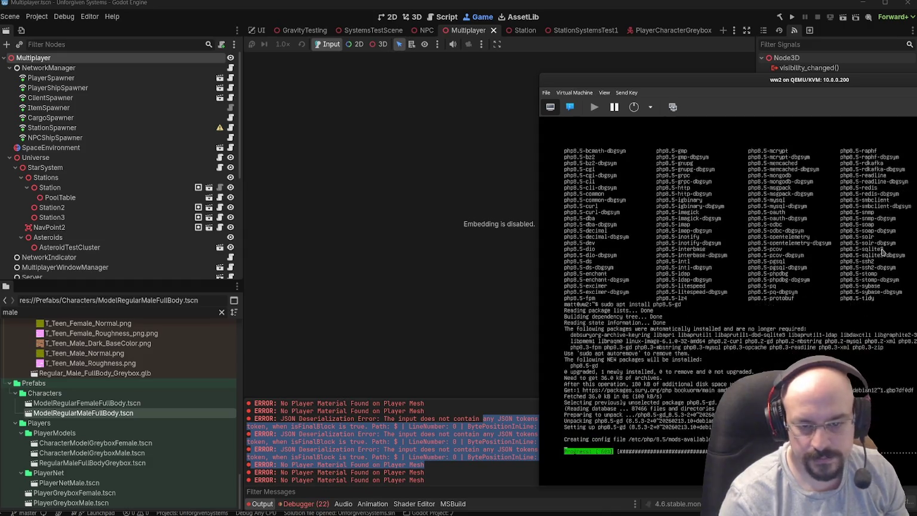
Edit the recalled command to php8.5-zstd and run the install.
key(Up)
key(BackSpace)
key(Tab)
key(Tab)
key(y)
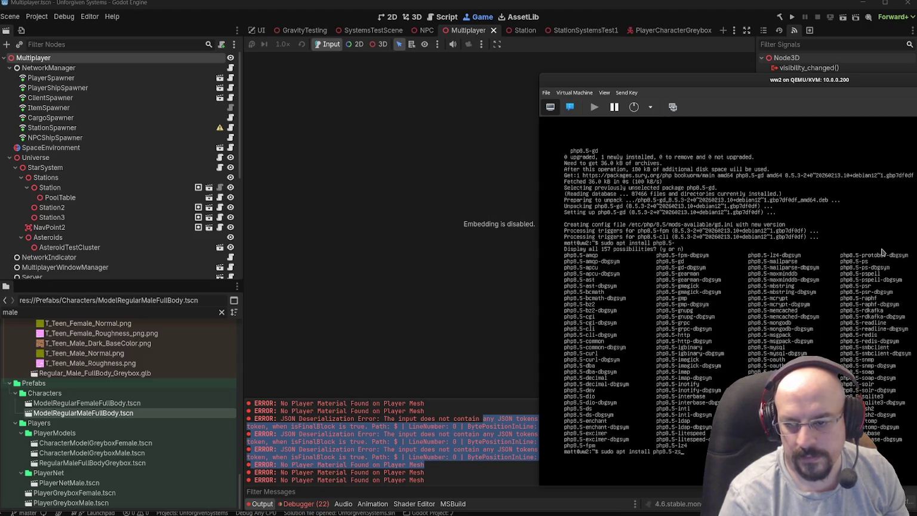
text(std)
key(Return)
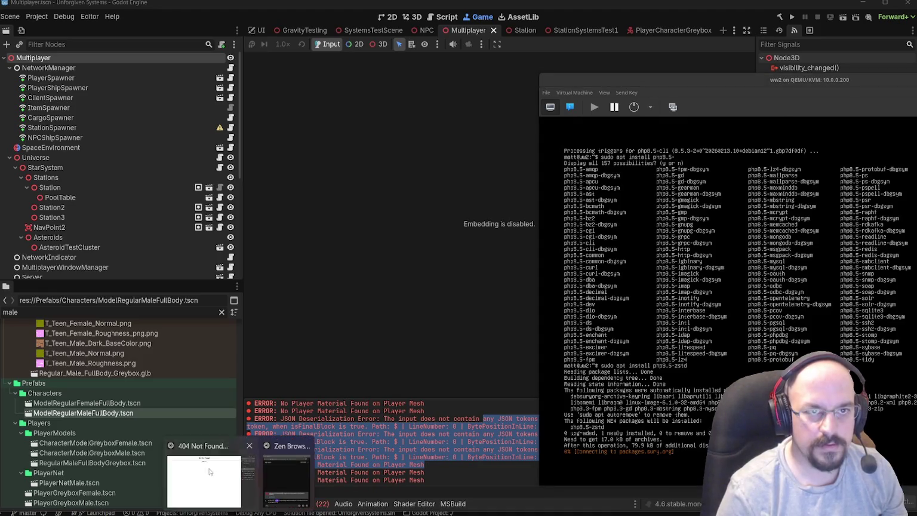
Search the web for php-uuid and read the php.net uniqid manual page.
click(210, 477)
click(688, 58)
text(php-)
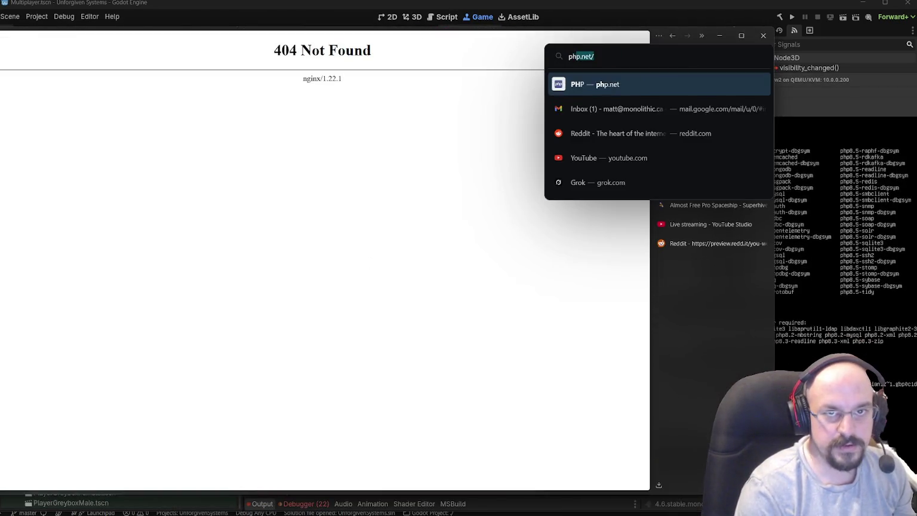
text(uid)
key(Return)
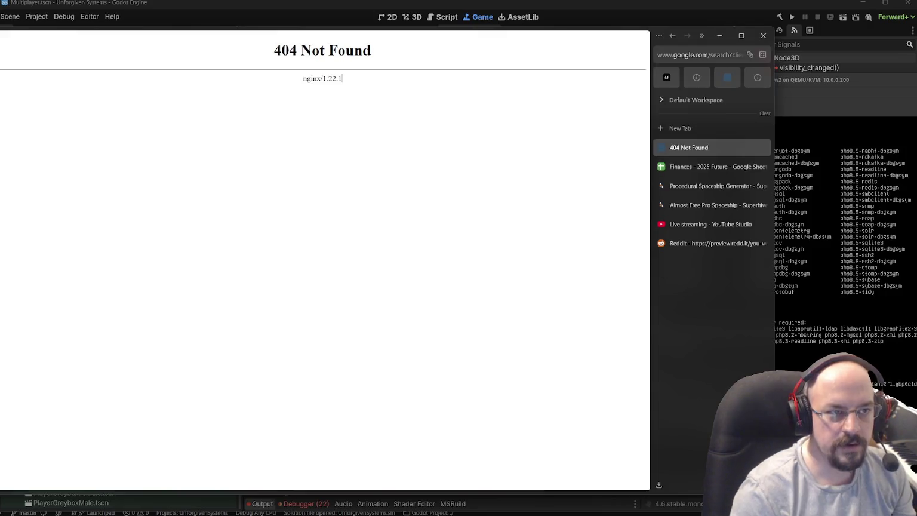
click(120, 225)
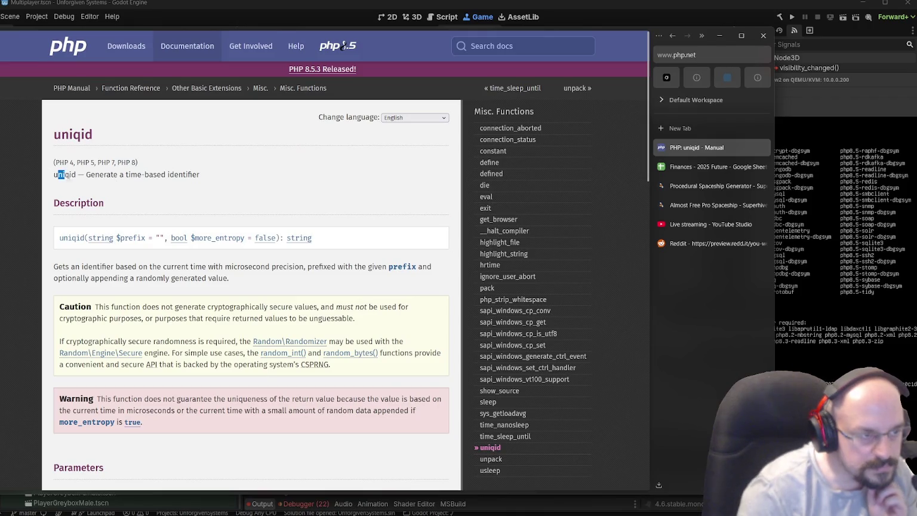
drag(65, 174, 74, 175)
scroll(226, 179, down, 7)
scroll(226, 155, up, 7)
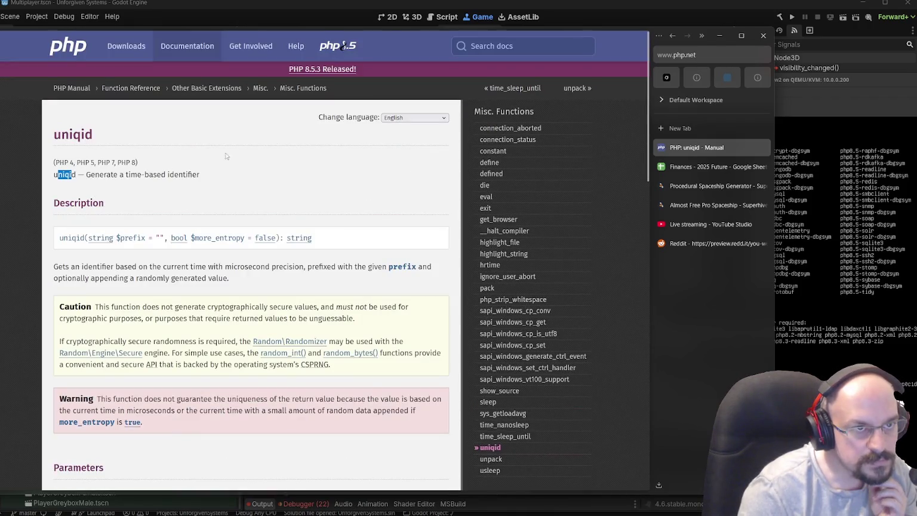
scroll(314, 88, down, 1)
scroll(286, 113, up, 1)
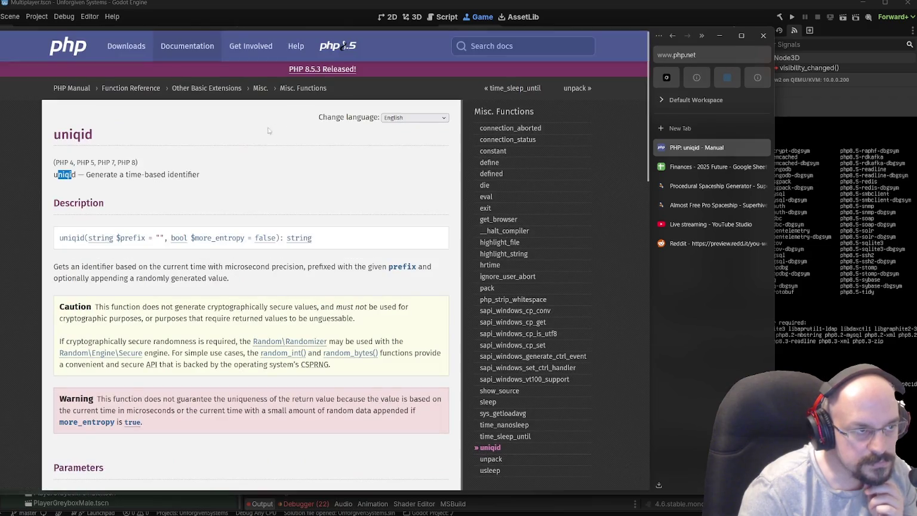
scroll(232, 152, down, 10)
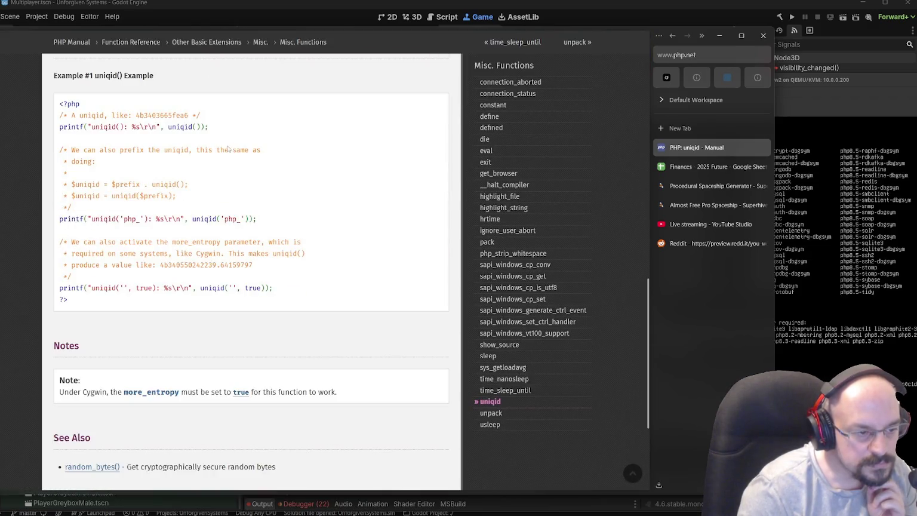
scroll(257, 185, down, 4)
scroll(256, 186, up, 10)
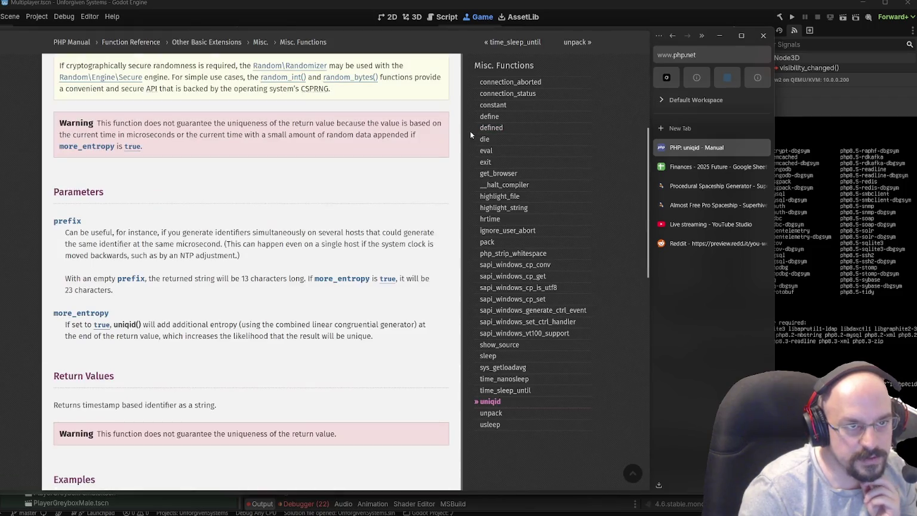
Go back to the php-uuid search results and reopen the uniqid manual page.
right_click(345, 143)
right_click(308, 196)
click(46, 151)
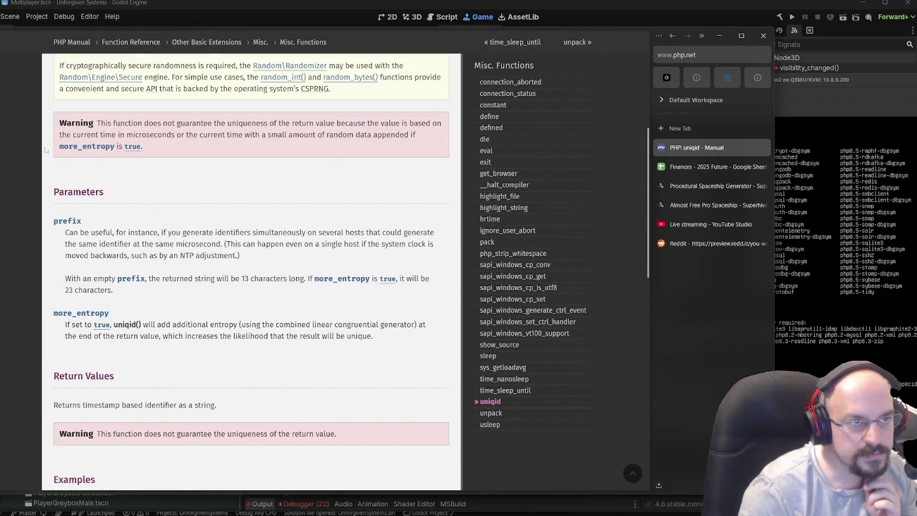
right_click(9, 122)
click(21, 131)
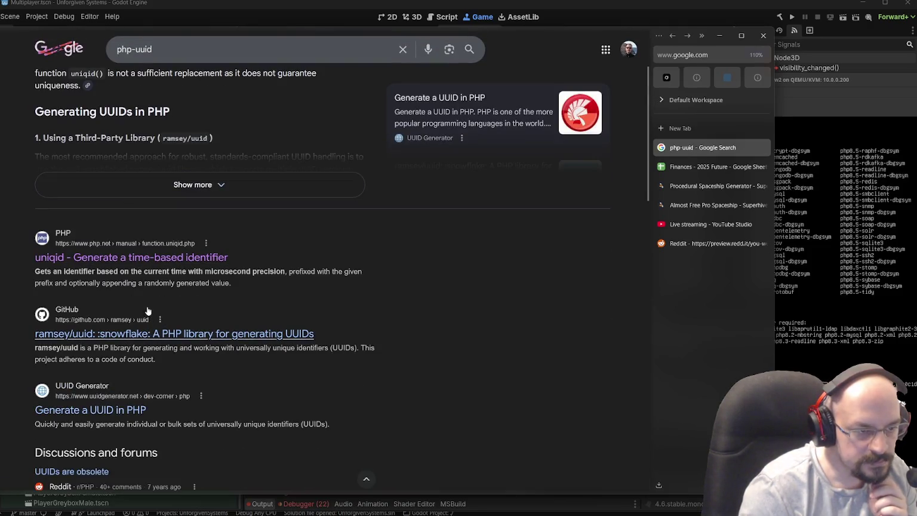
scroll(149, 313, down, 1)
scroll(108, 345, down, 3)
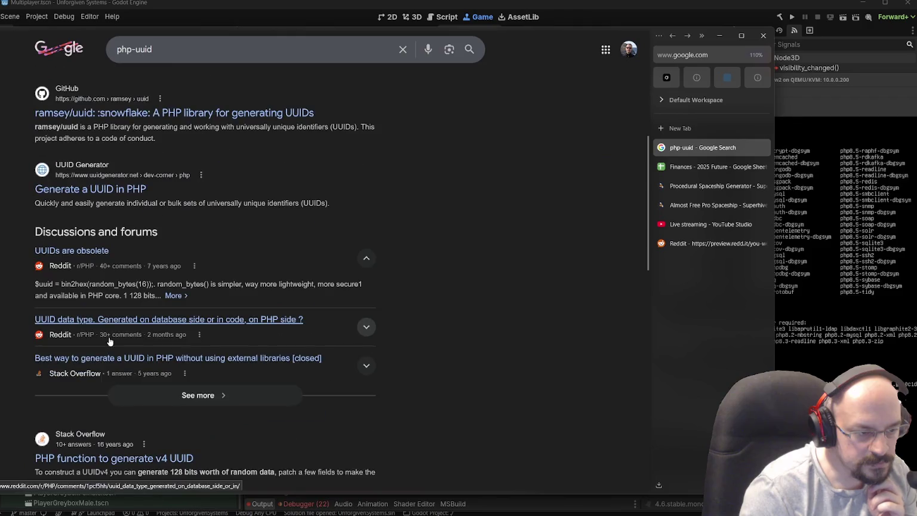
scroll(108, 336, down, 3)
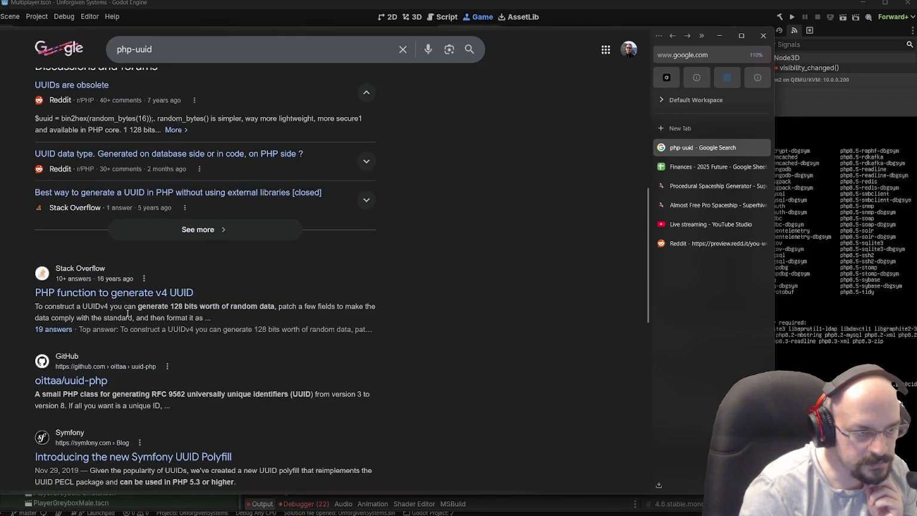
scroll(124, 290, down, 1)
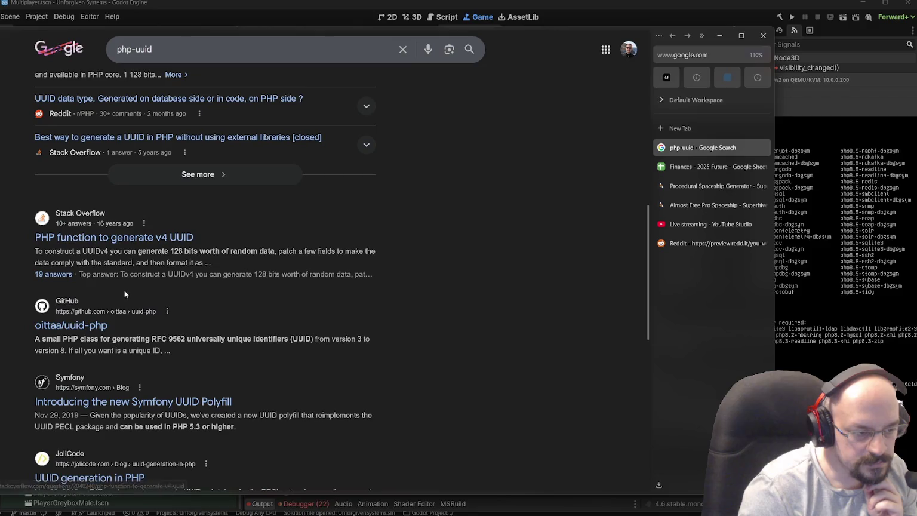
scroll(121, 285, up, 11)
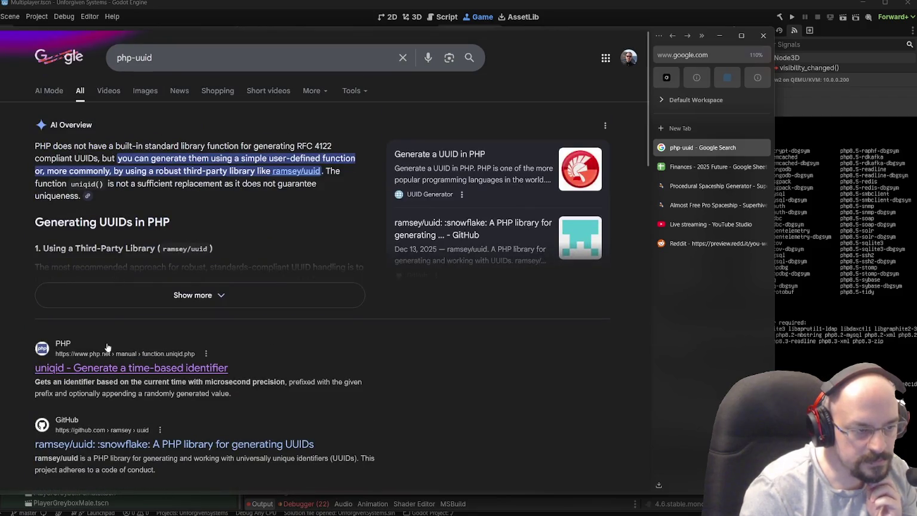
click(100, 366)
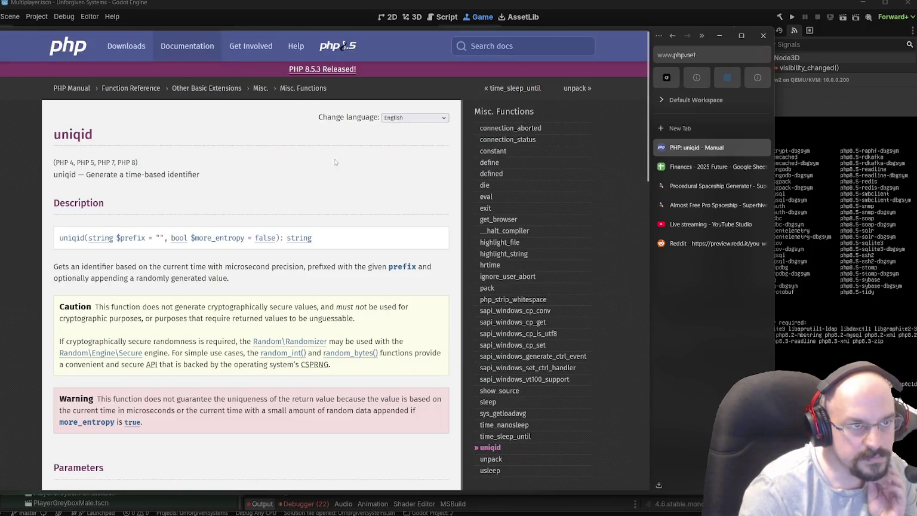
From the Misc. Functions overview, search the PHP docs for 'uuid' and open Session::generateUUID.
click(303, 90)
scroll(204, 207, down, 10)
scroll(203, 204, up, 10)
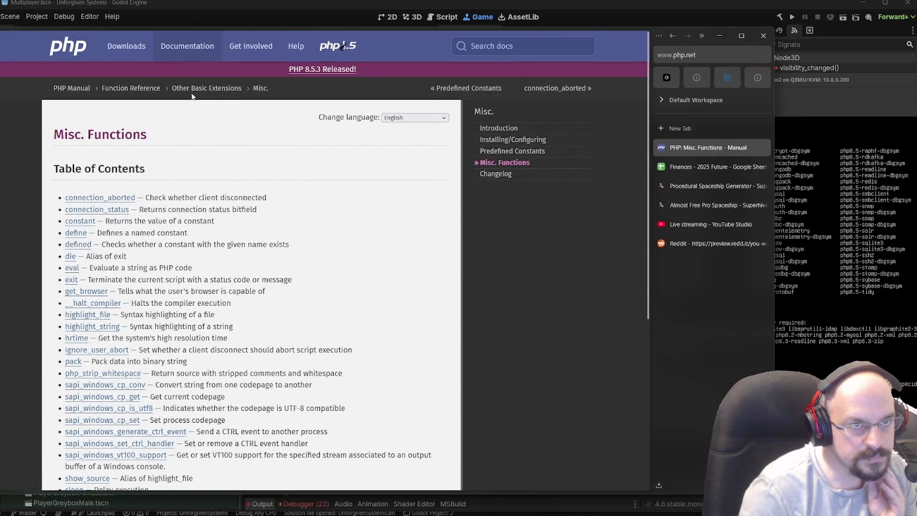
click(480, 49)
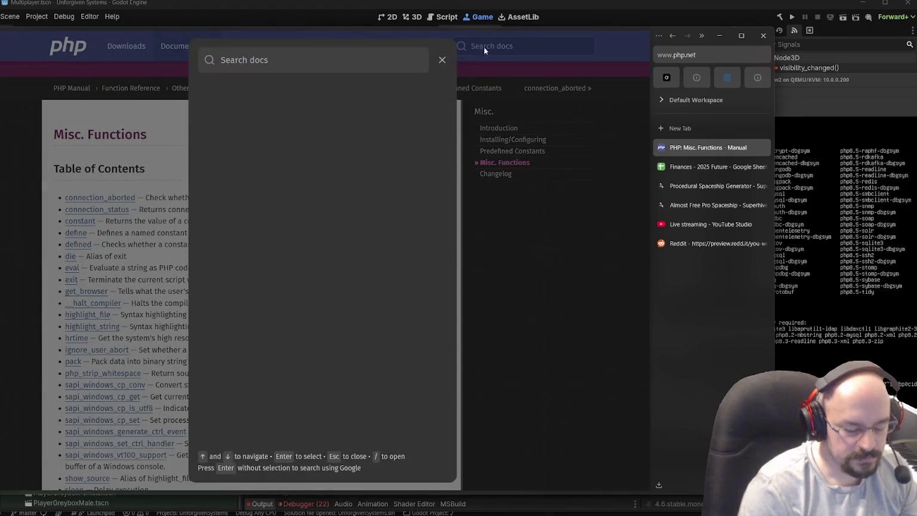
text(uuid)
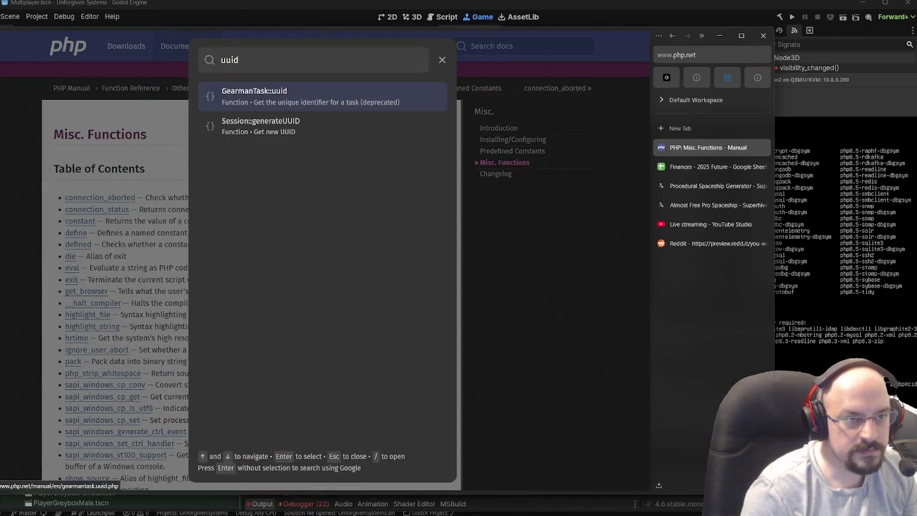
click(298, 137)
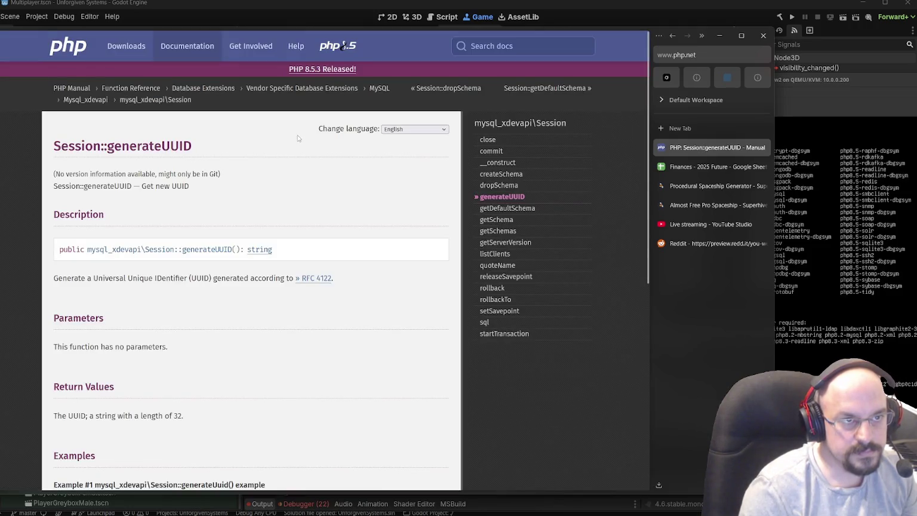
Read the Session::generateUUID page, then minimize the browser.
scroll(160, 137, down, 5)
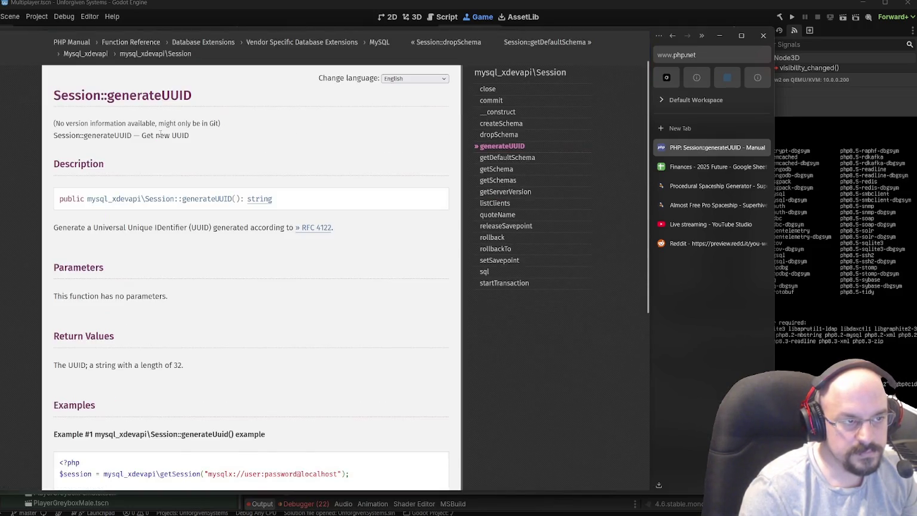
scroll(160, 136, down, 2)
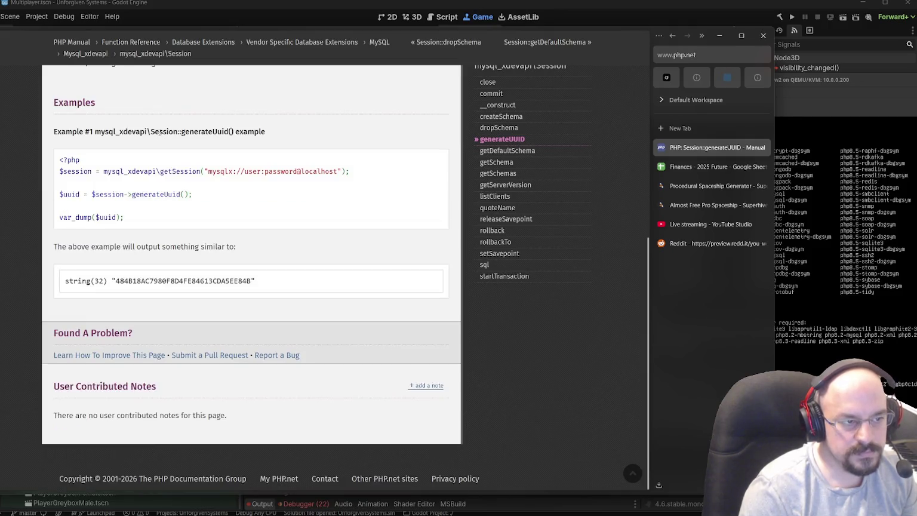
scroll(151, 274, up, 7)
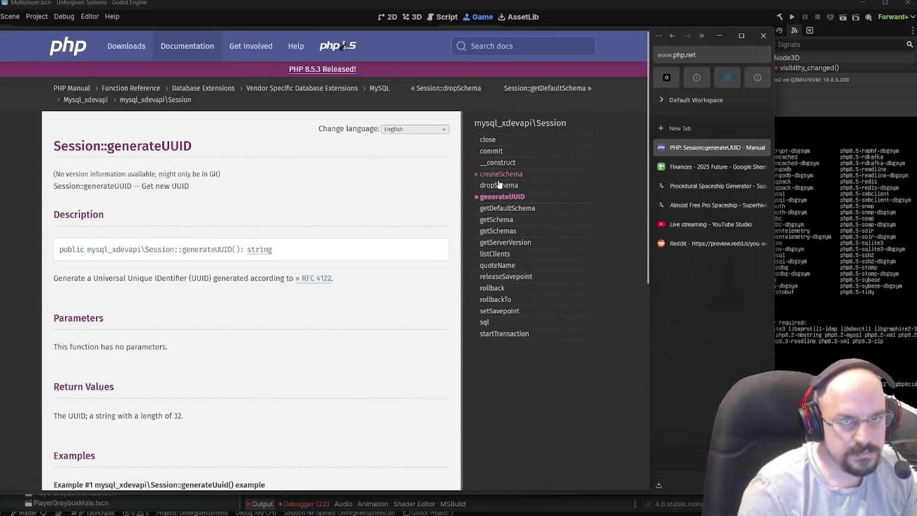
click(720, 35)
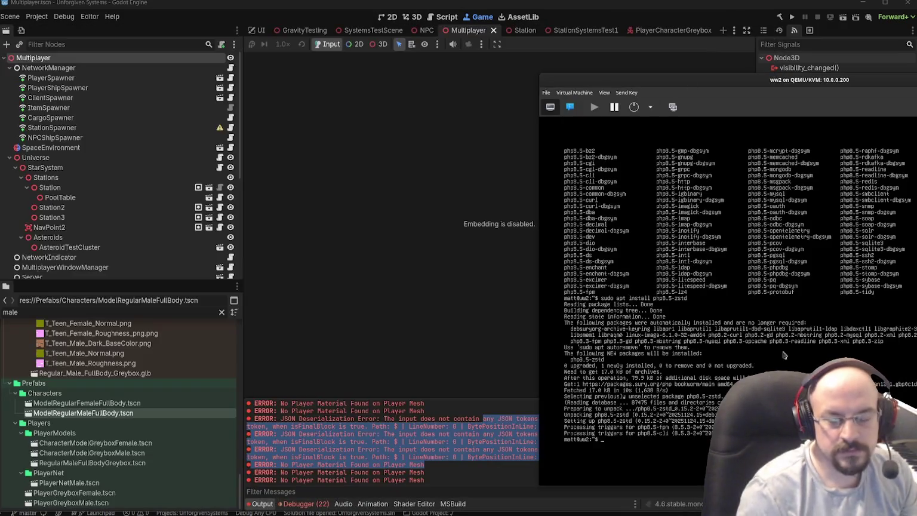
Run 'sudo apt install php8.5-uuid', confirm with y, then return to the PHP manual window.
key(Up)
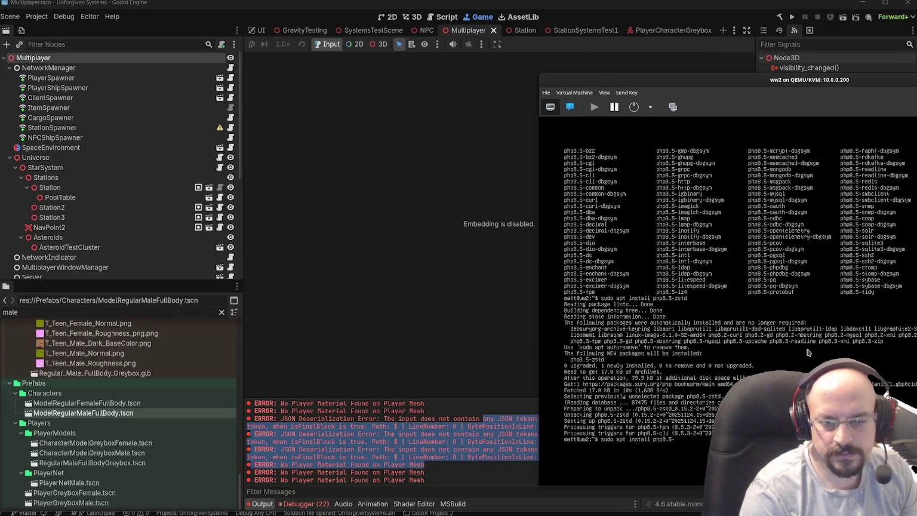
key(Tab)
key(Tab)
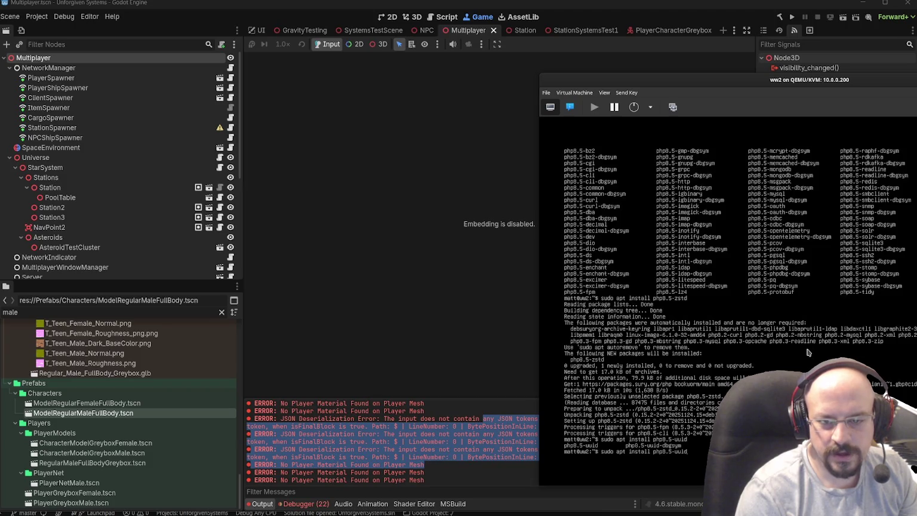
key(Return)
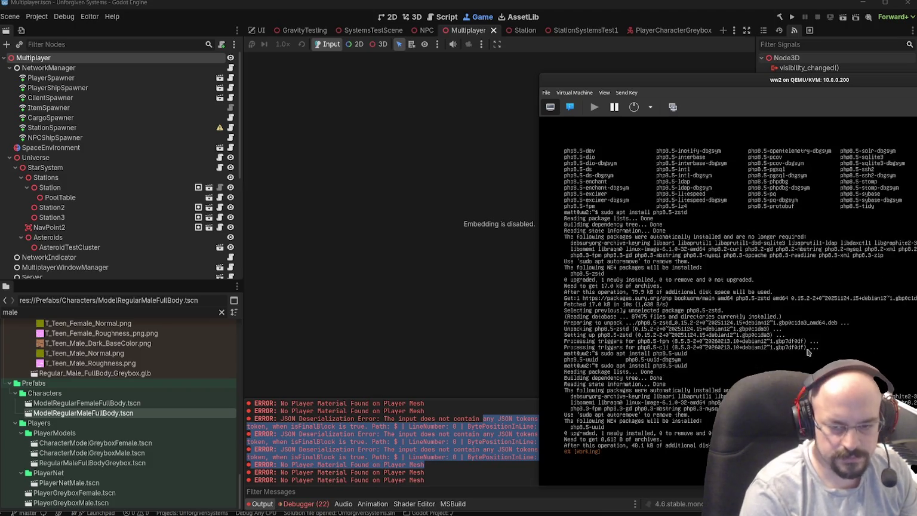
text(y)
key(Return)
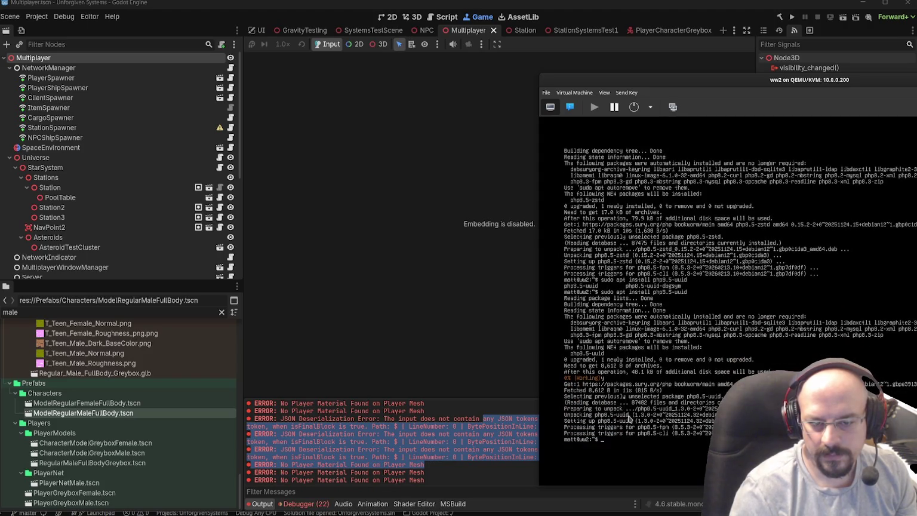
key(alt+Tab)
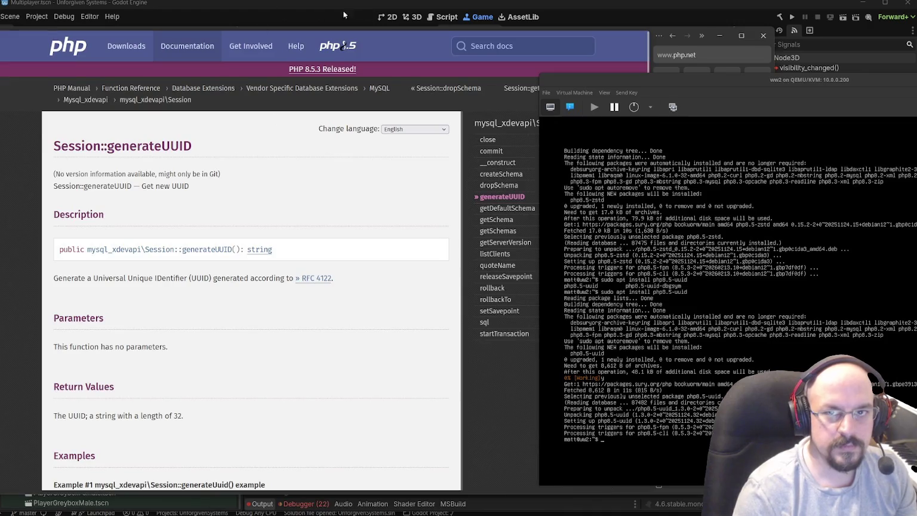
Search the web for php8.5-uuid and open the PHP uniqid manual page.
click(725, 58)
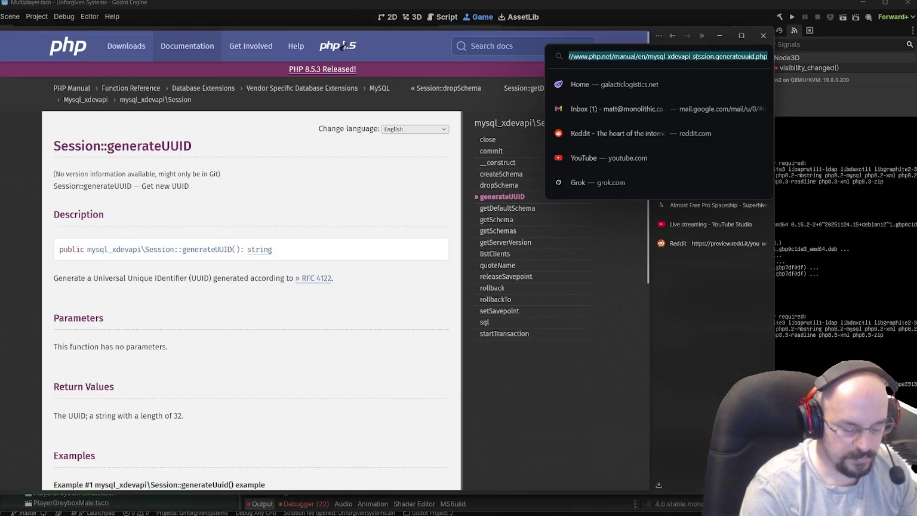
text(php8.5-)
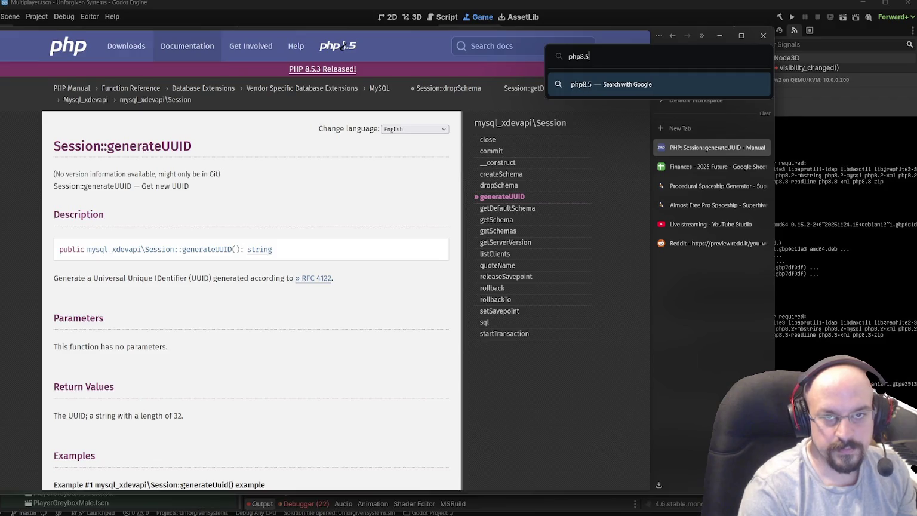
text(uuid)
key(Return)
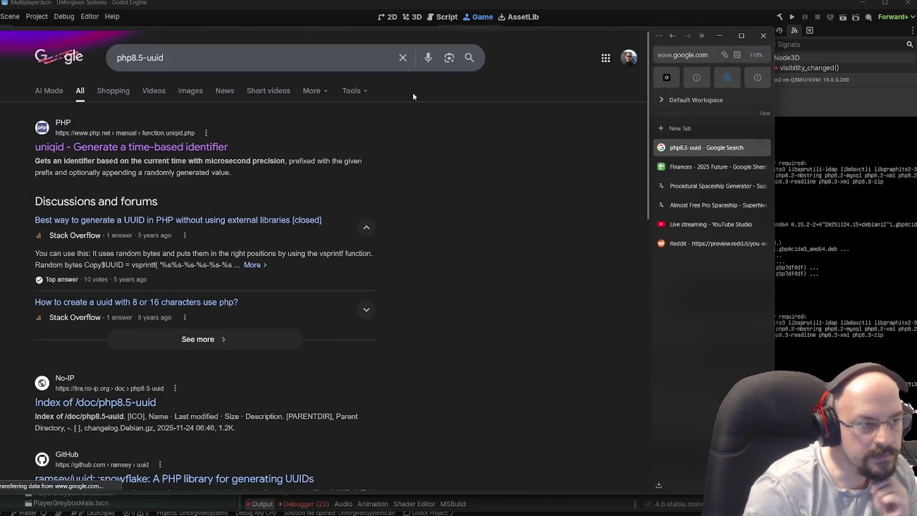
click(148, 148)
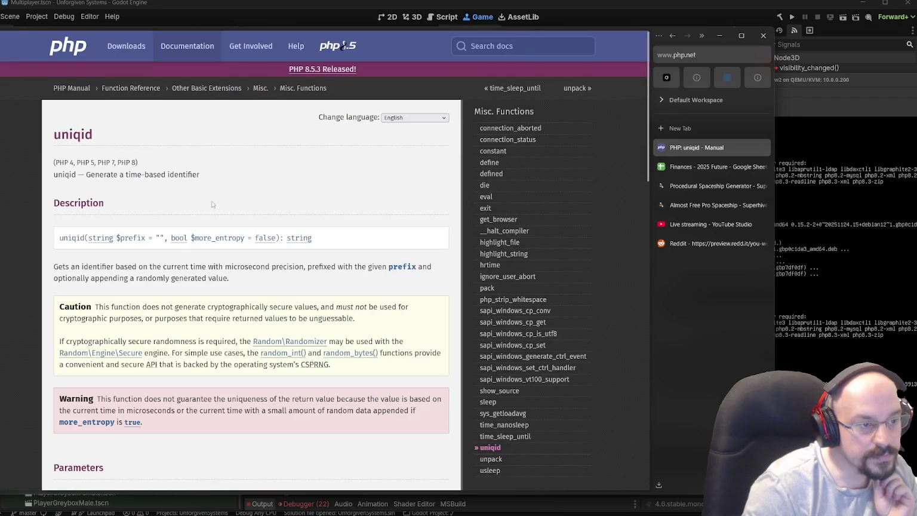
scroll(212, 205, down, 3)
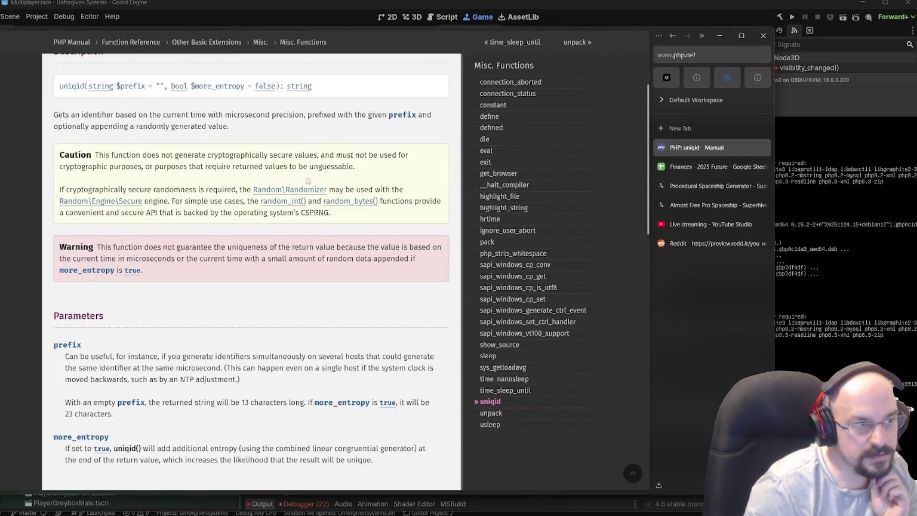
scroll(184, 190, down, 1)
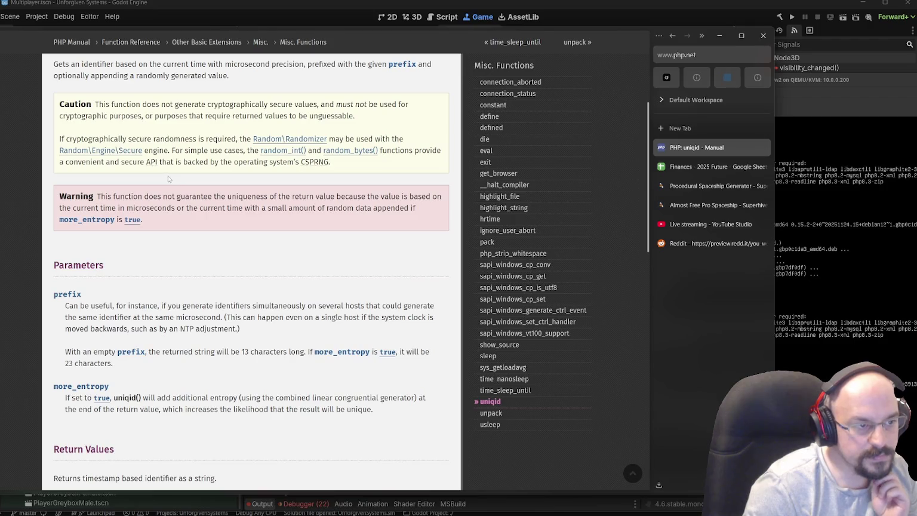
scroll(167, 179, down, 7)
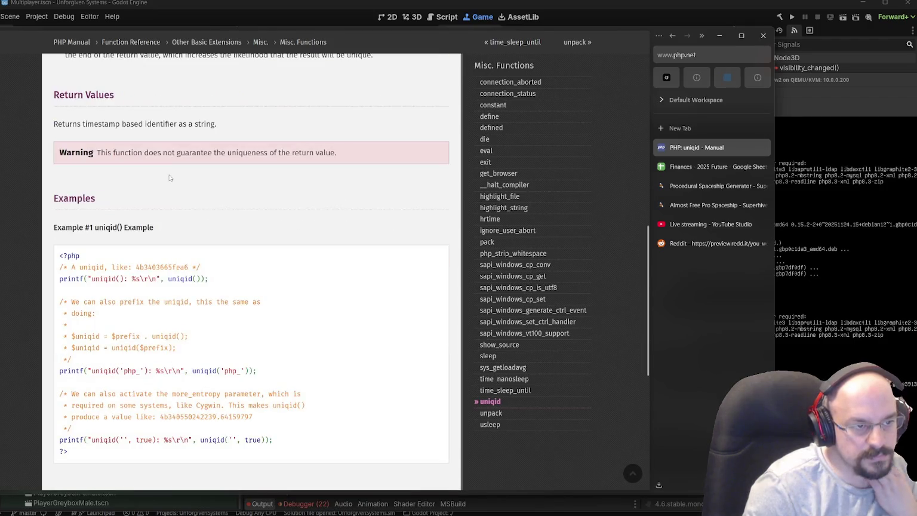
scroll(170, 177, down, 1)
Select 'uniqid' in the example code and inspect the page's context options.
double_click(105, 229)
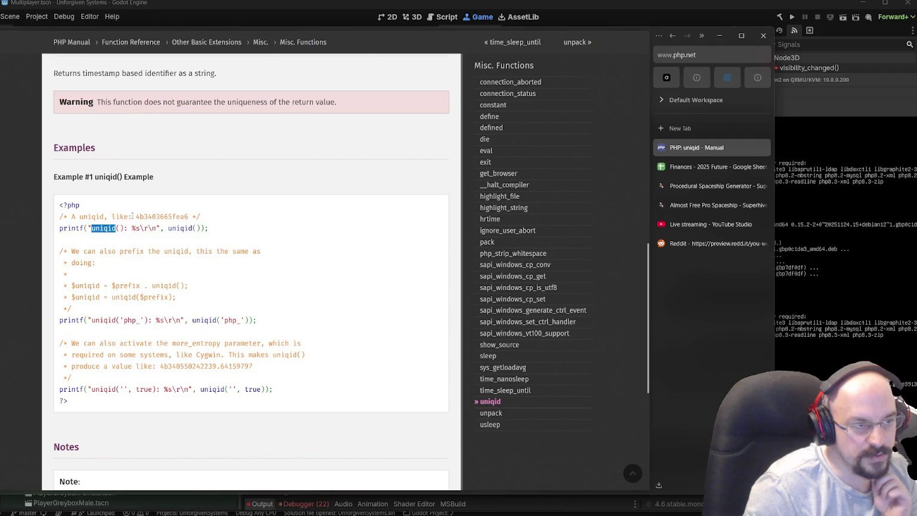
scroll(163, 216, down, 2)
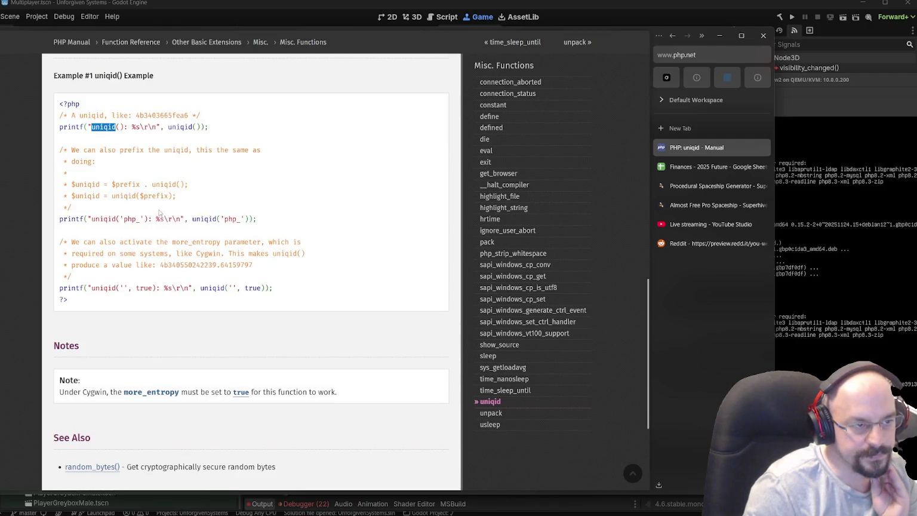
scroll(159, 212, down, 4)
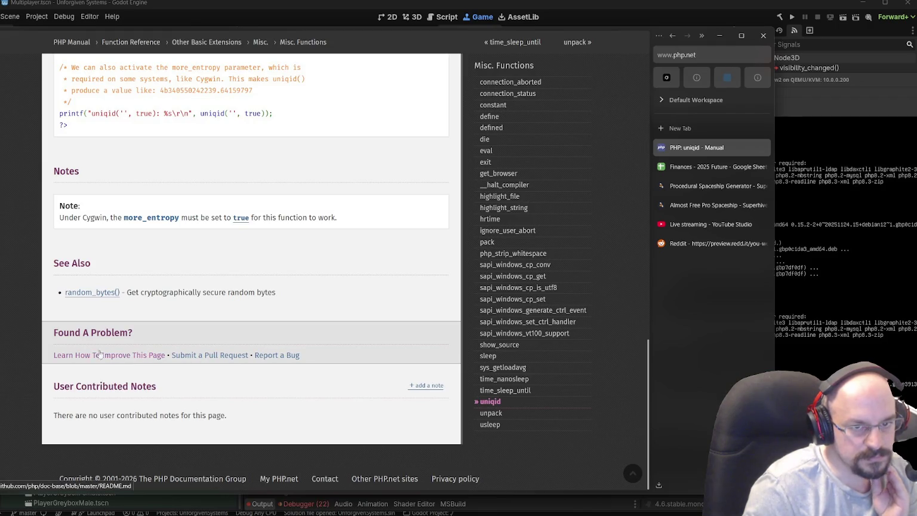
key(Home)
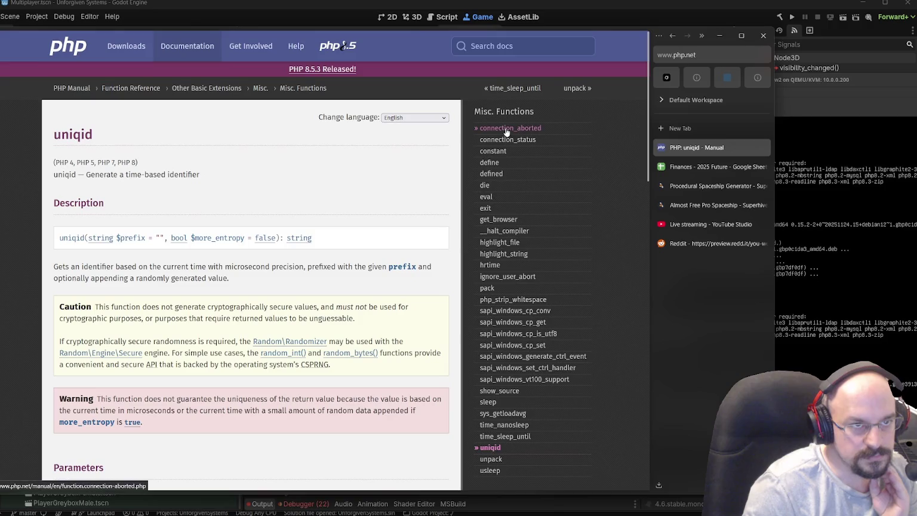
right_click(230, 190)
right_click(565, 121)
right_click(614, 68)
right_click(393, 97)
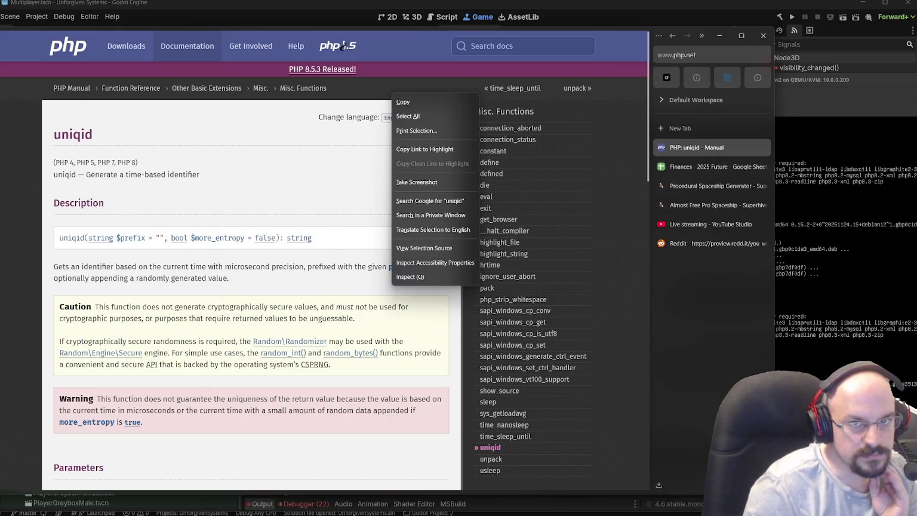
key(Escape)
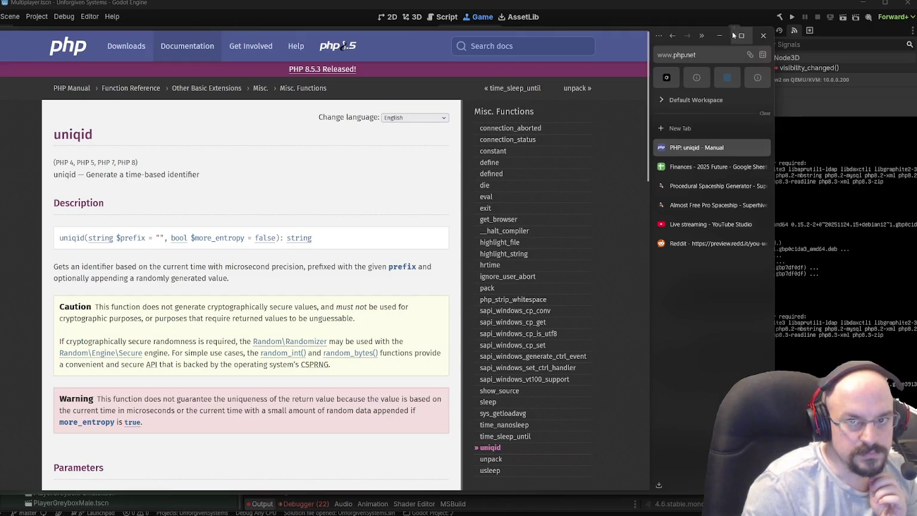
Minimize the browser, run 'ls -la' and 'sudo reboot' on the VM, then bring the browser back.
click(729, 33)
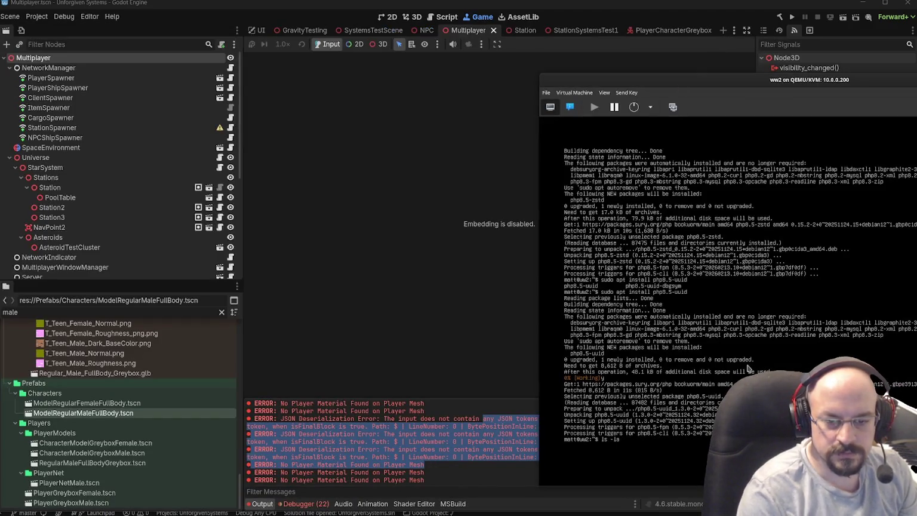
key(Return)
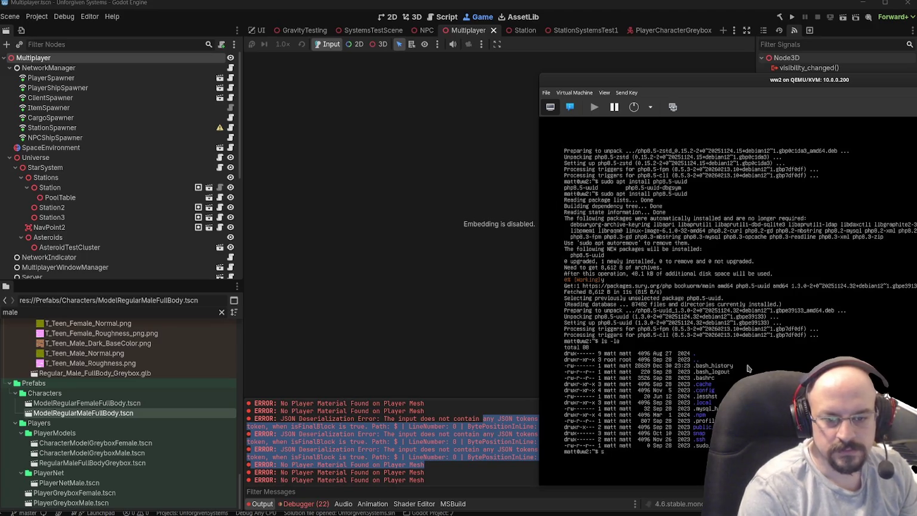
text(sudo reboot)
key(Return)
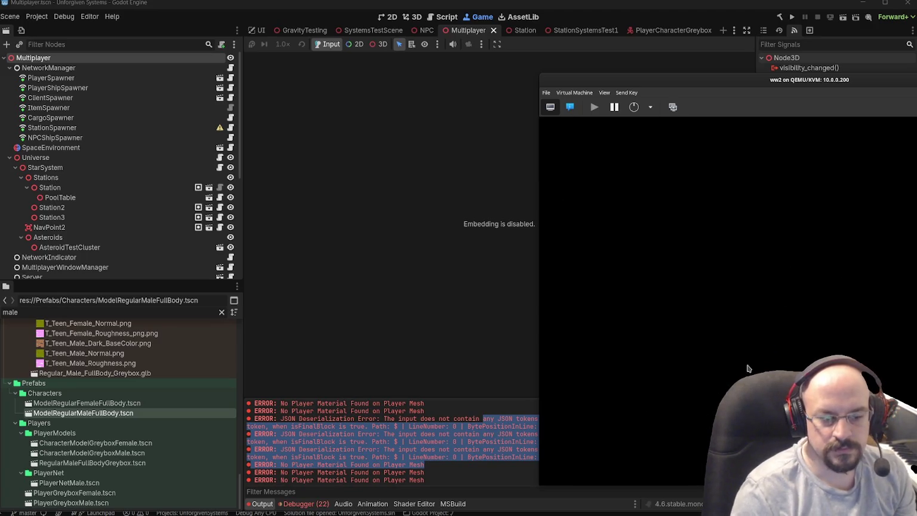
mouse_move(304, 509)
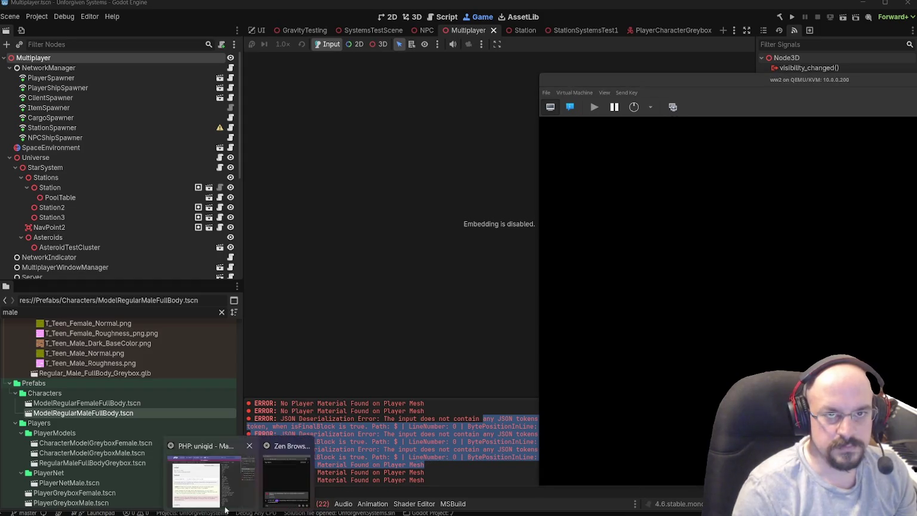
click(206, 469)
Load universe.monolithic.ca and retry it several times while checking the rebooting VM.
click(681, 54)
text(universe.monolithic.ca/)
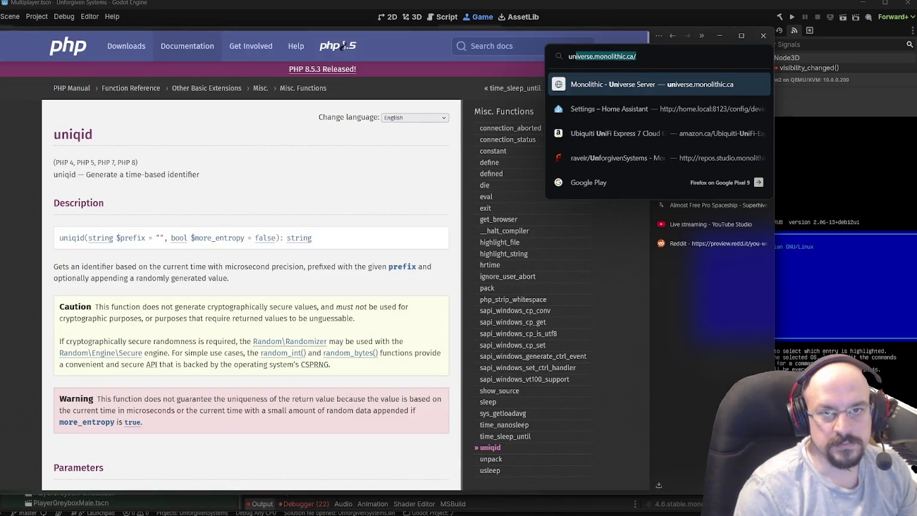
key(Return)
click(886, 191)
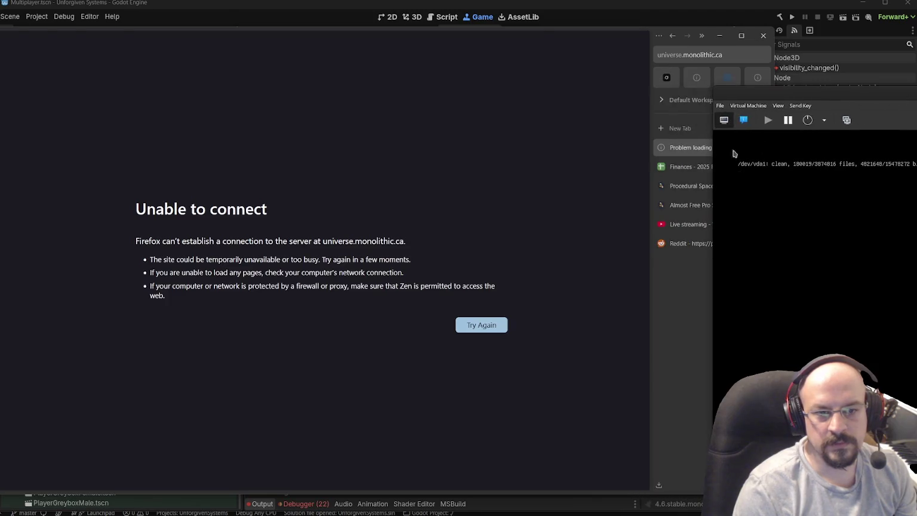
click(482, 331)
click(799, 183)
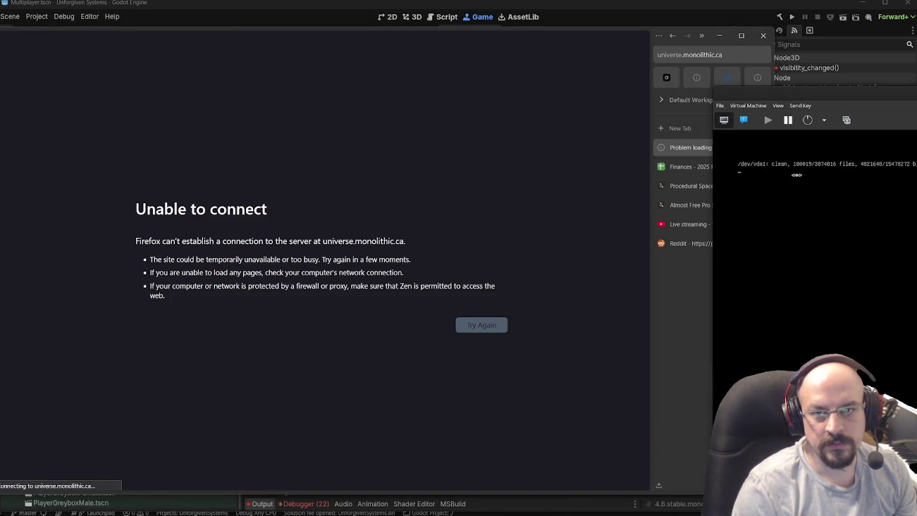
click(485, 326)
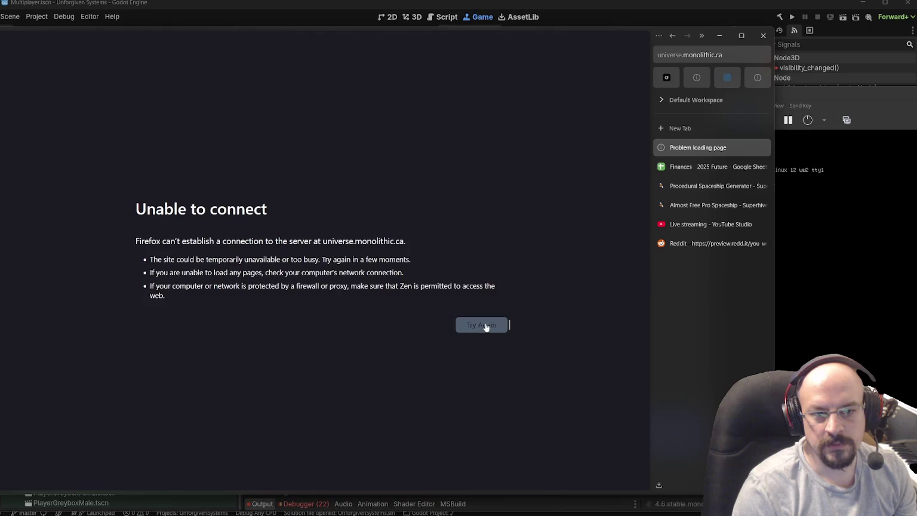
click(693, 54)
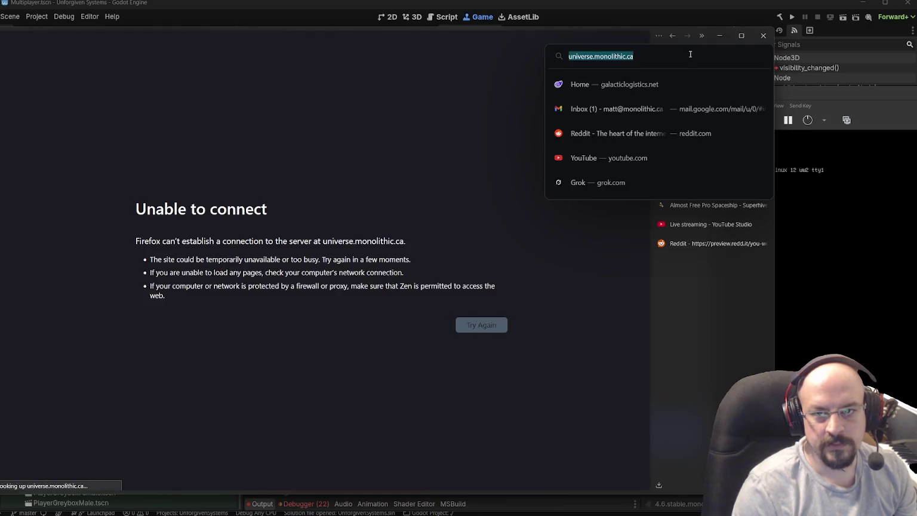
click(877, 173)
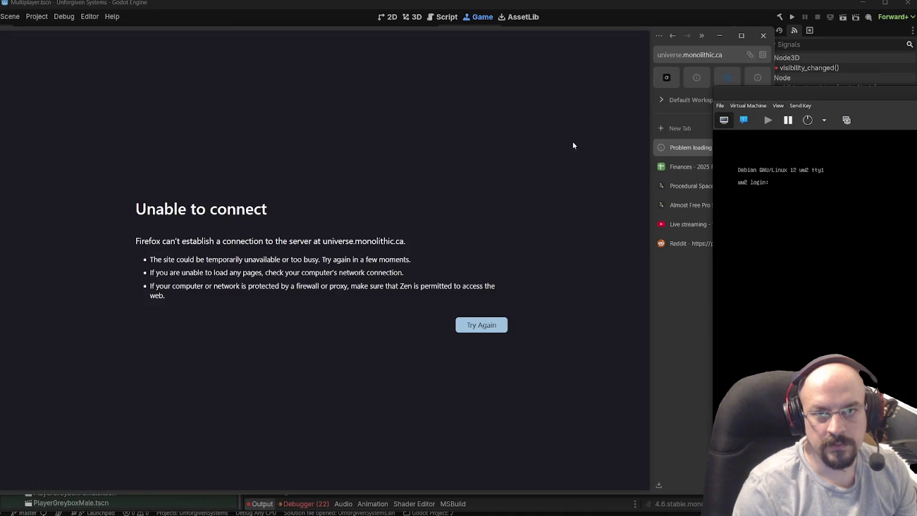
click(691, 55)
key(Return)
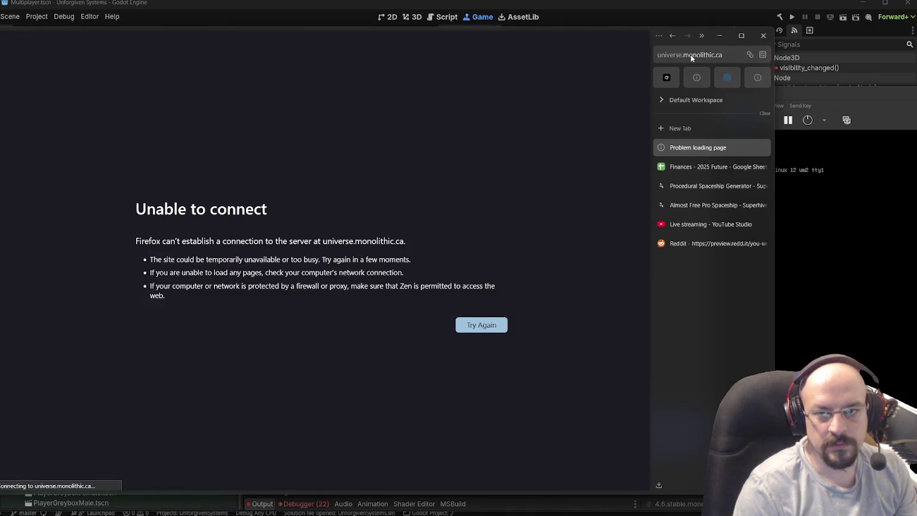
Start typing a new address, 'npm', in the address bar.
click(692, 55)
text(npc)
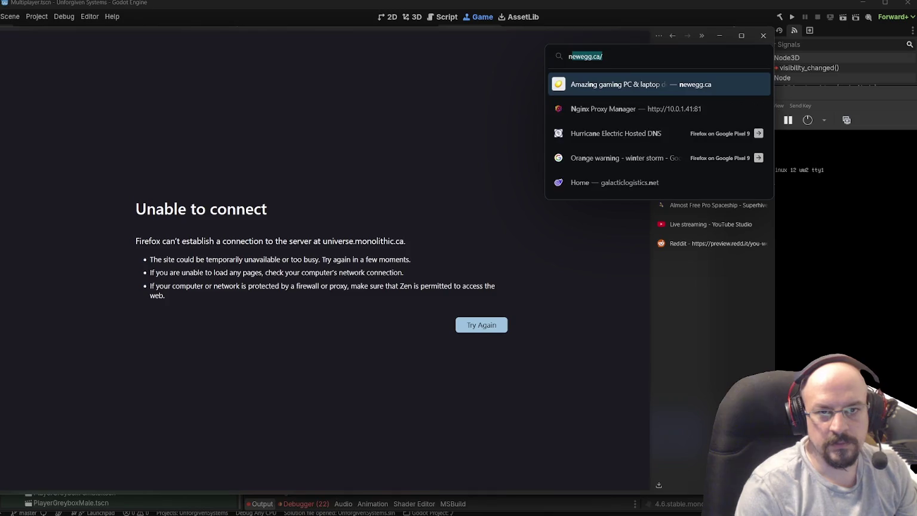
key(BackSpace)
text(m)
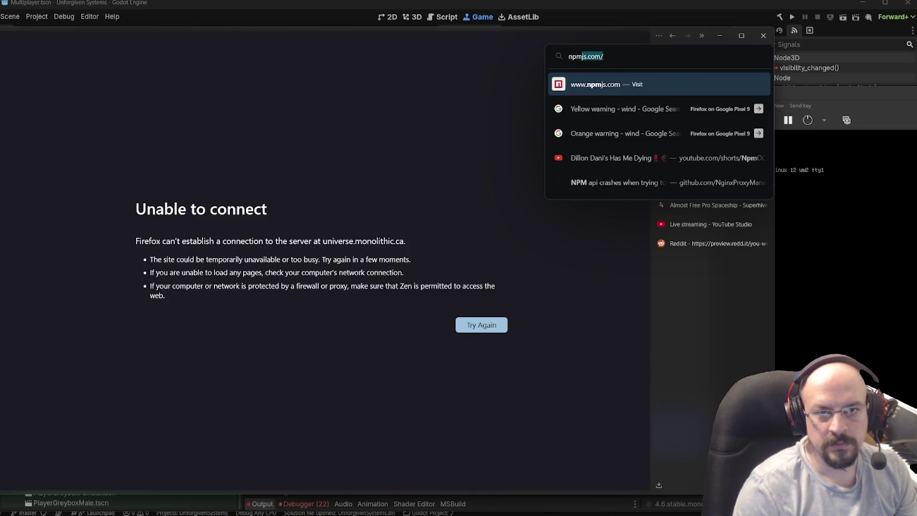
Open Nginx Proxy Manager at 10.0.1.41:81, then go to Portainer at shu:9443.
key(BackSpace)
key(BackSpace)
key(BackSpace)
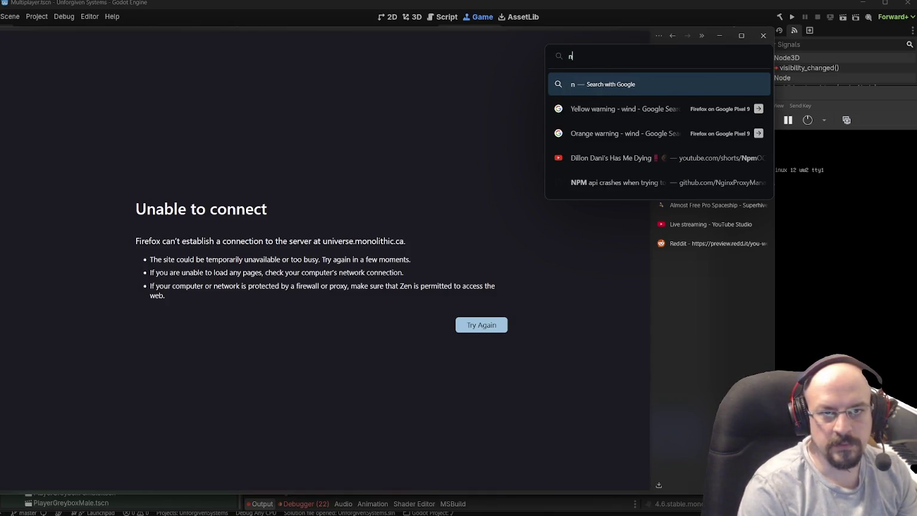
text(10.0.1.41:81/)
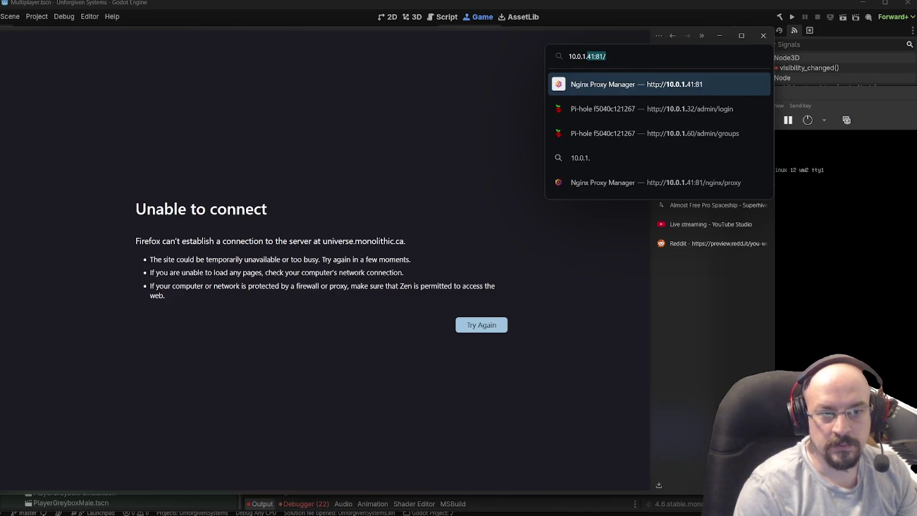
key(Return)
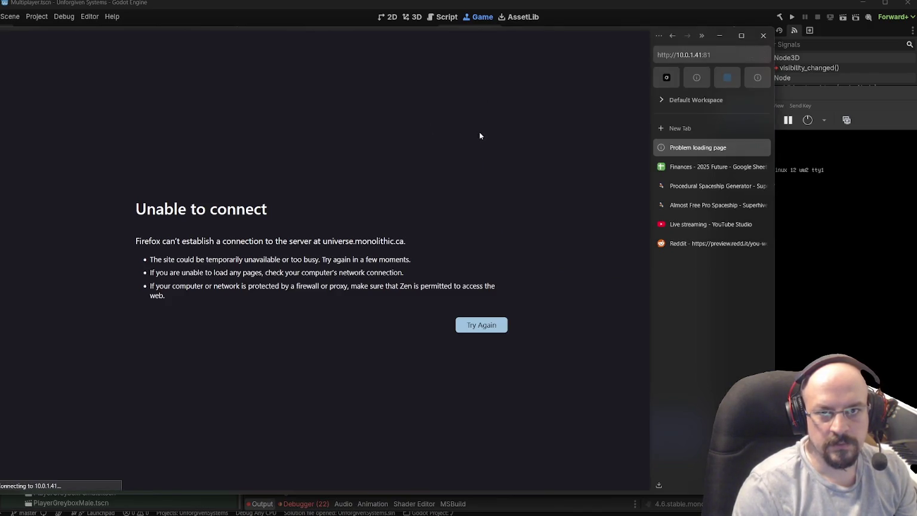
click(717, 55)
text(sj)
key(BackSpace)
text(hu)
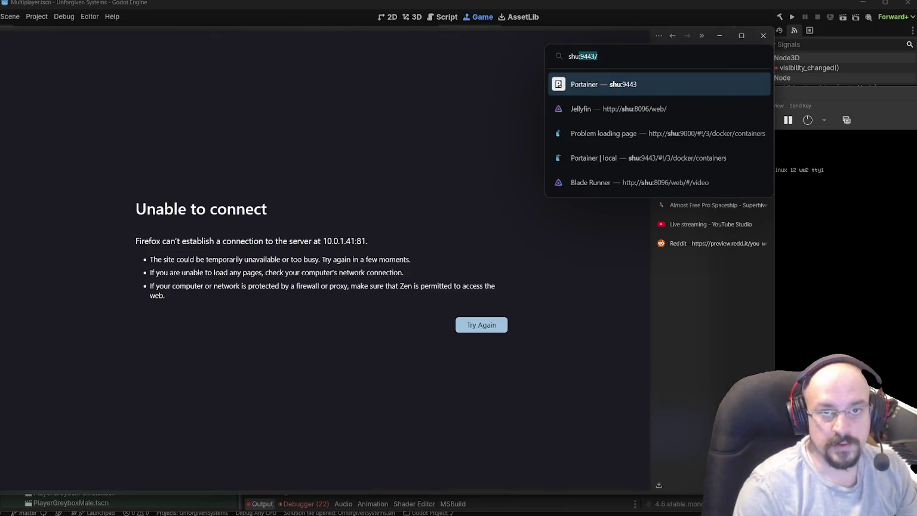
key(Return)
Enter the Portainer username and password, correcting the password until the login succeeds.
text(raveir)
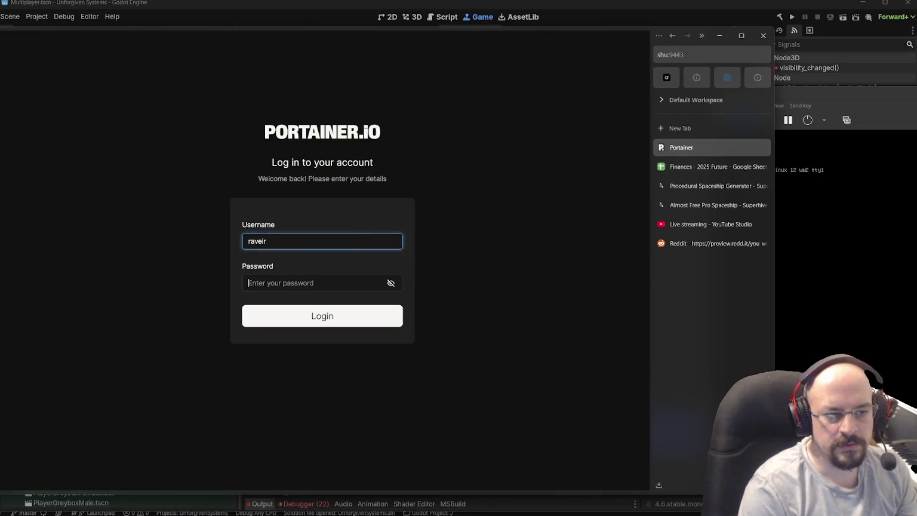
click(313, 282)
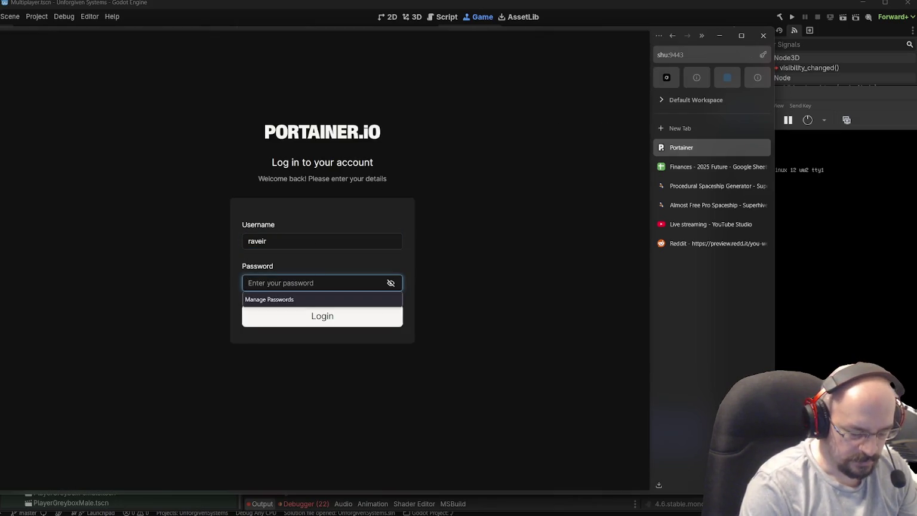
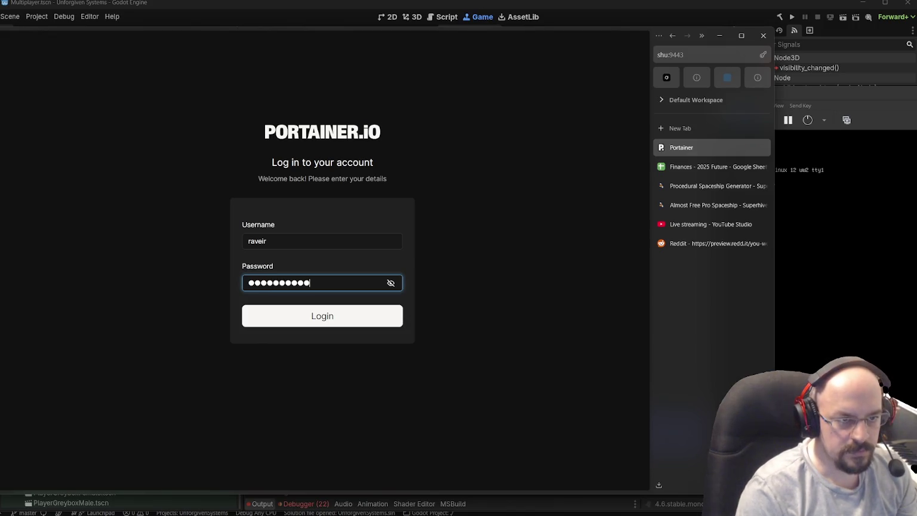
key(Return)
key(Tab)
key(Return)
key(Tab)
key(Return)
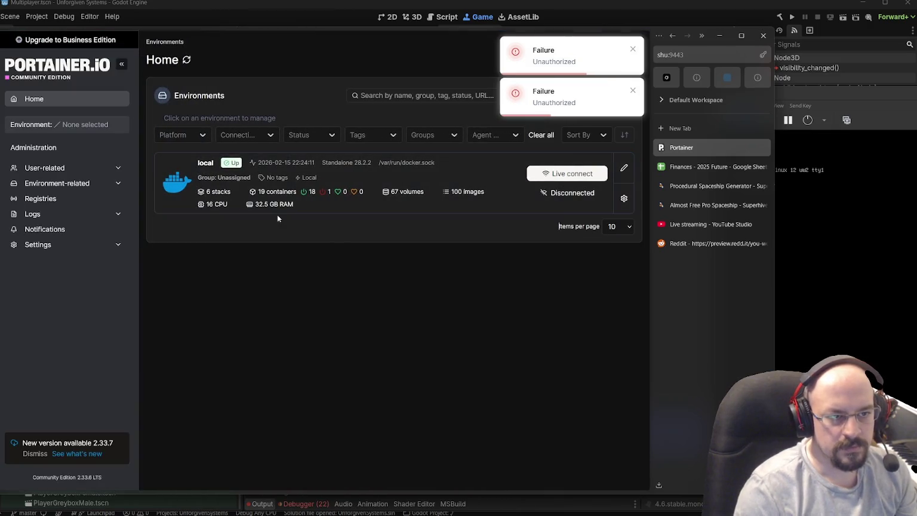
Open the local environment and browse its Containers list.
click(298, 200)
click(467, 229)
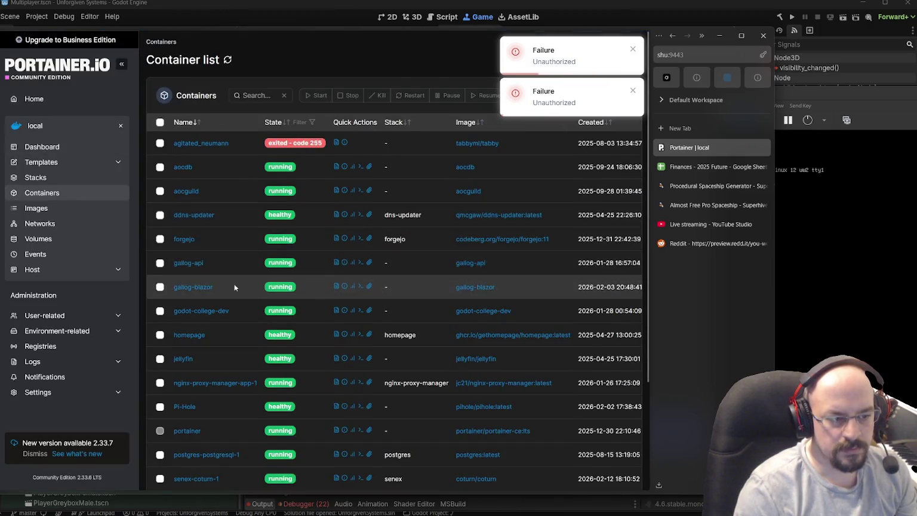
scroll(201, 341, down, 5)
scroll(202, 340, up, 5)
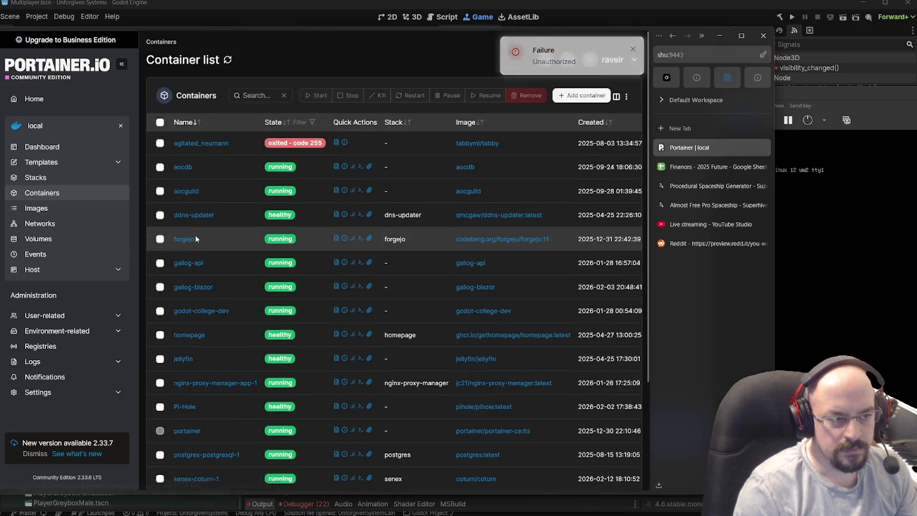
scroll(195, 237, down, 5)
scroll(194, 237, up, 5)
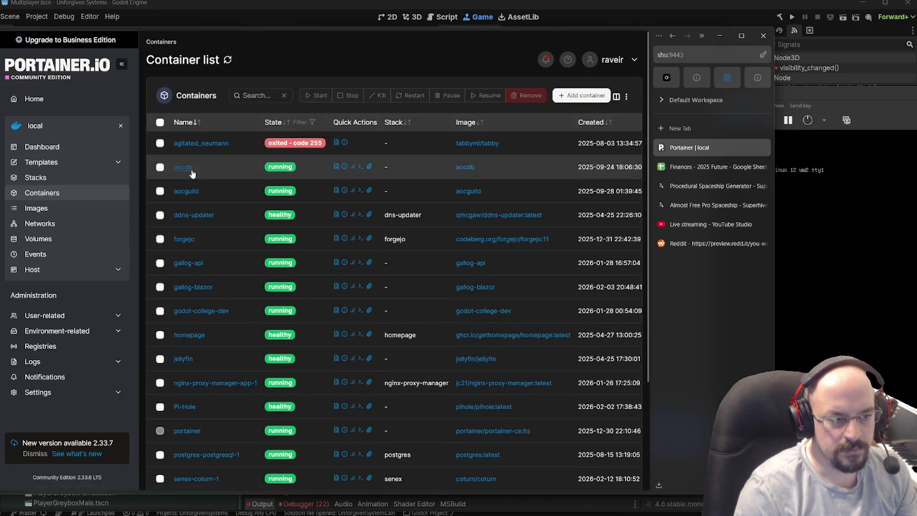
scroll(201, 243, down, 3)
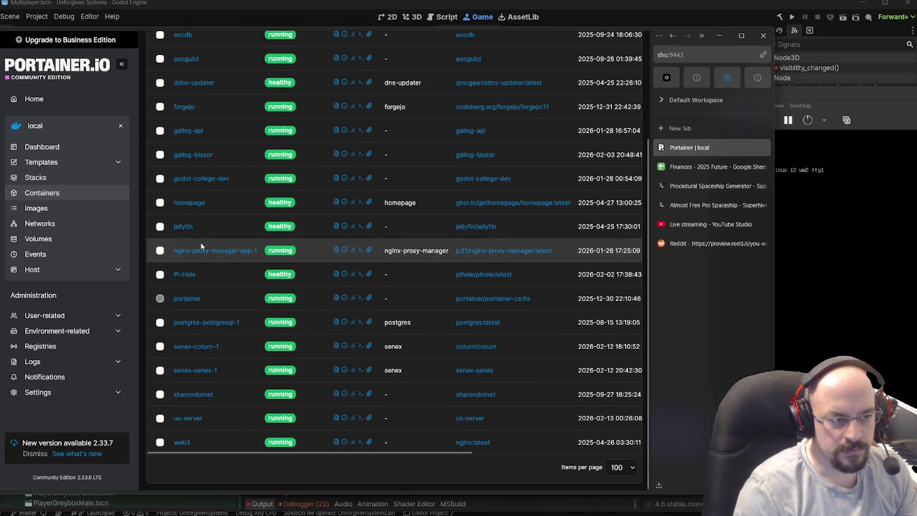
scroll(201, 242, up, 3)
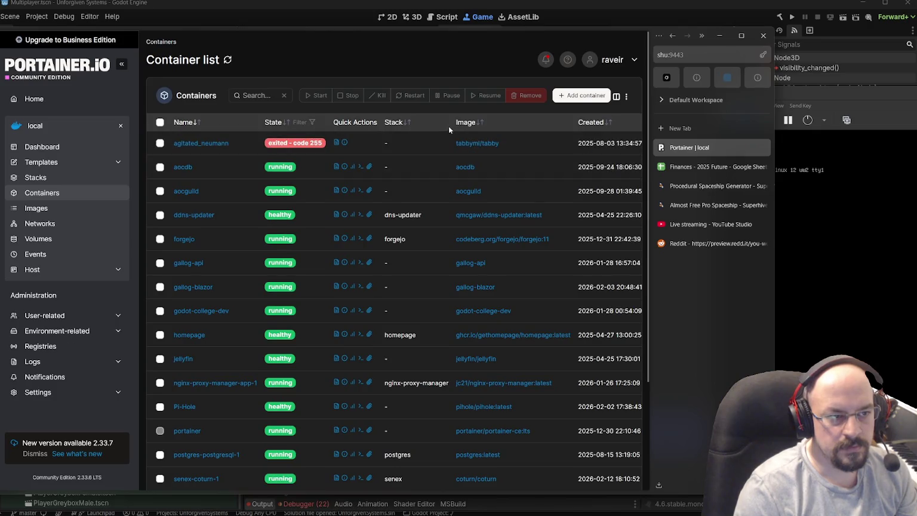
scroll(439, 137, down, 3)
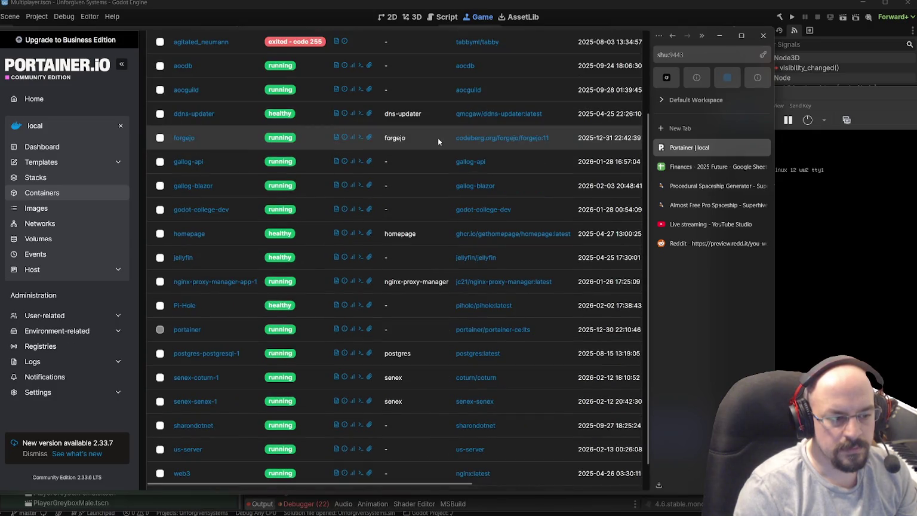
Go to Stacks > nginx-proxy-manager > nginx-proxy-manager-app-1 and view its logs.
click(36, 177)
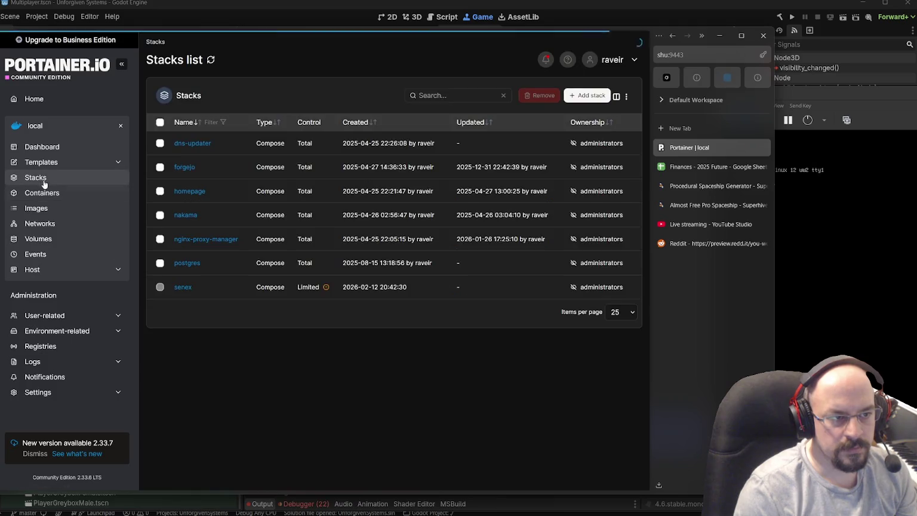
click(194, 240)
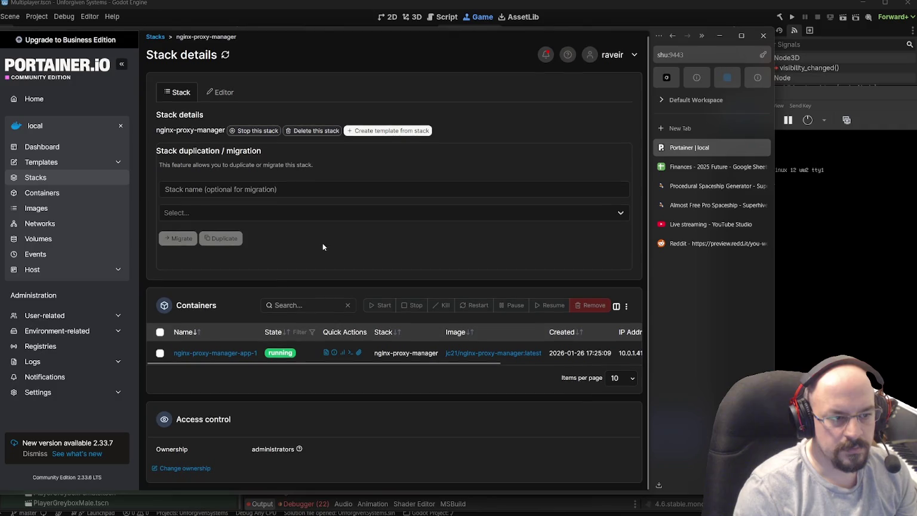
click(221, 353)
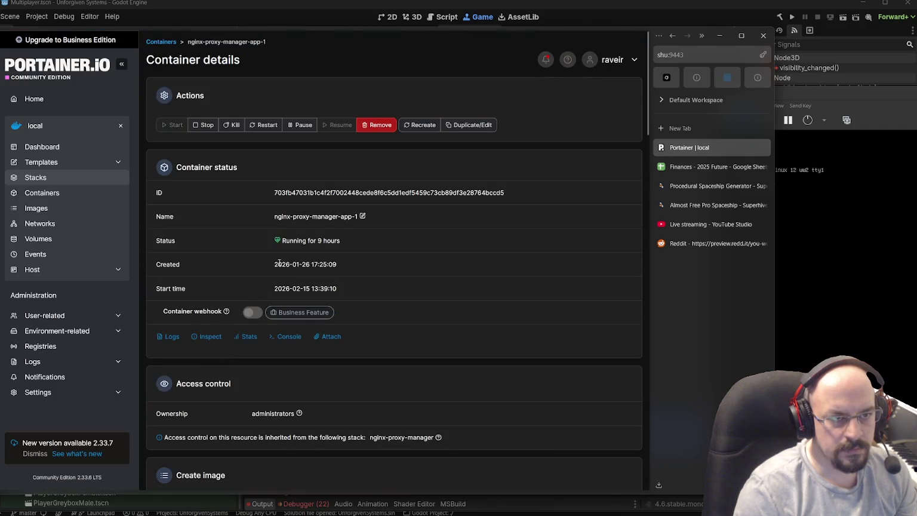
click(170, 336)
scroll(412, 382, down, 2)
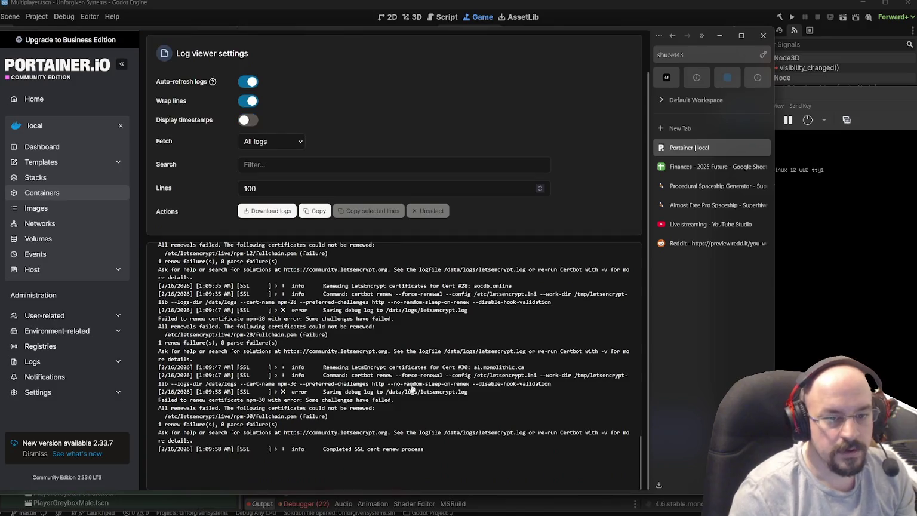
Highlight the Cert #30 certbot command and the npm-30 renewal failure lines in the log.
mouse_move(353, 366)
mouse_down()
mouse_move(528, 375)
mouse_move(345, 368)
mouse_up()
click(345, 368)
click(346, 369)
drag(291, 392, 394, 400)
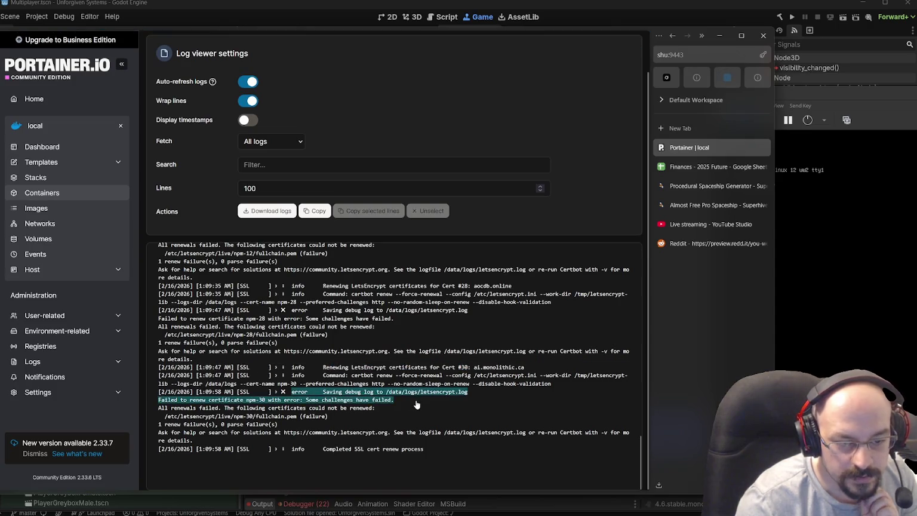
click(416, 402)
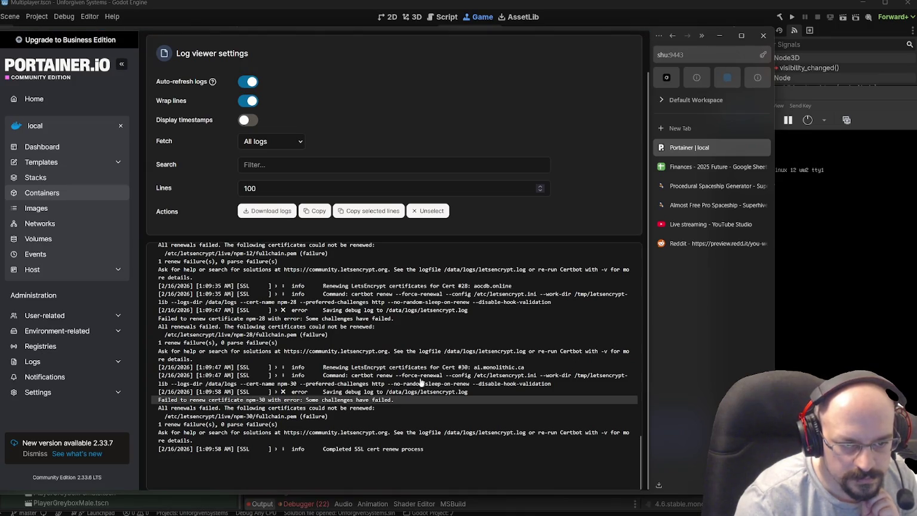
drag(351, 378, 480, 379)
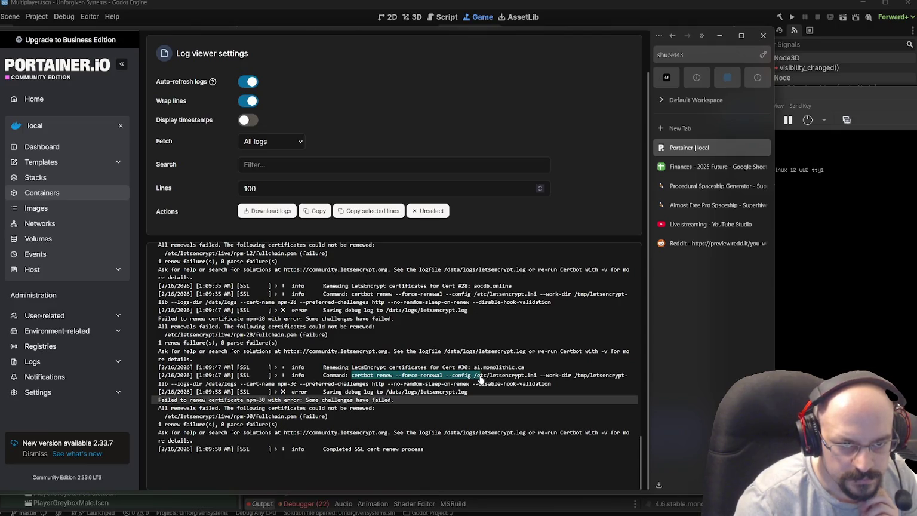
click(481, 380)
click(452, 425)
Scroll up the log and turn off Auto-refresh logs.
scroll(456, 423, up, 3)
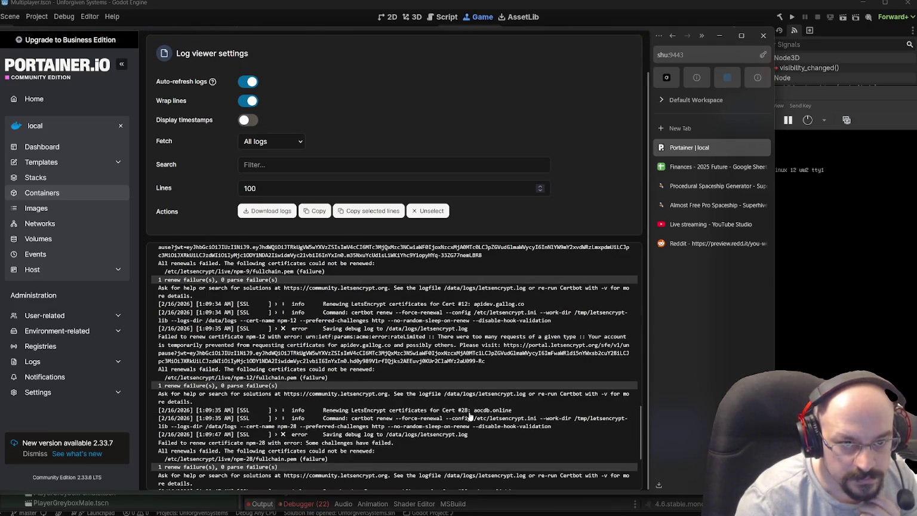
scroll(470, 416, up, 1)
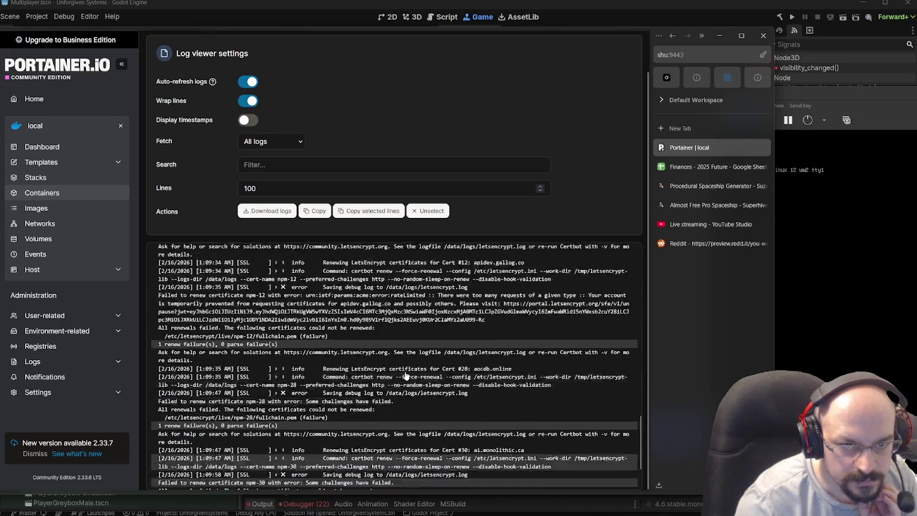
scroll(407, 375, up, 1)
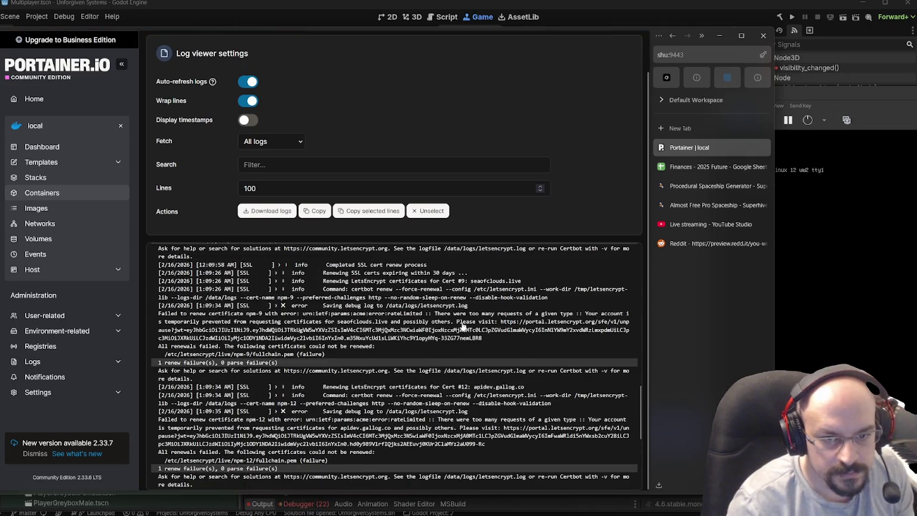
scroll(501, 329, up, 3)
click(245, 81)
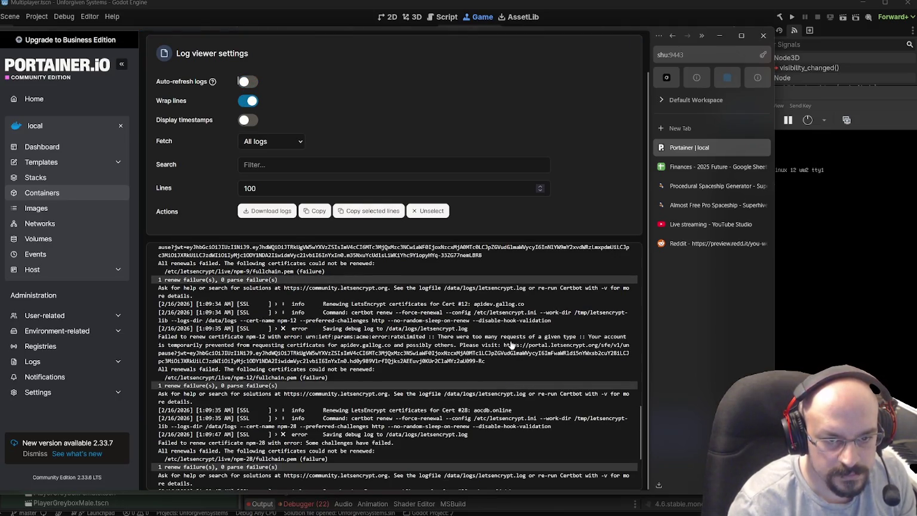
Load the copied portal.letsencrypt.org unpause URL in a new browser tab.
drag(503, 345, 502, 363)
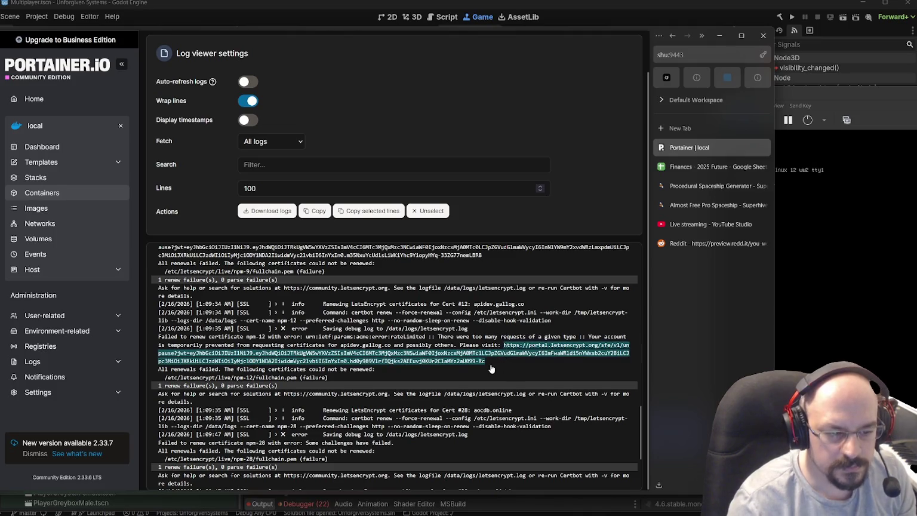
right_click(732, 321)
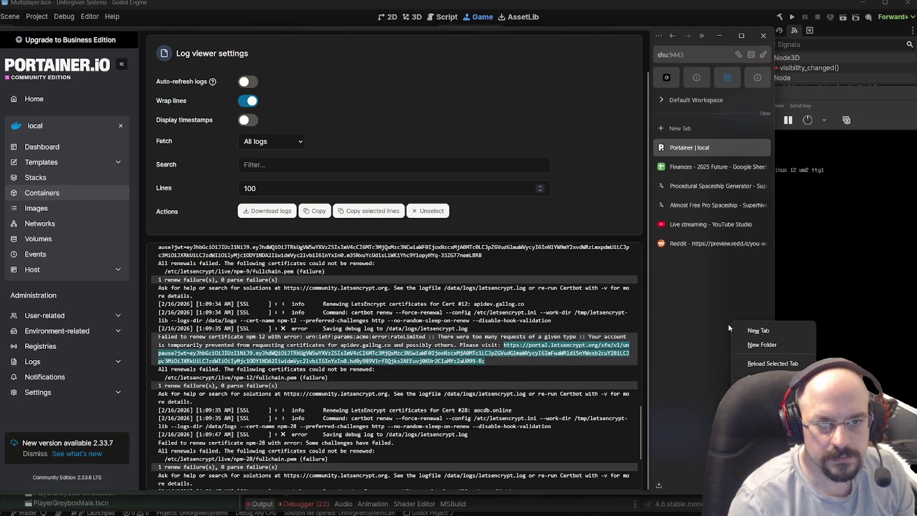
click(752, 330)
key(ctrl+v)
key(Return)
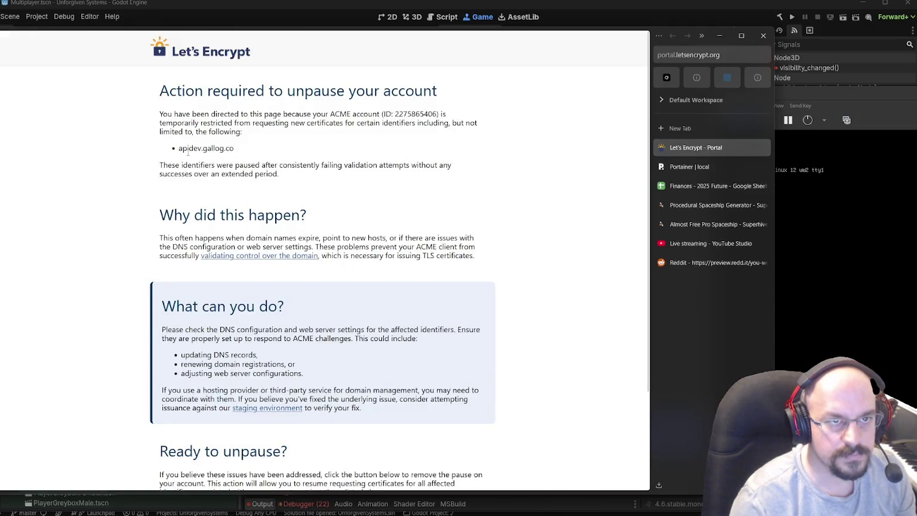
Highlight the paused domain, minimize the Let's Encrypt page and focus the Debian VM login console.
key(alt+Tab)
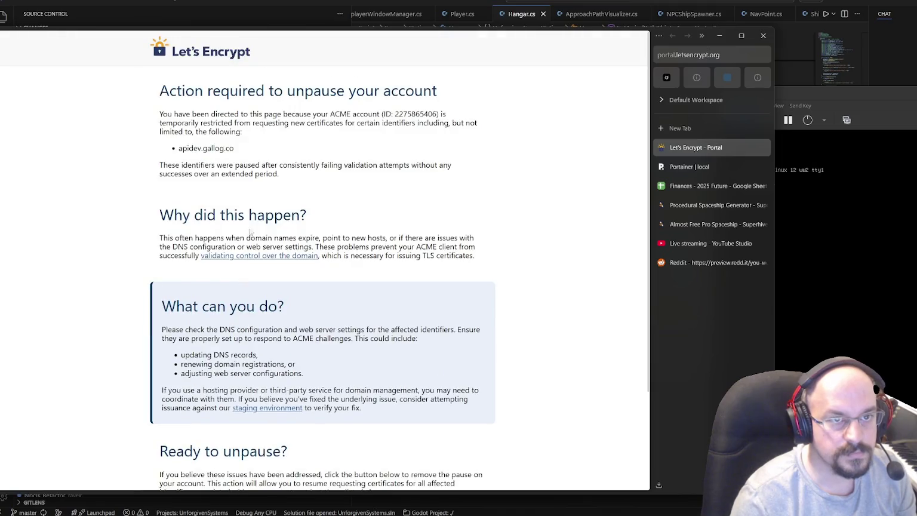
drag(235, 149, 193, 148)
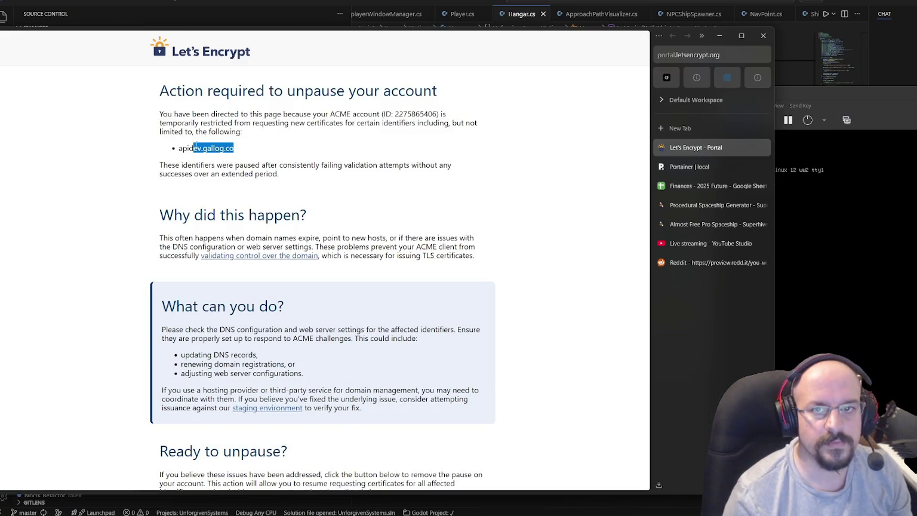
click(719, 36)
click(743, 284)
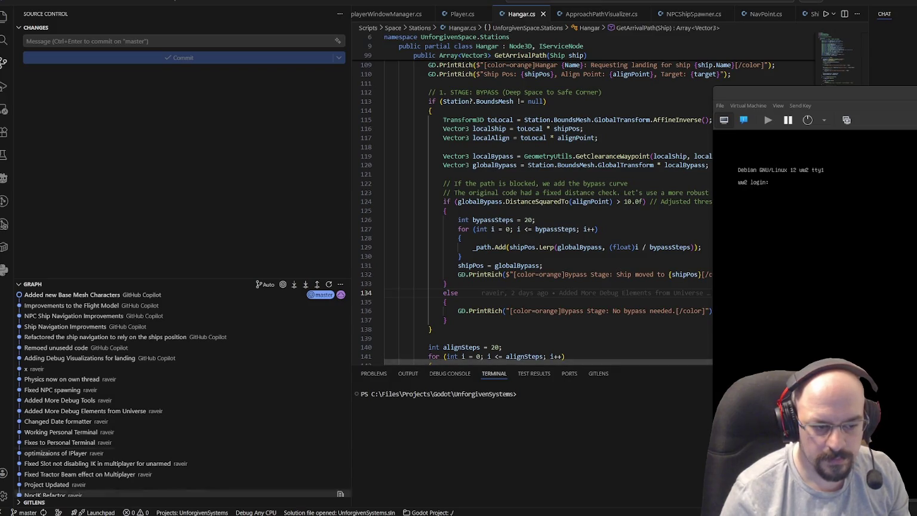
Scroll through Hangar.cs's GetArrivalPath code in VS Code, then bring up the window switcher.
mouse_move(190, 507)
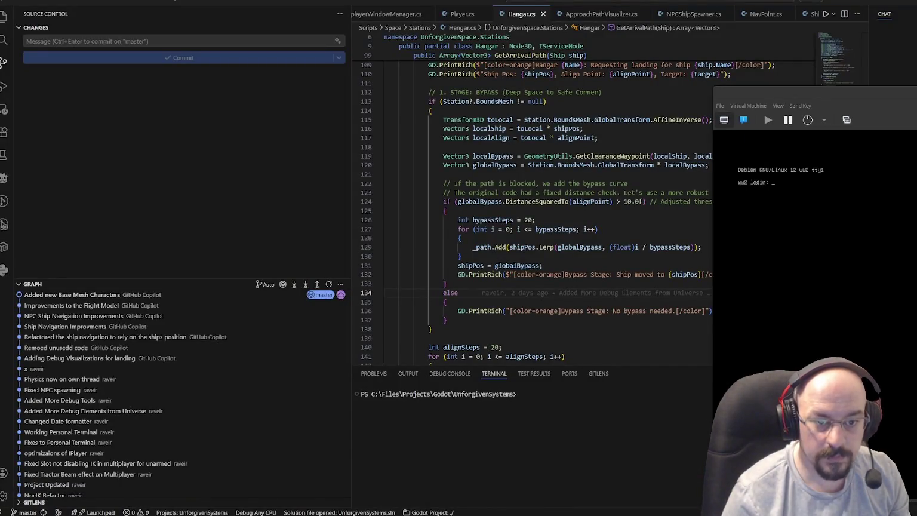
scroll(359, 348, up, 3)
scroll(358, 347, down, 3)
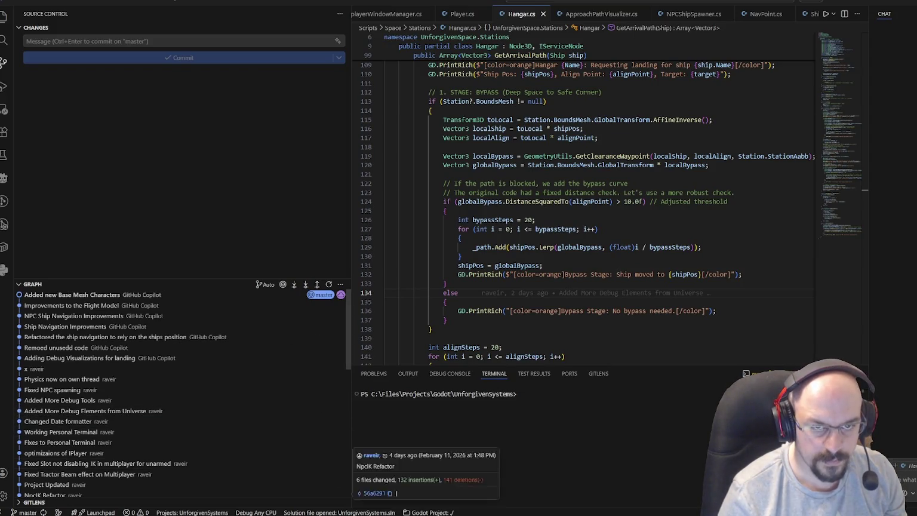
key(alt+Tab)
key(alt+shift+Tab)
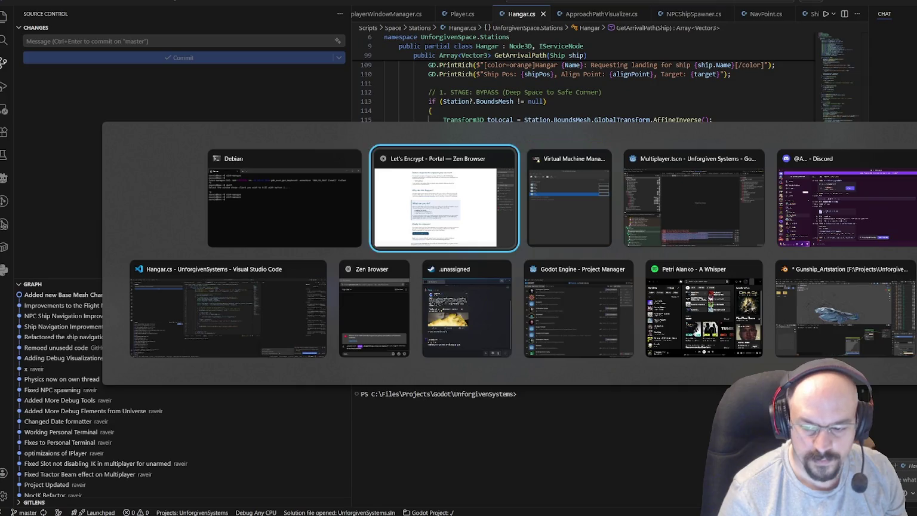
key(Escape)
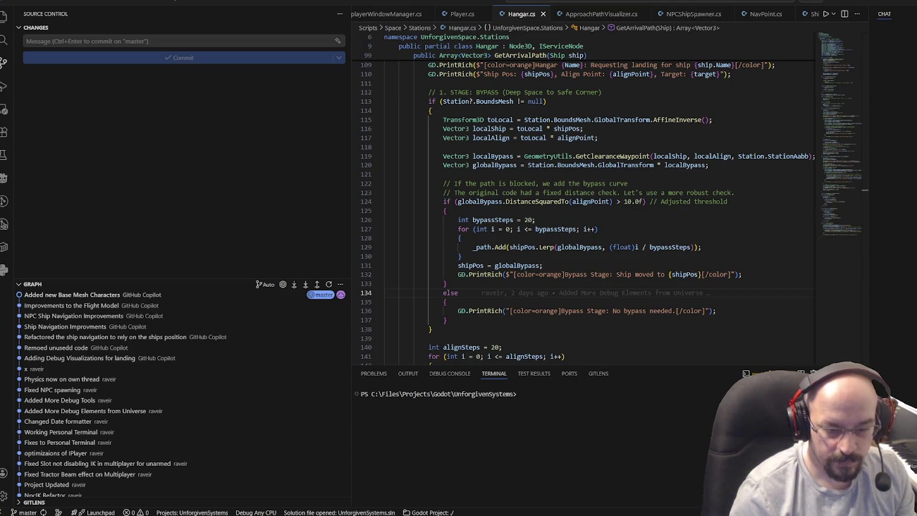
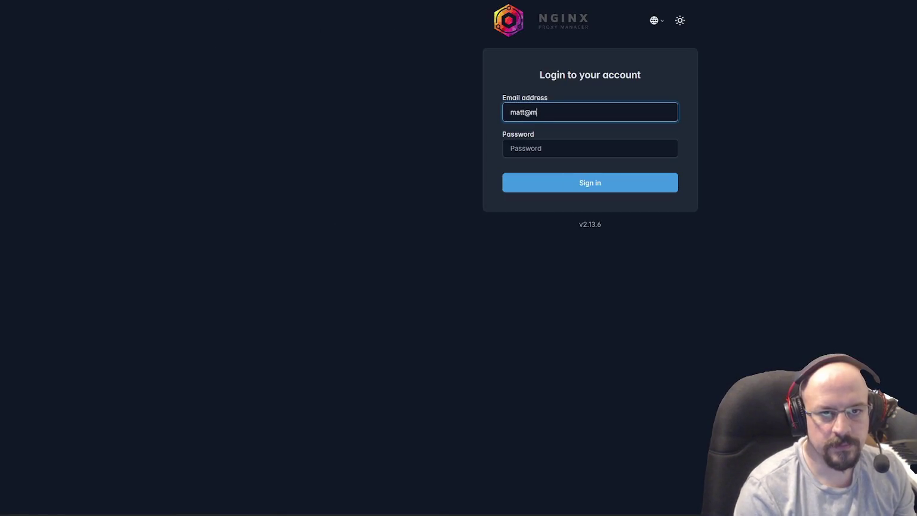
Sign in to Nginx Proxy Manager with the administrator e-mail and password.
key(Tab)
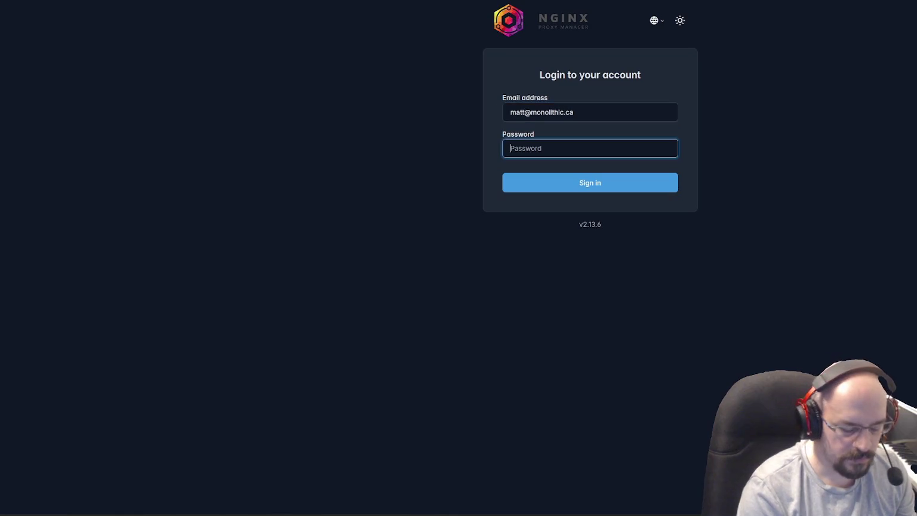
text(************)
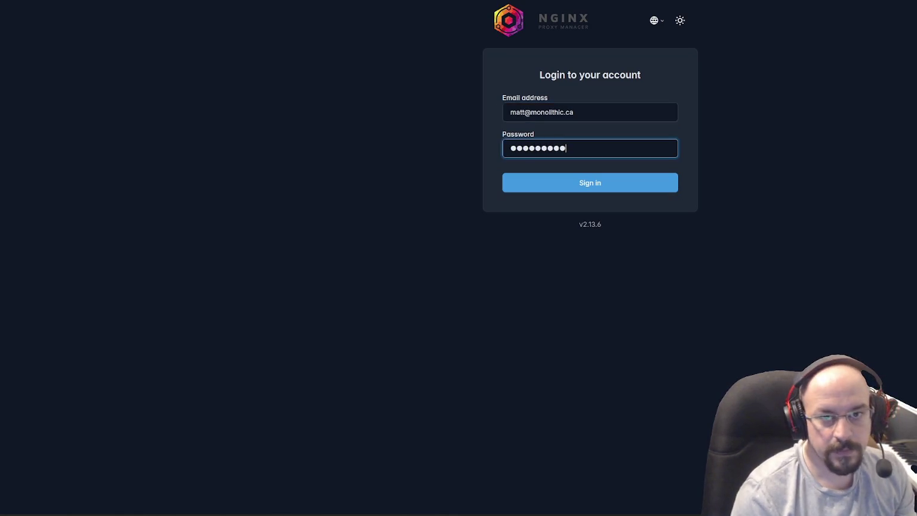
key(Return)
key(BackSpace)
key(BackSpace)
key(Return)
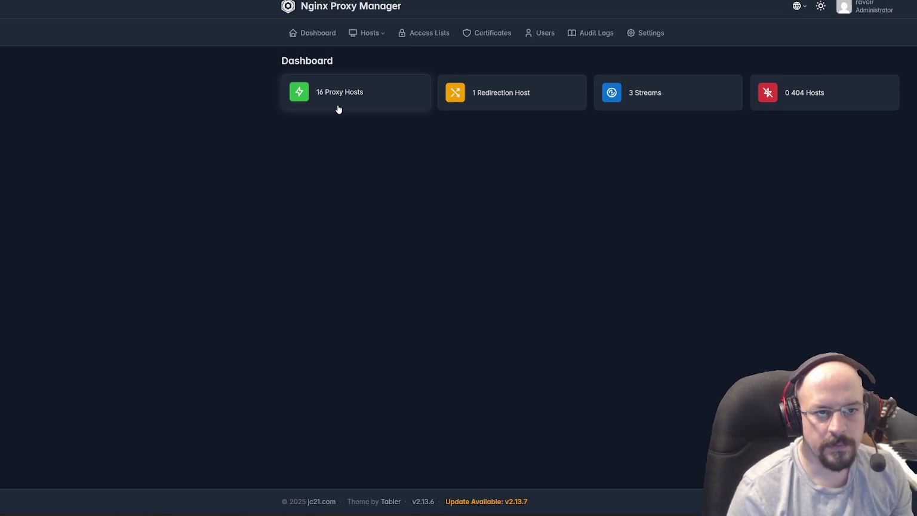
Open the 16 Proxy Hosts list and scroll through the hosts.
click(338, 106)
scroll(424, 277, down, 3)
scroll(425, 273, up, 3)
scroll(787, 252, down, 3)
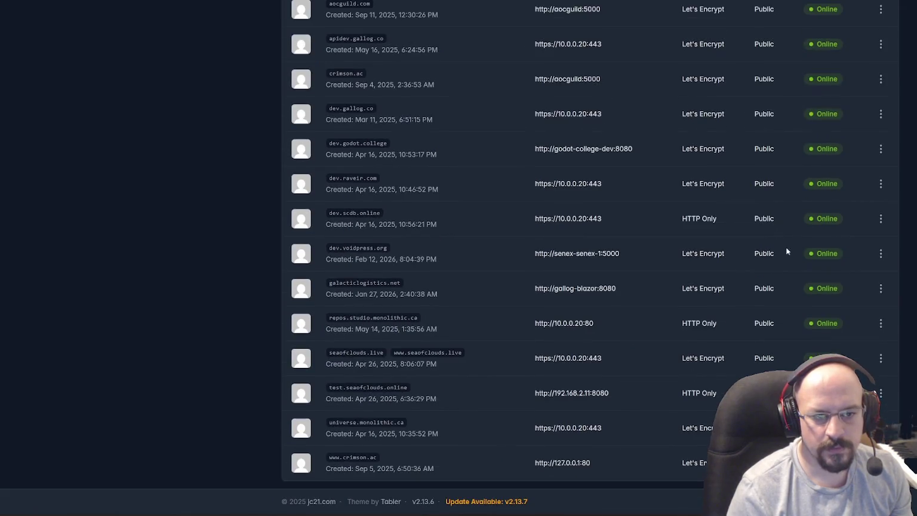
scroll(376, 324, up, 3)
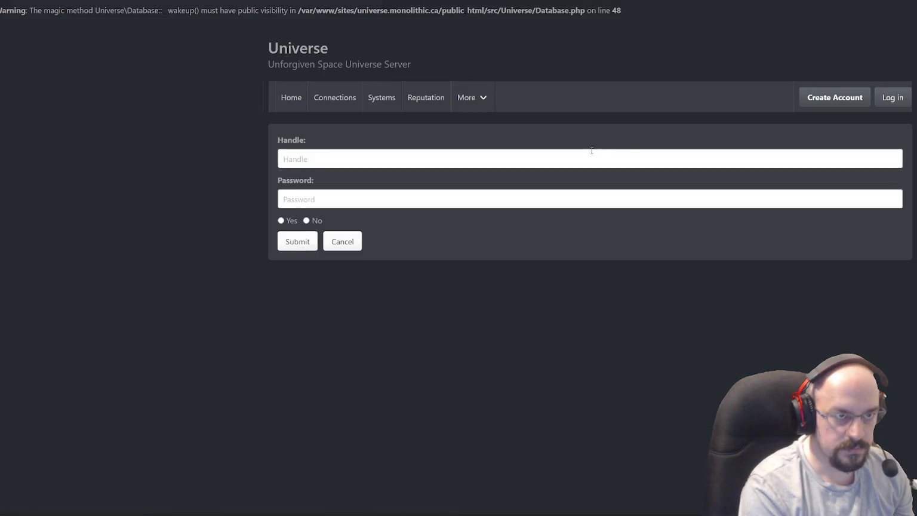
Reload the Universe server page, then try loading 10.0.1.41:81.
key(F5)
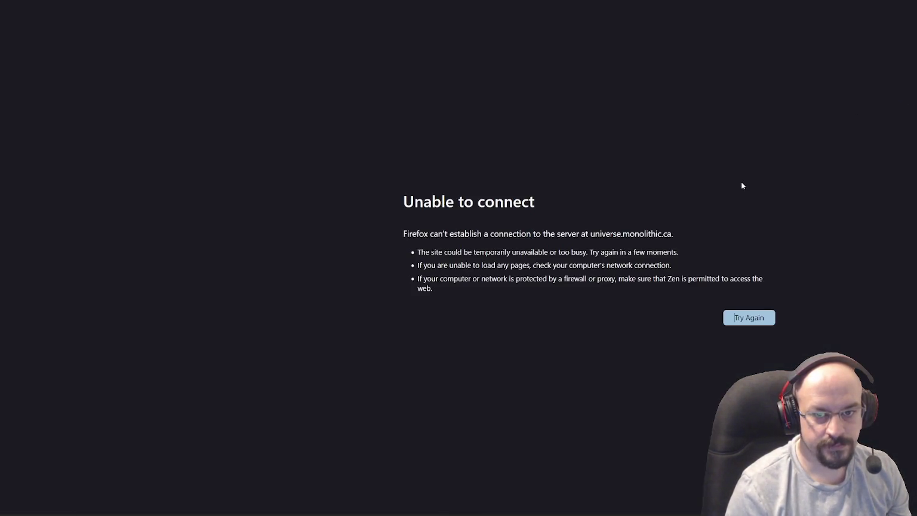
right_click(728, 179)
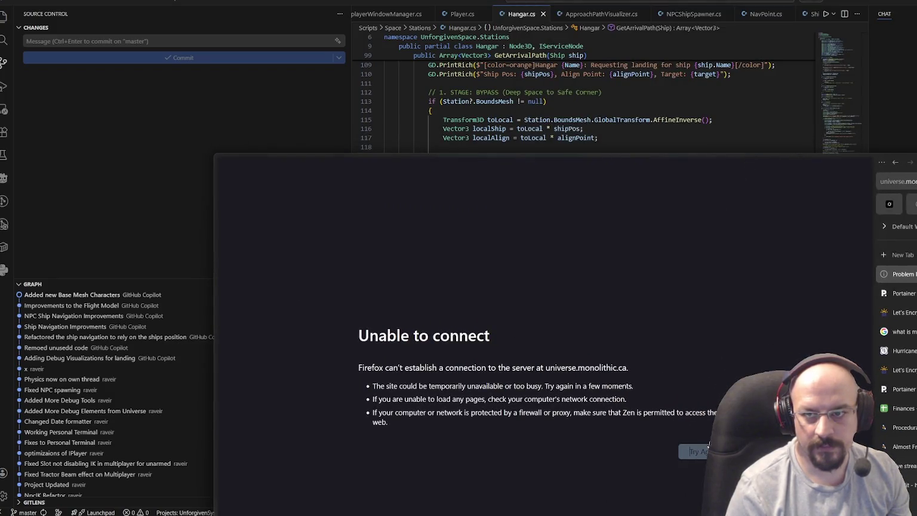
key(ctrl+l)
text(10.0.1.)
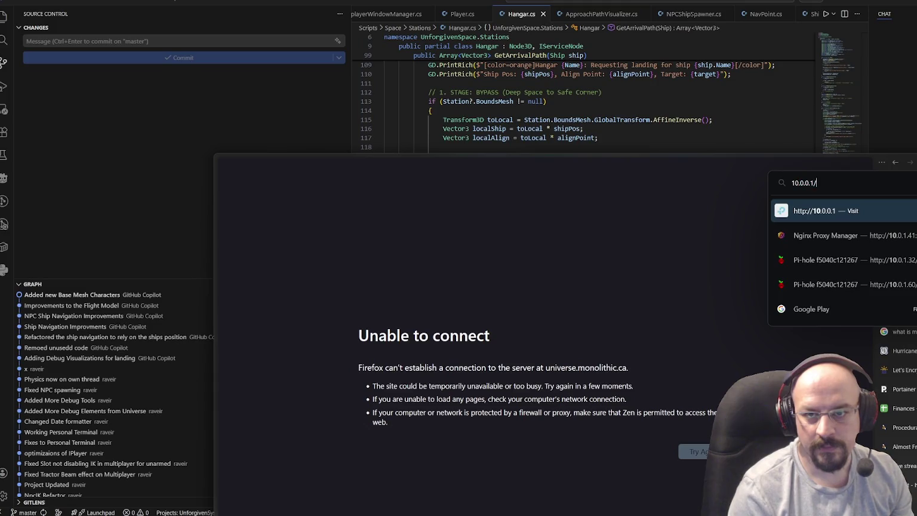
key(Return)
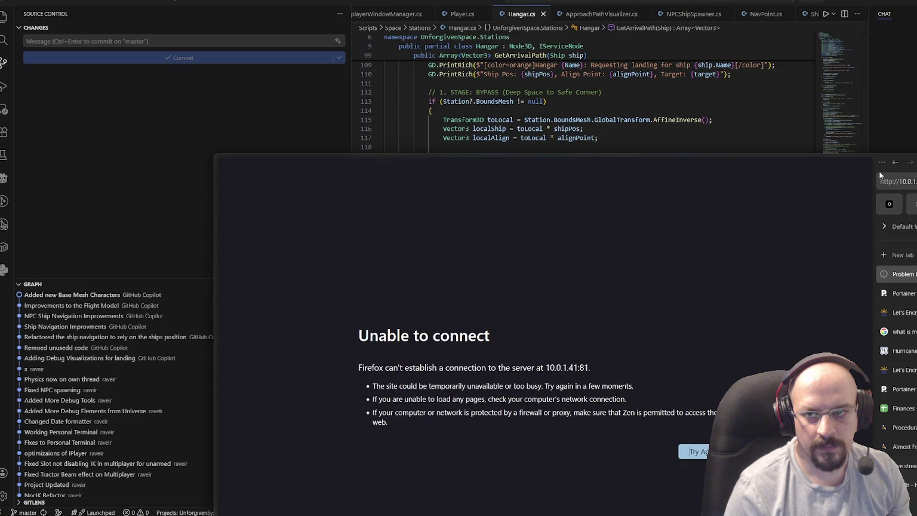
Minimize and restore the browser, then switch to the Portainer page.
click(163, 498)
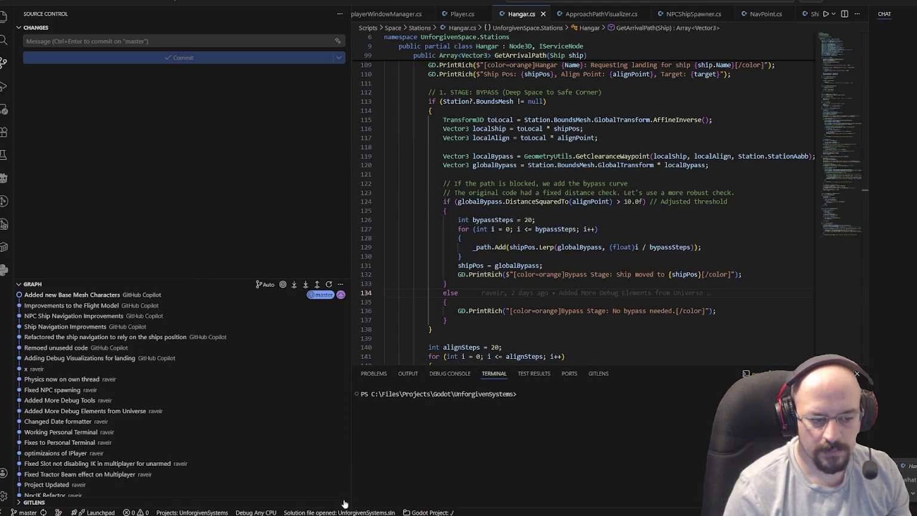
mouse_move(238, 511)
click(197, 454)
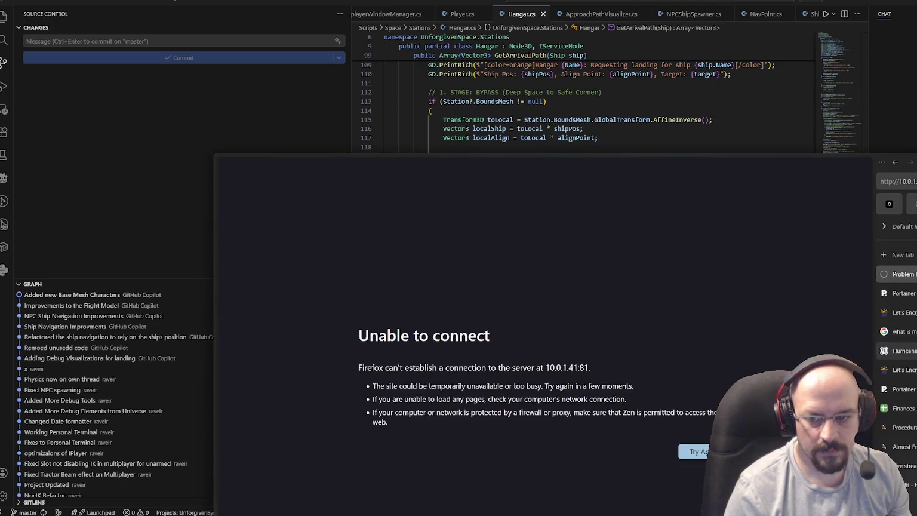
click(902, 293)
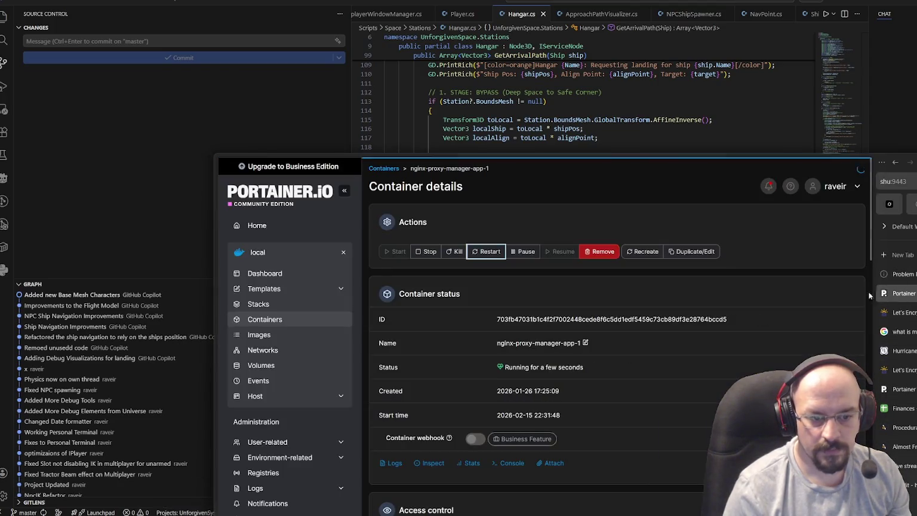
Open the nginx-proxy-manager-app-1 logs full screen and mark the final renew-process line.
click(407, 463)
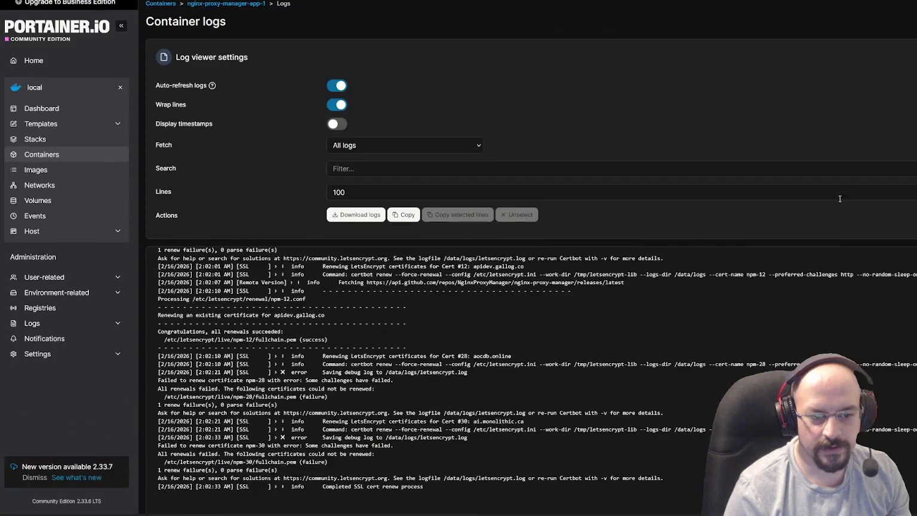
key(F11)
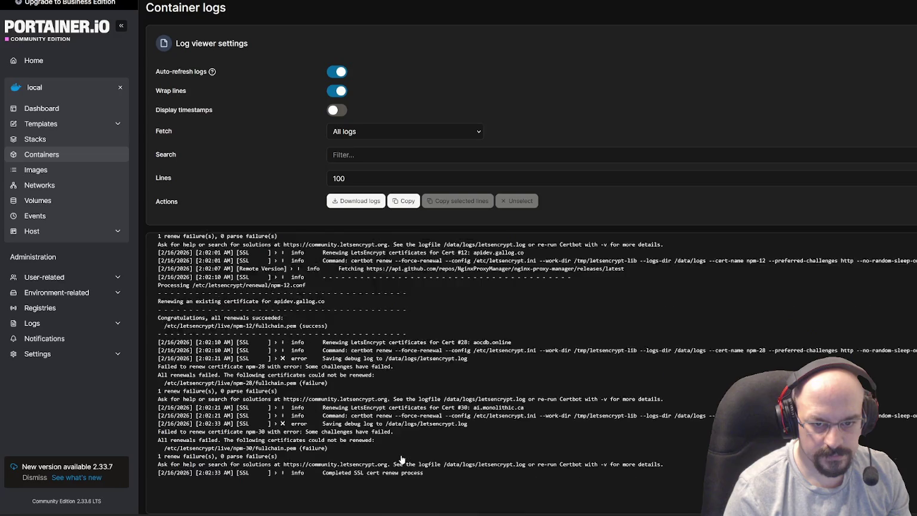
scroll(402, 459, up, 2)
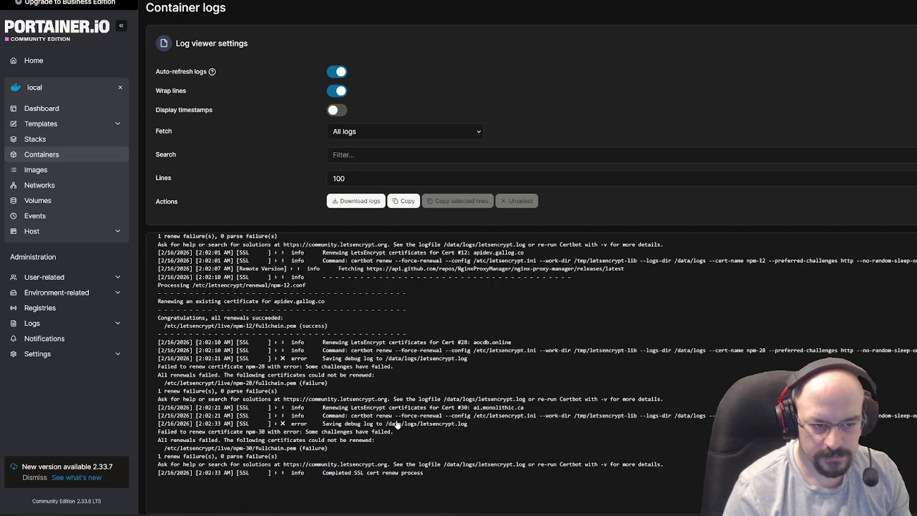
click(412, 473)
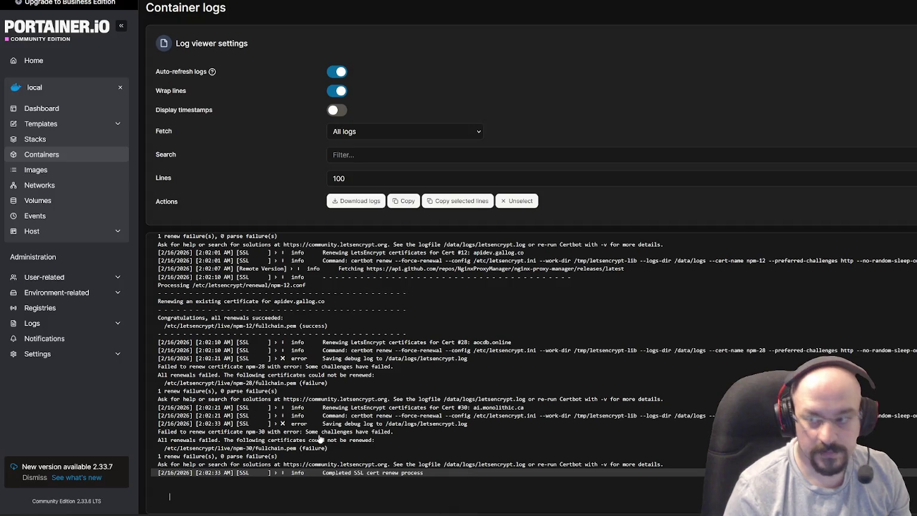
Try reaching 10.0.1.41:81 in a new tab and retry the connection.
key(ctrl+t)
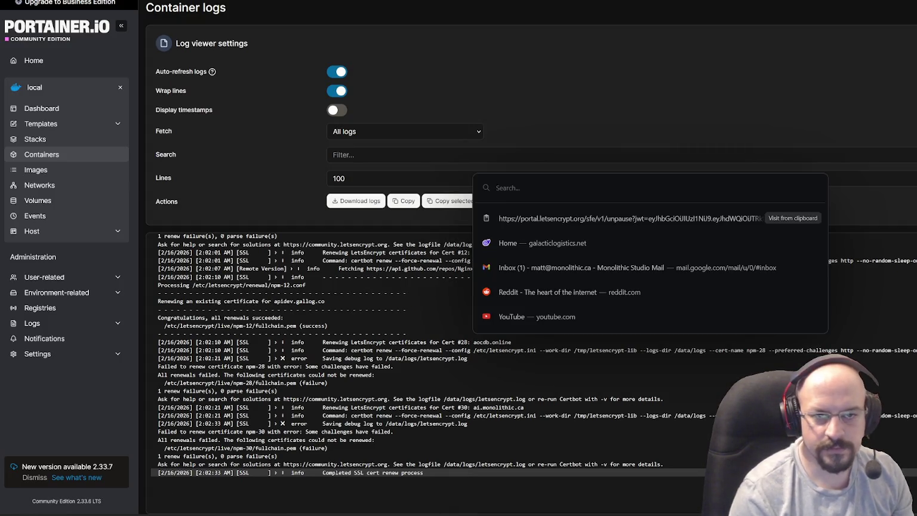
text(10.0.0.1)
key(BackSpace)
key(BackSpace)
key(BackSpace)
text(.141)
key(Return)
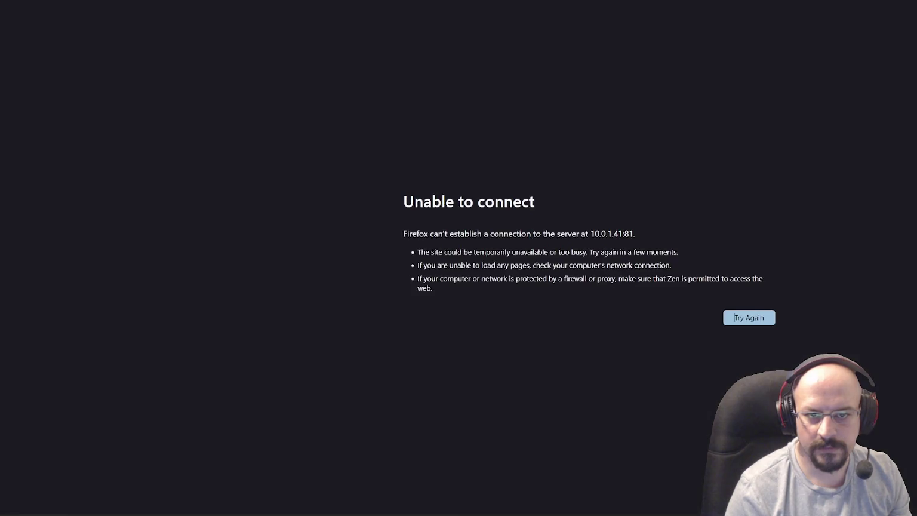
click(751, 321)
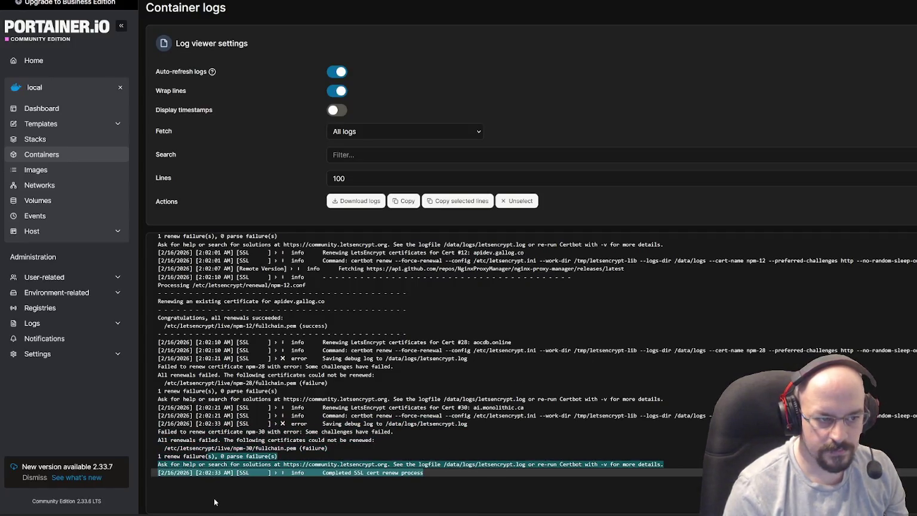
Highlight the npm-30 renewal failure lines, return to container details, and reopen the logs.
scroll(276, 422, up, 1)
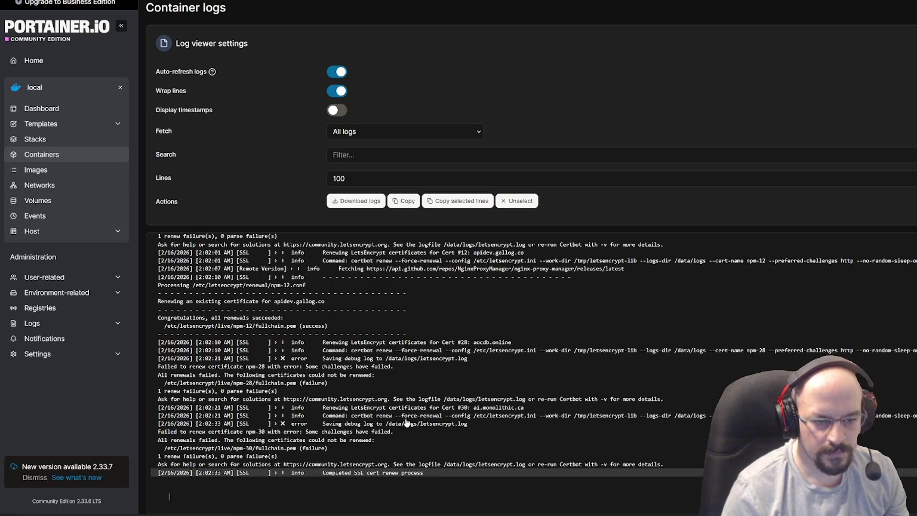
mouse_move(172, 431)
mouse_down()
mouse_move(326, 457)
mouse_move(197, 455)
mouse_move(205, 416)
mouse_up()
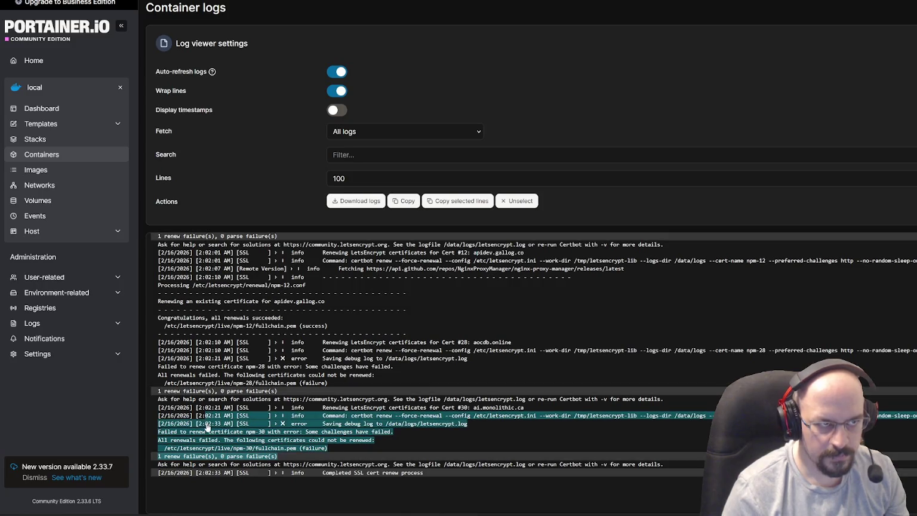
scroll(273, 62, up, 1)
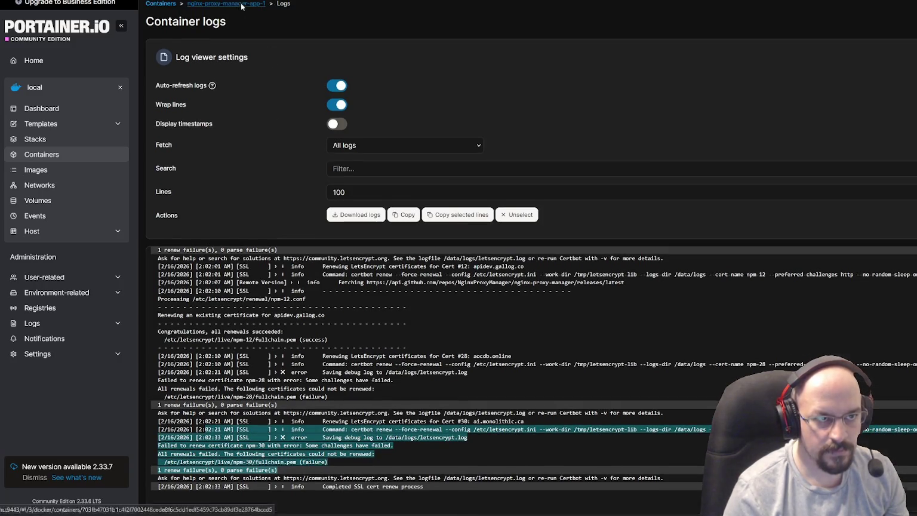
click(242, 7)
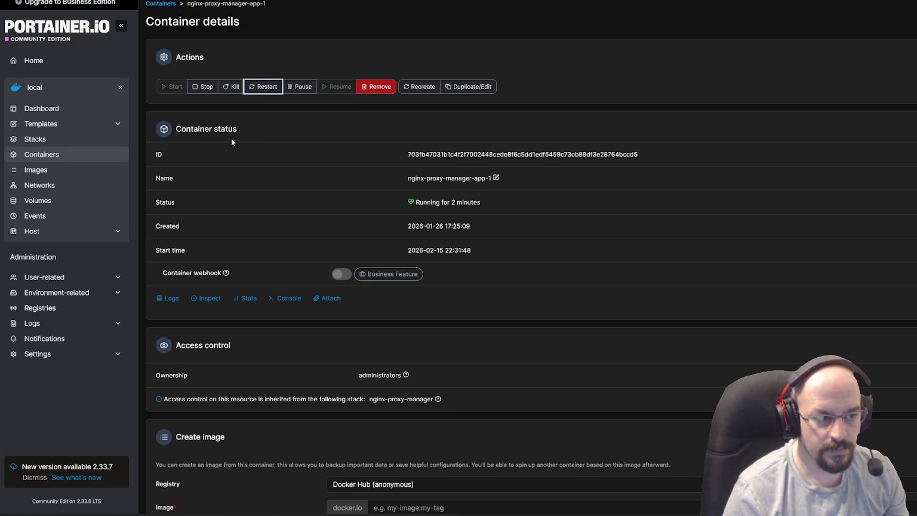
click(169, 299)
Mark the npm-28 fullchain renewal failure line, then restore the browser to a window.
scroll(336, 281, down, 1)
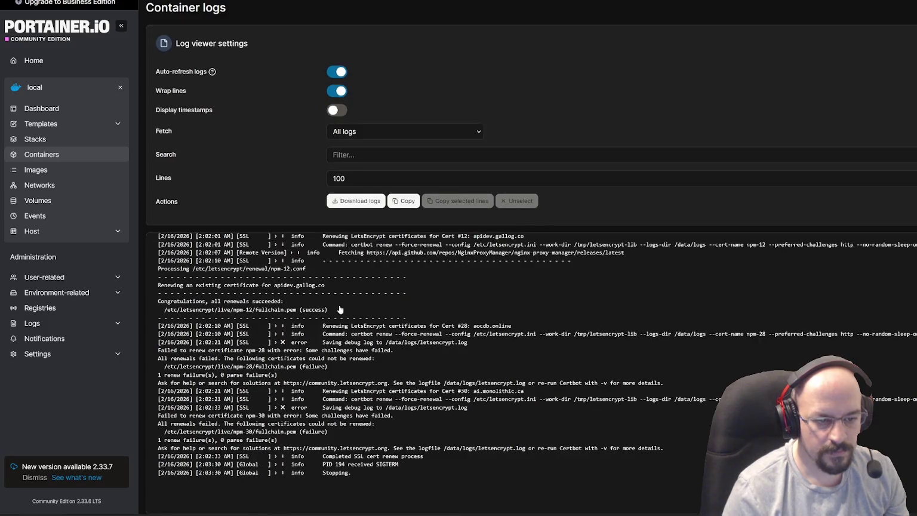
drag(328, 448, 360, 494)
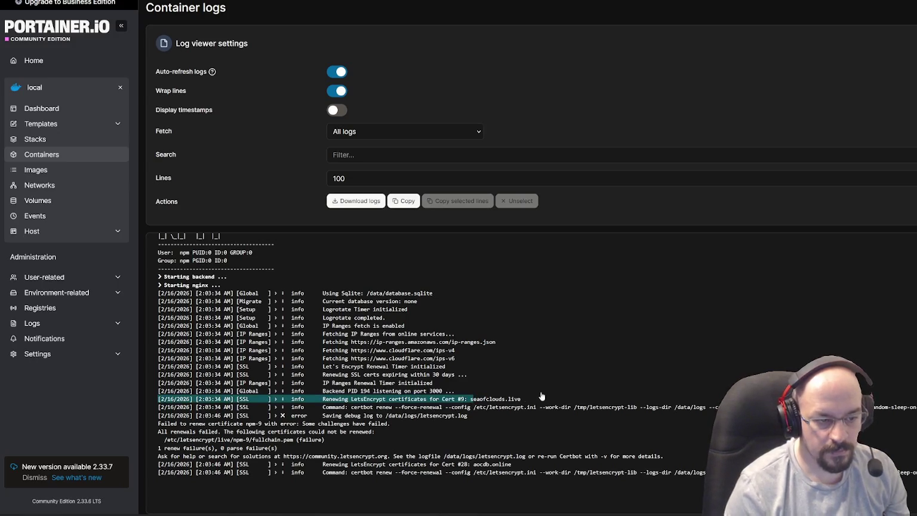
click(370, 439)
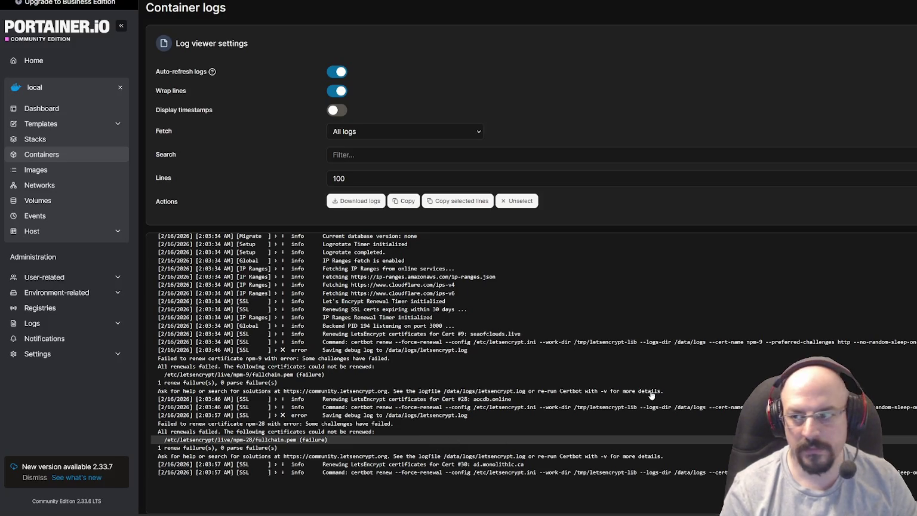
key(super+Down)
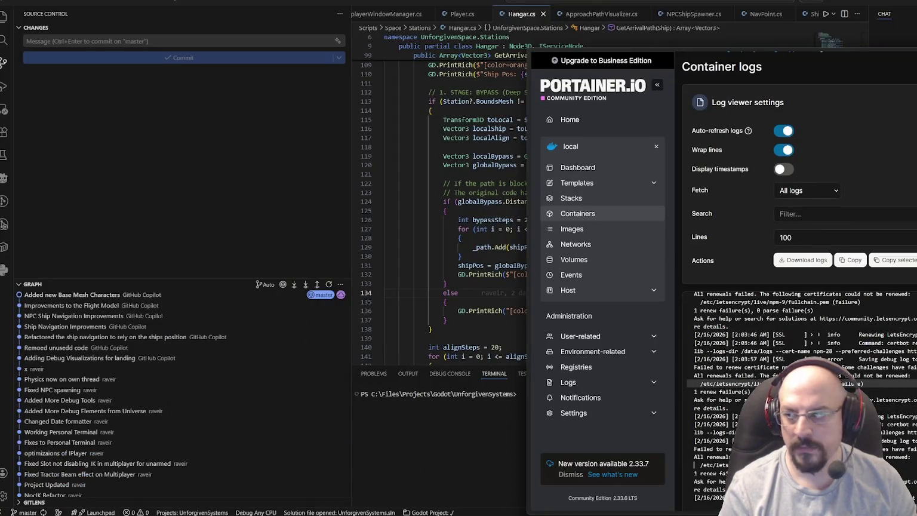
Minimize the Portainer browser to reveal Hangar.cs in VS Code, then switch to Player.cs.
key(super+Down)
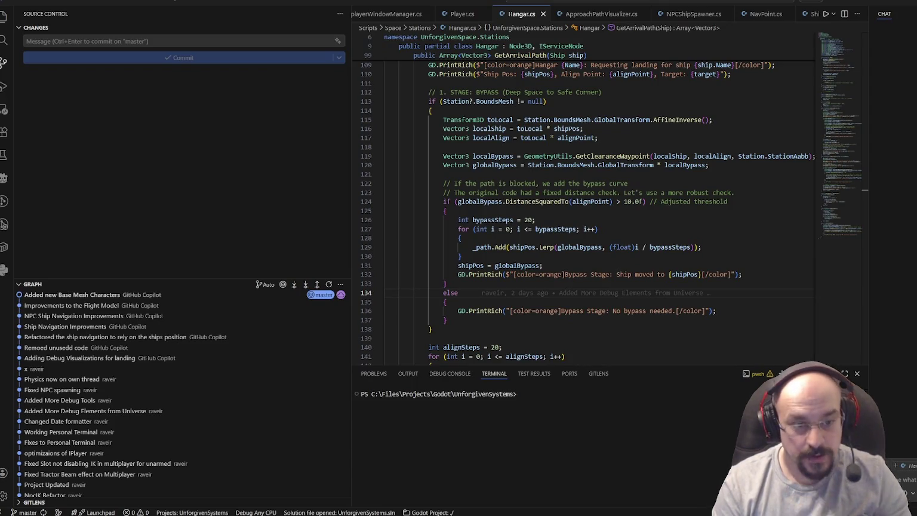
key(ctrl+Tab)
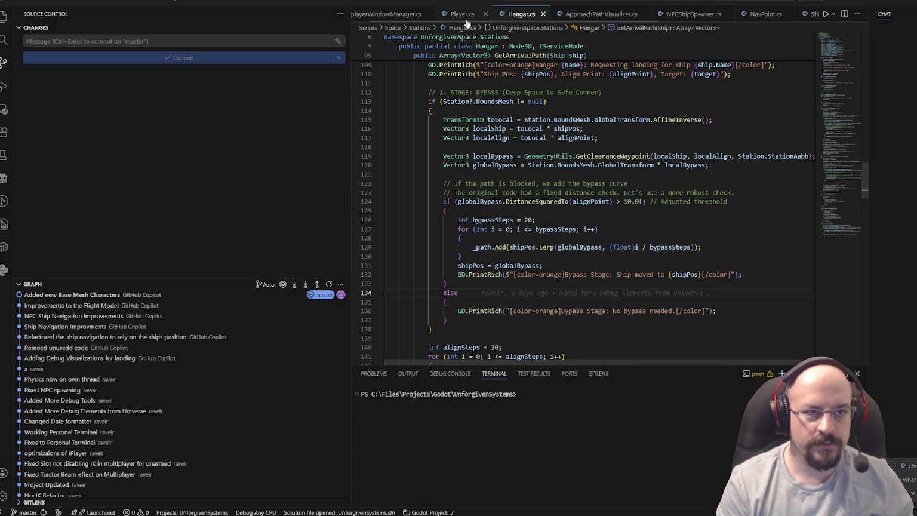
Narrow the Source Control sidebar, then view and close the binary CrouchWalkForward.res diff.
drag(351, 65, 180, 69)
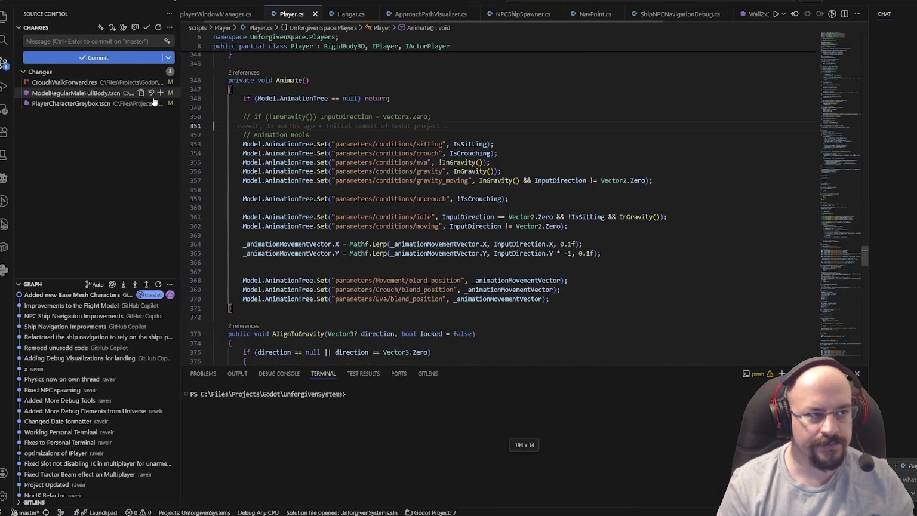
click(57, 85)
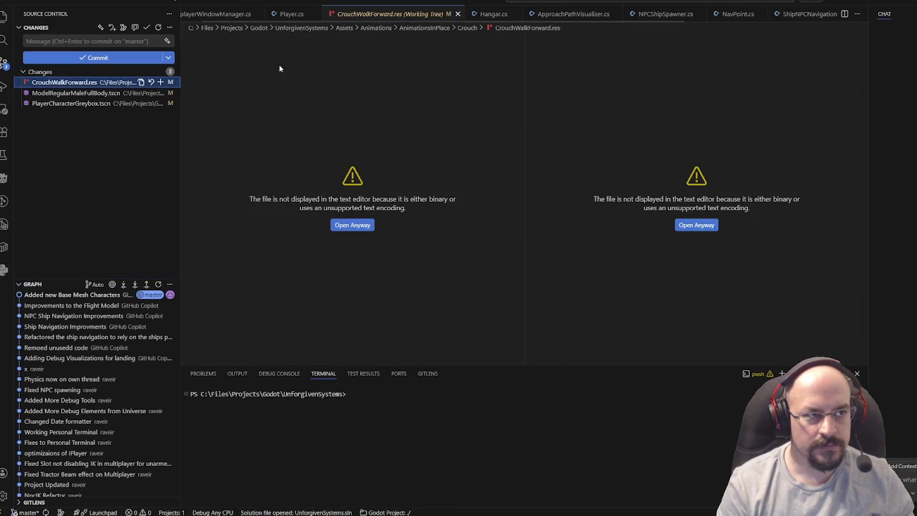
click(125, 142)
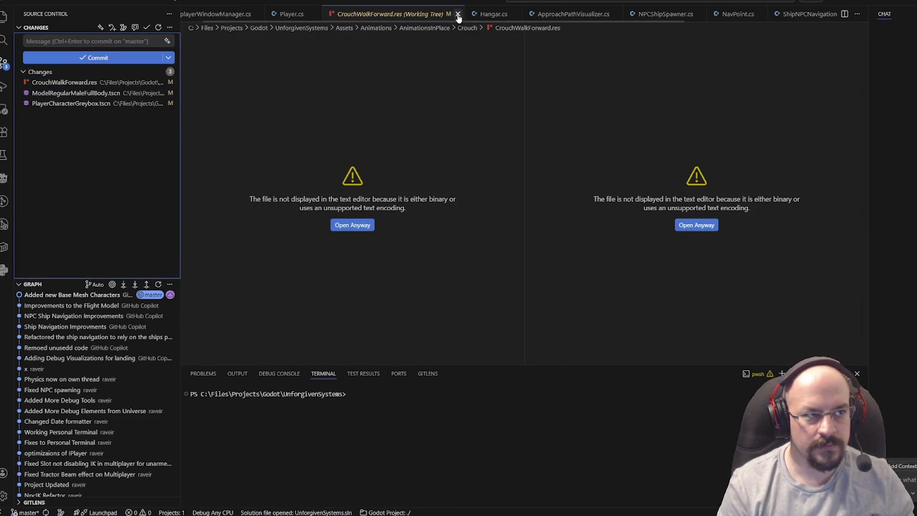
click(457, 13)
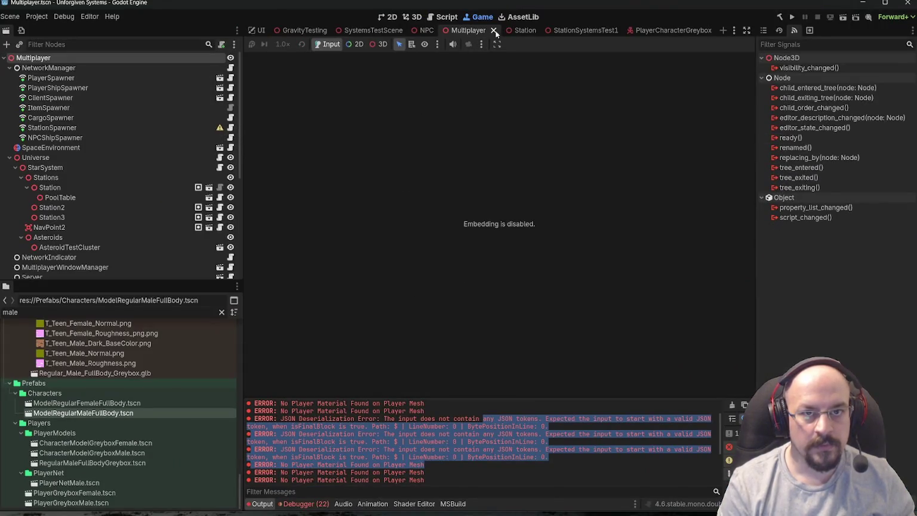
Close the Multiplayer scene and view PlayerCharacterGreybox in the 3D viewport.
click(495, 31)
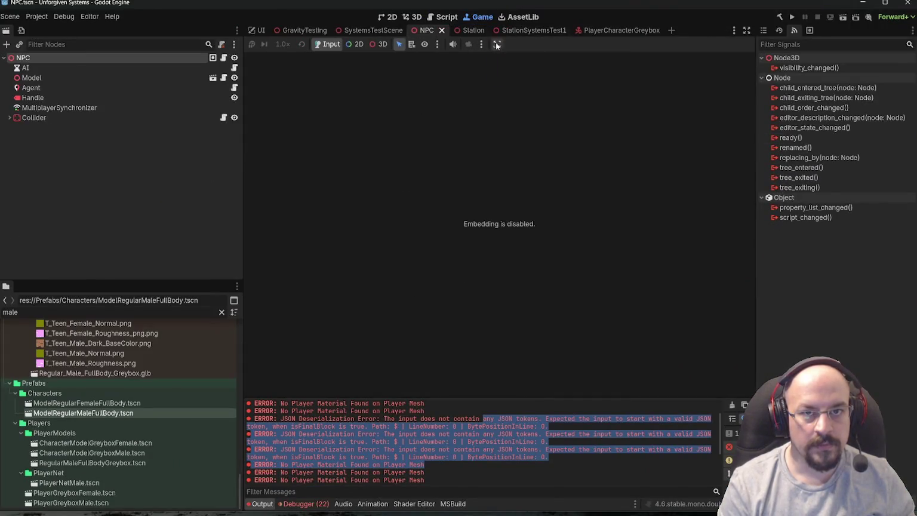
click(605, 31)
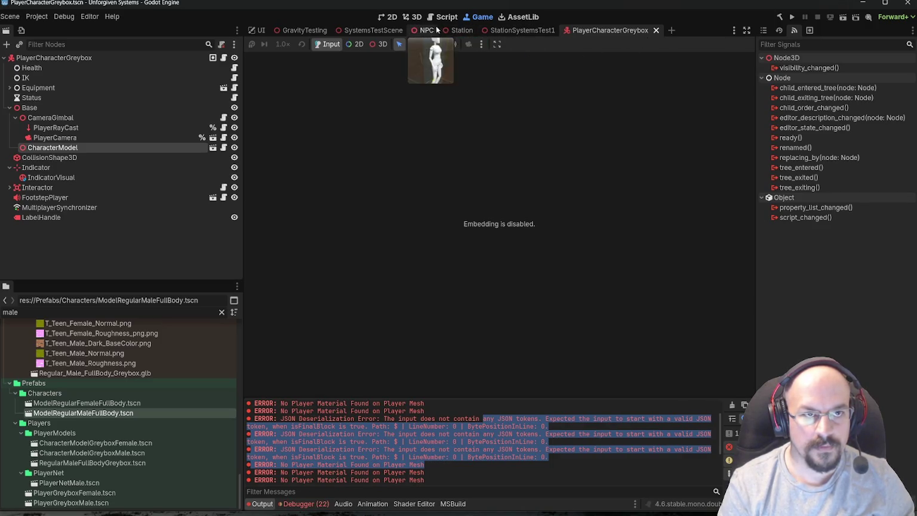
click(413, 17)
scroll(425, 101, down, 3)
drag(425, 101, 424, 223)
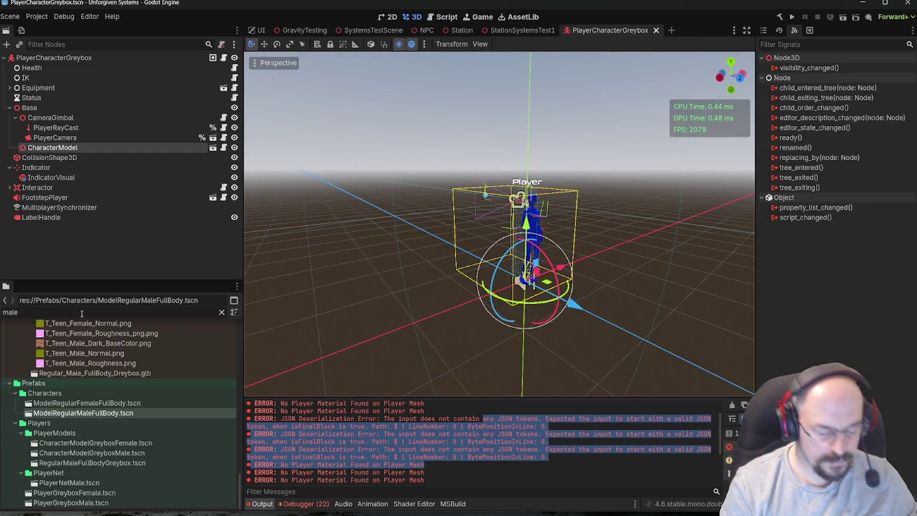
Filter the FileSystem for "female" and open ModelRegularFemaleFullBody.tscn.
double_click(81, 314)
text(playerf)
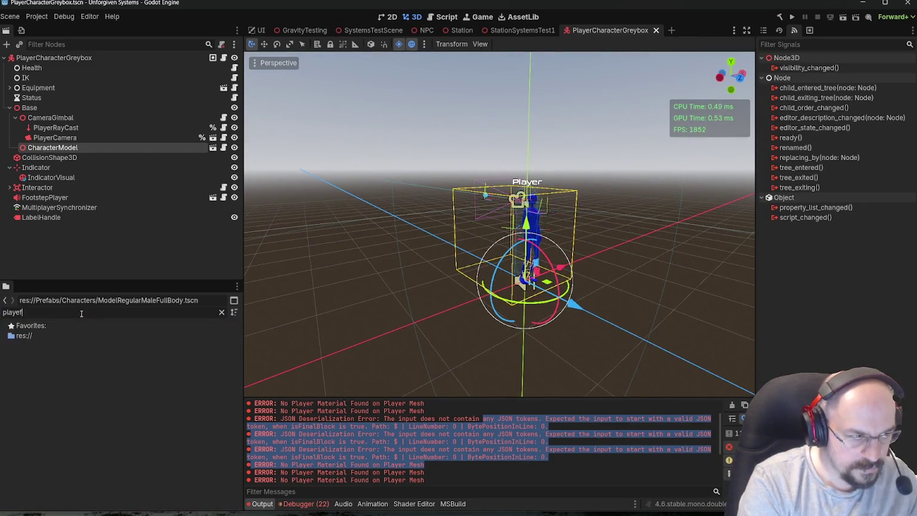
key(BackSpace)
key(BackSpace)
key(BackSpace)
text(female)
scroll(109, 439, down, 10)
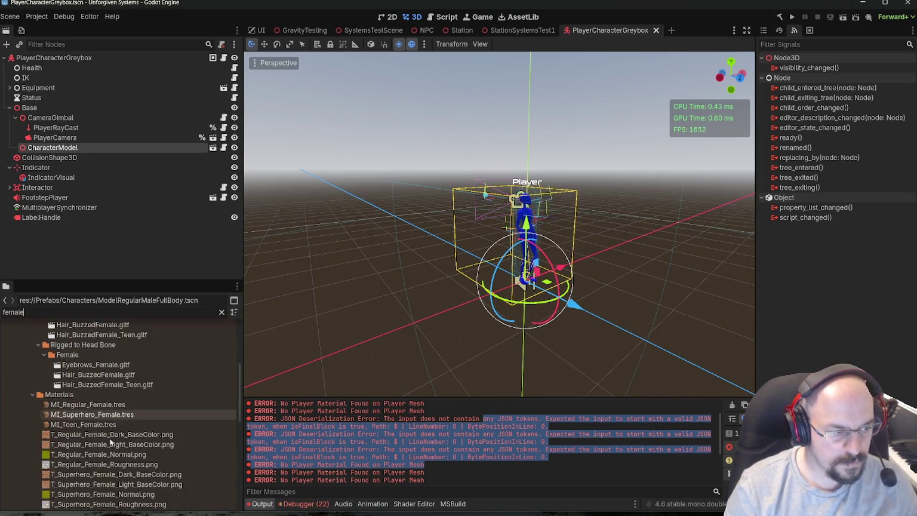
double_click(89, 462)
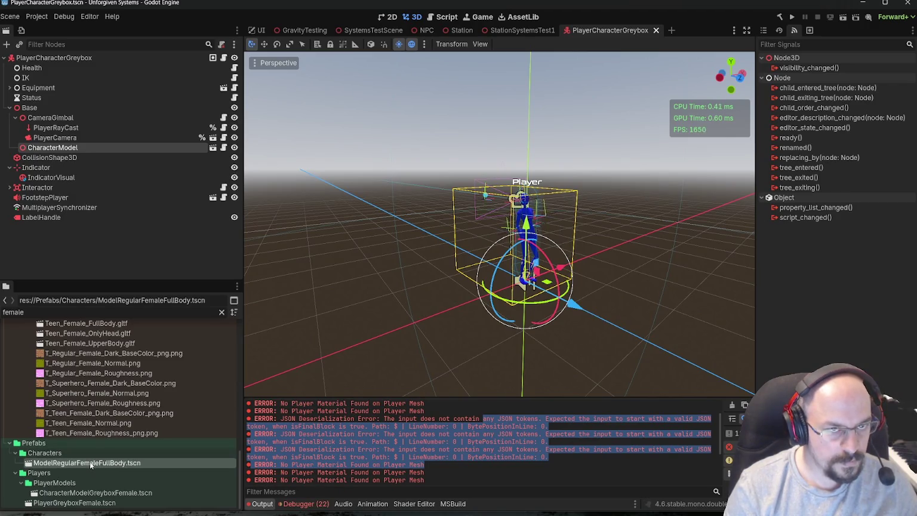
scroll(263, 278, down, 5)
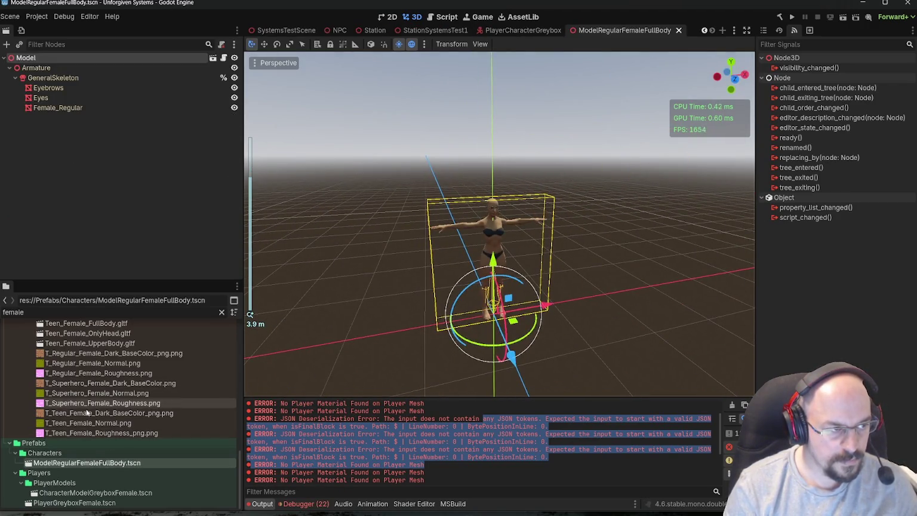
Filter the FileSystem by 'Modelreg' and open the ModelRegularMaleFullBody scene.
double_click(31, 312)
text(Modelreg)
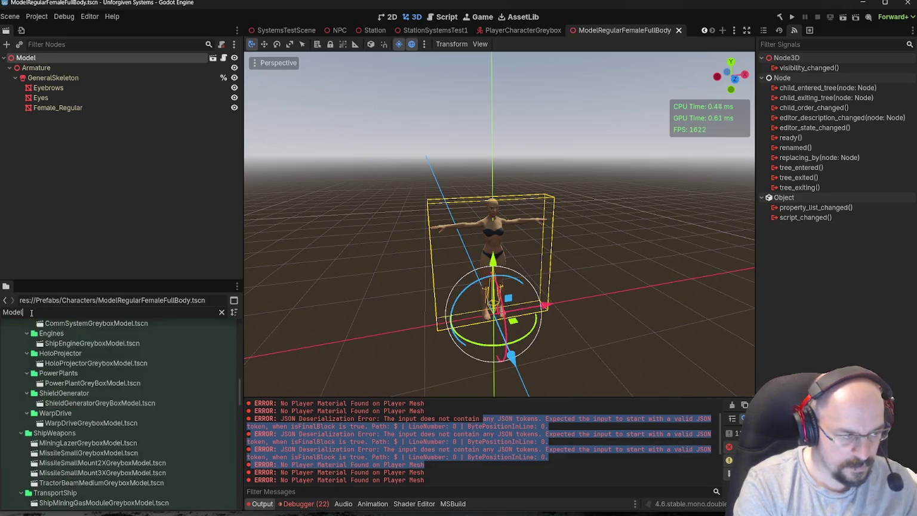
click(63, 376)
double_click(63, 375)
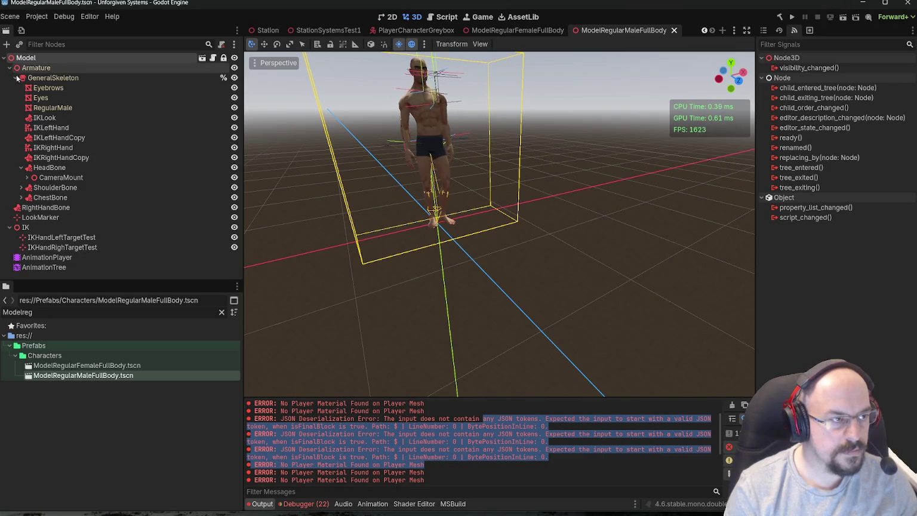
Paste the male IKLook-to-ChestBone nodes into the female model scene and save.
click(21, 168)
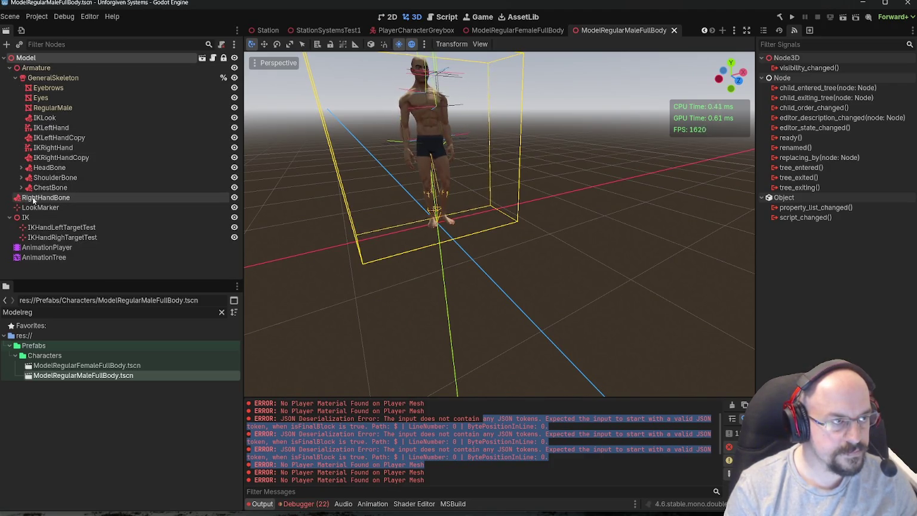
click(44, 118)
shift+click(50, 187)
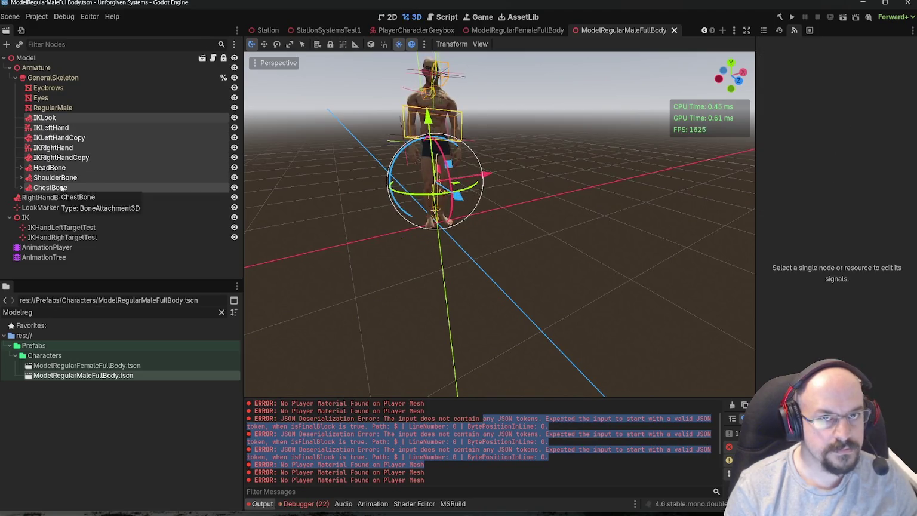
click(517, 30)
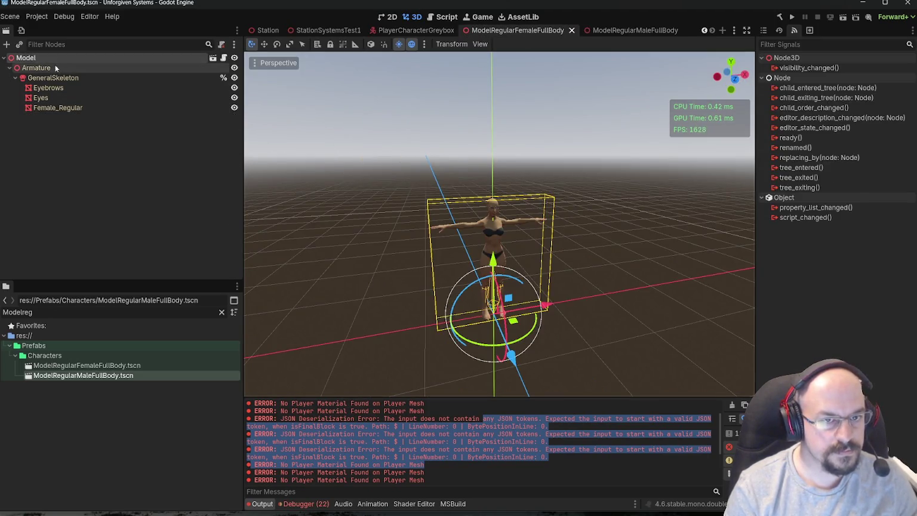
key(ctrl+v)
key(ctrl+s)
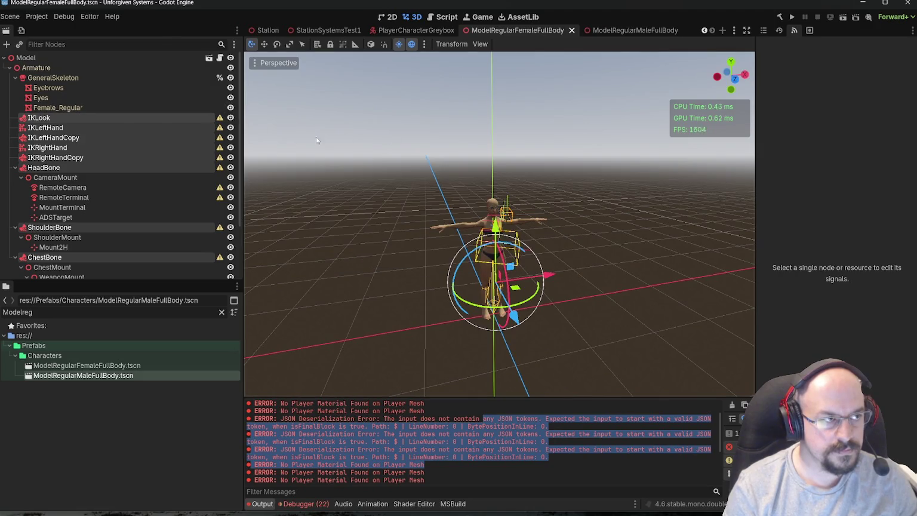
Move the pasted bone nodes under GeneralSkeleton, collapse their branches, and save.
drag(65, 138, 64, 81)
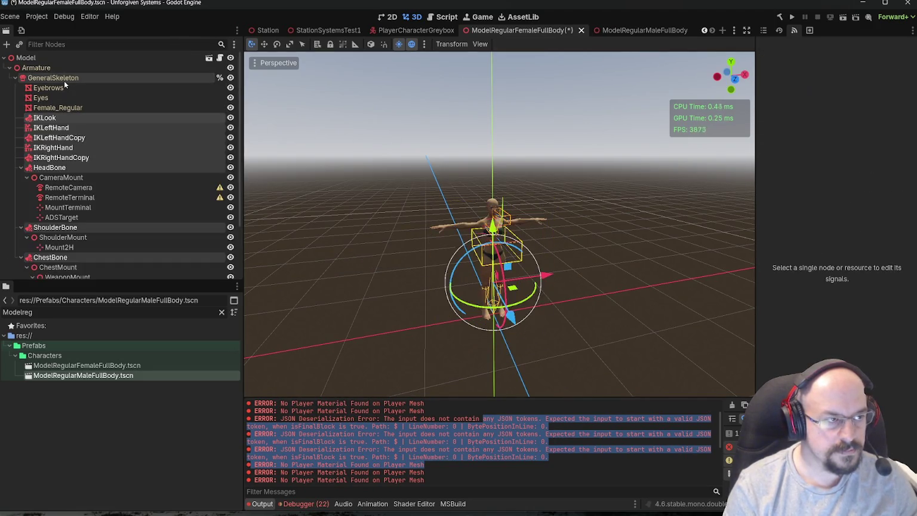
click(20, 168)
click(19, 188)
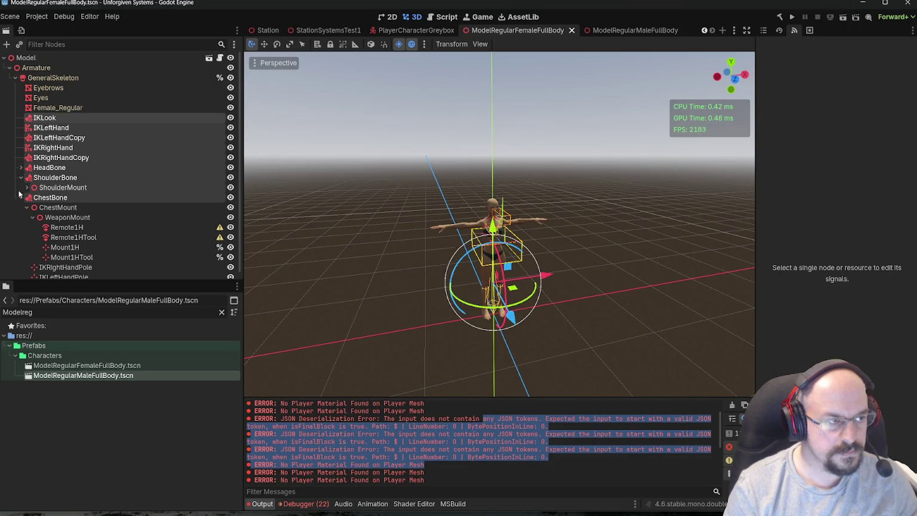
click(21, 178)
click(27, 197)
key(ctrl+s)
click(21, 188)
click(49, 228)
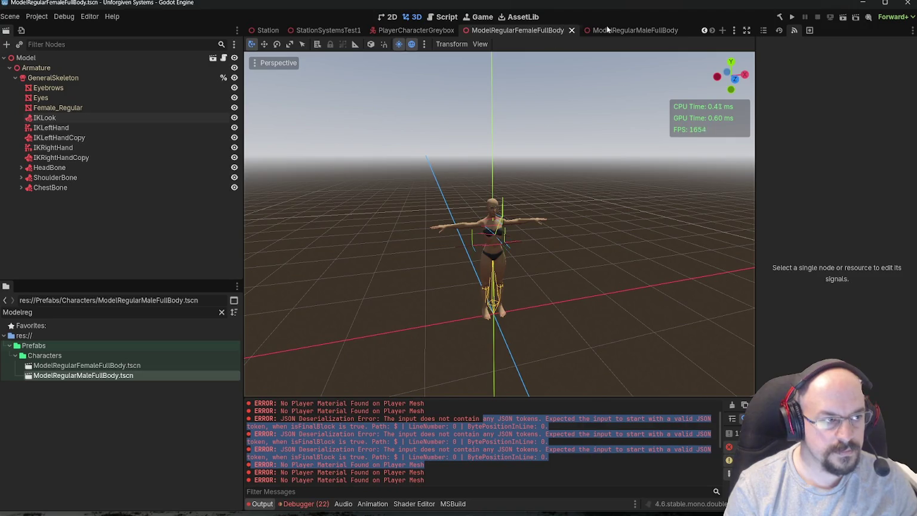
Copy RightHandBone through AnimationTree from the male scene and paste them under the female Model.
click(607, 30)
click(42, 197)
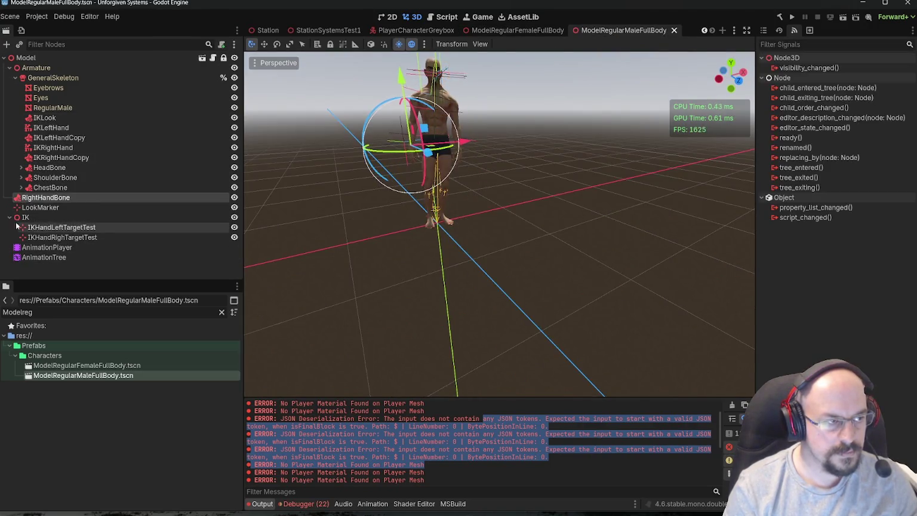
click(9, 217)
shift+click(44, 237)
click(51, 257)
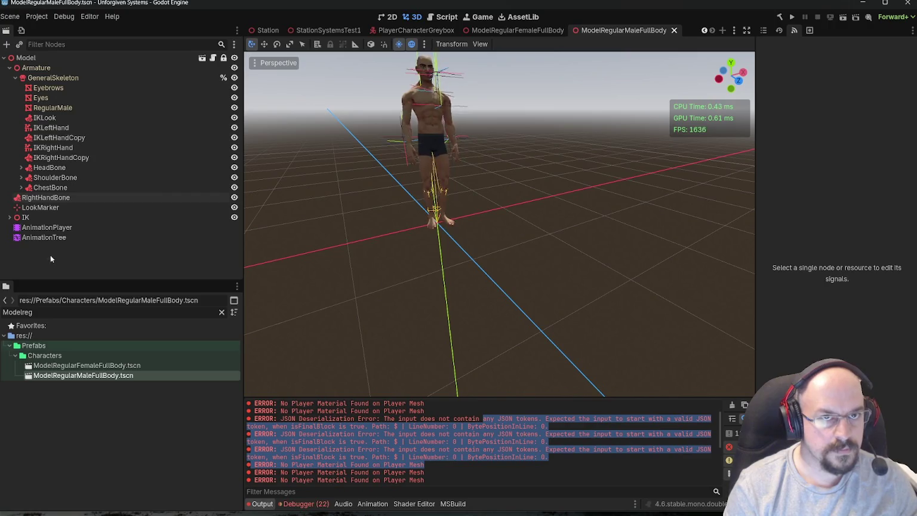
click(514, 29)
click(26, 57)
key(ctrl+v)
key(ctrl+s)
Collapse the IK branch, save the female scene, and show its edit history.
scroll(457, 140, up, 5)
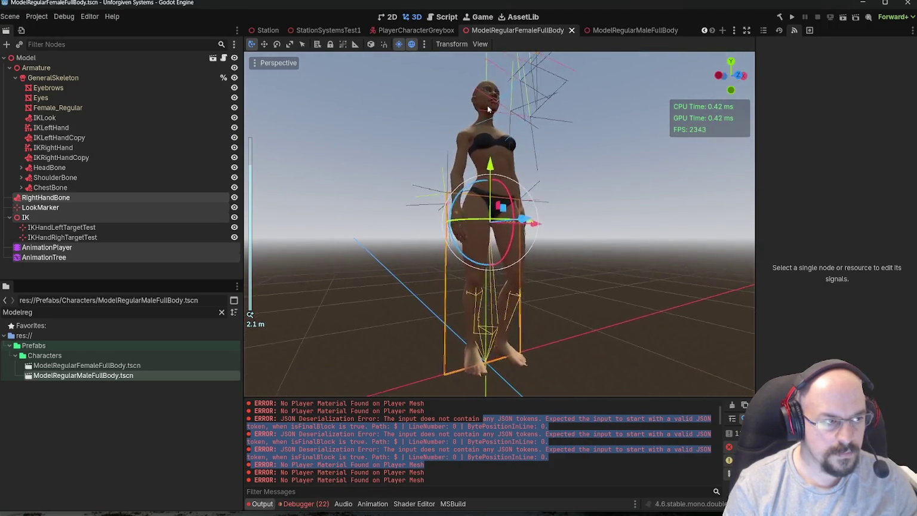
click(26, 57)
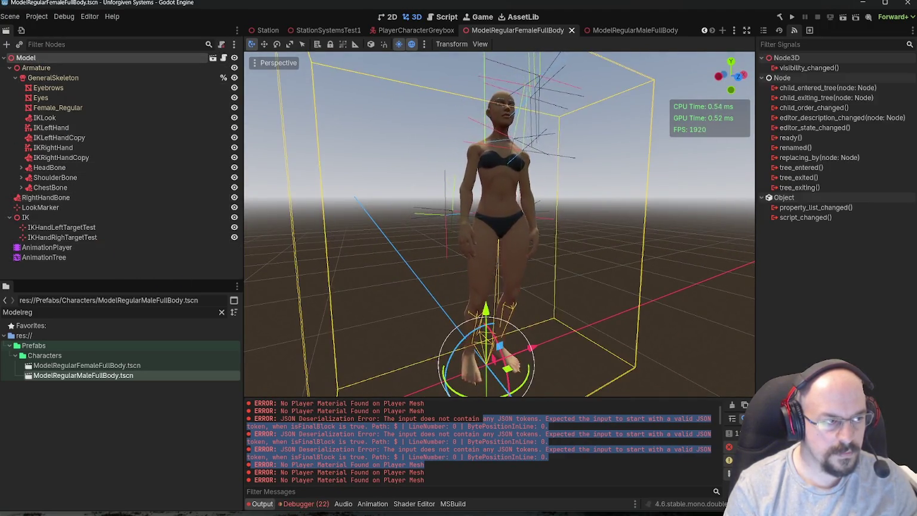
click(9, 217)
key(ctrl+s)
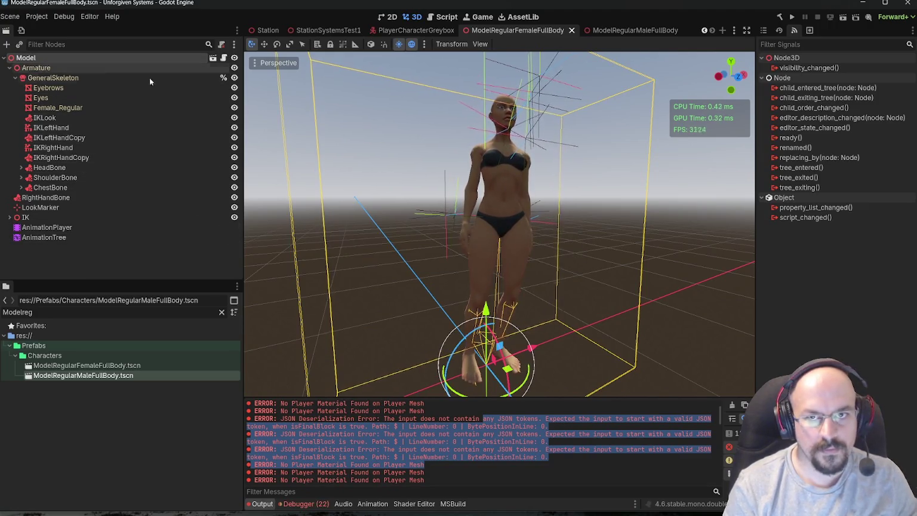
click(778, 30)
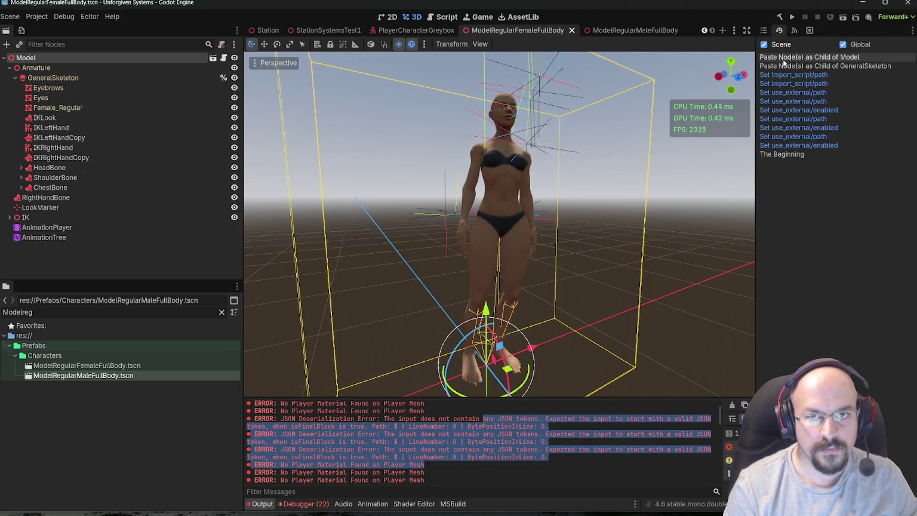
Assign GeneralSkeleton, AnimationPlayer, AnimationTree and CameraMount to the CharacterModel's skeleton, animation and camera properties.
click(764, 30)
click(870, 96)
double_click(621, 152)
click(871, 110)
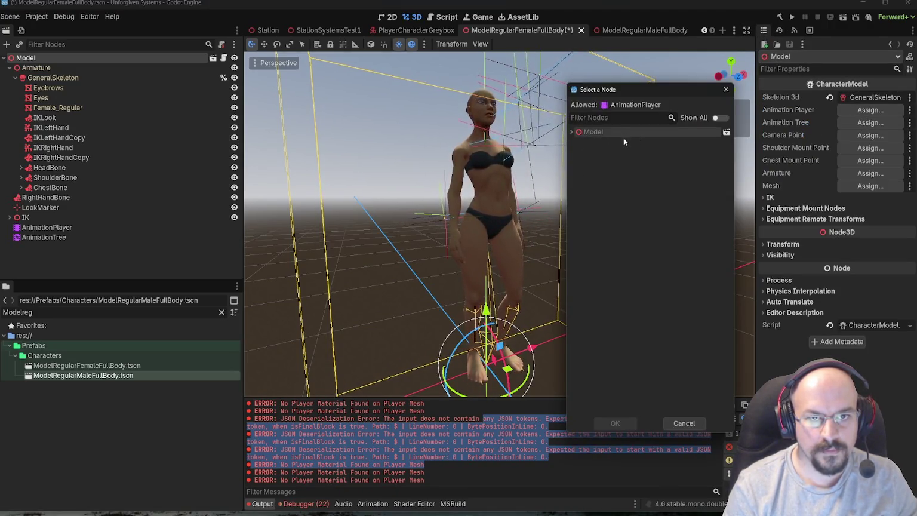
double_click(616, 143)
click(871, 123)
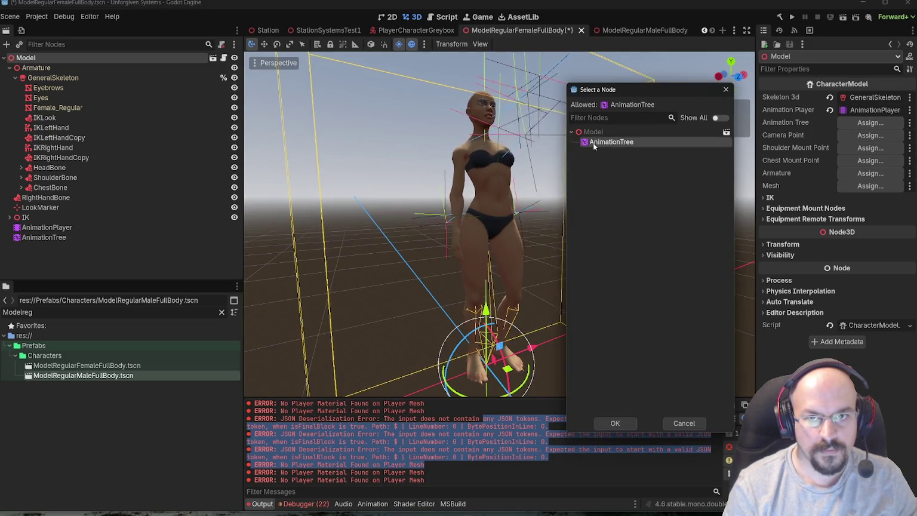
double_click(594, 143)
click(870, 135)
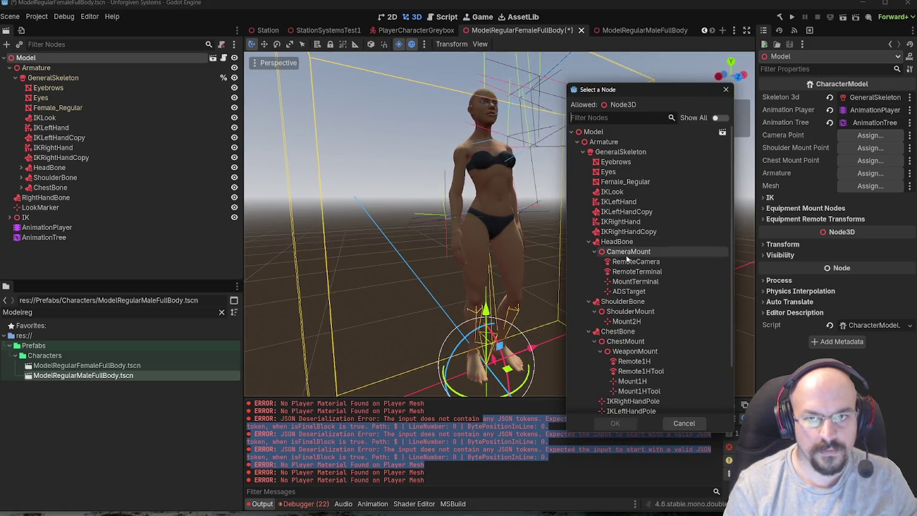
double_click(627, 254)
Assign ShoulderMount, ChestMount, GeneralSkeleton as Armature, and Female_Regular as the Mesh.
click(871, 148)
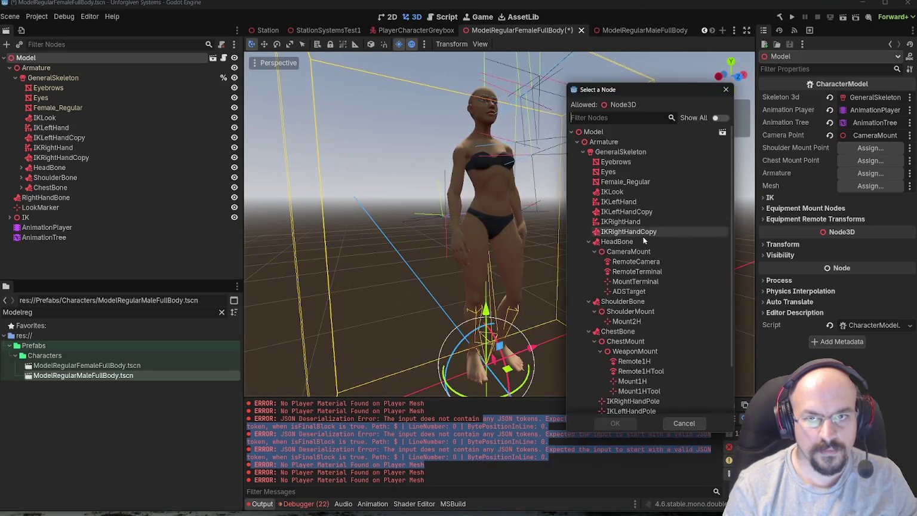
scroll(637, 287, down, 3)
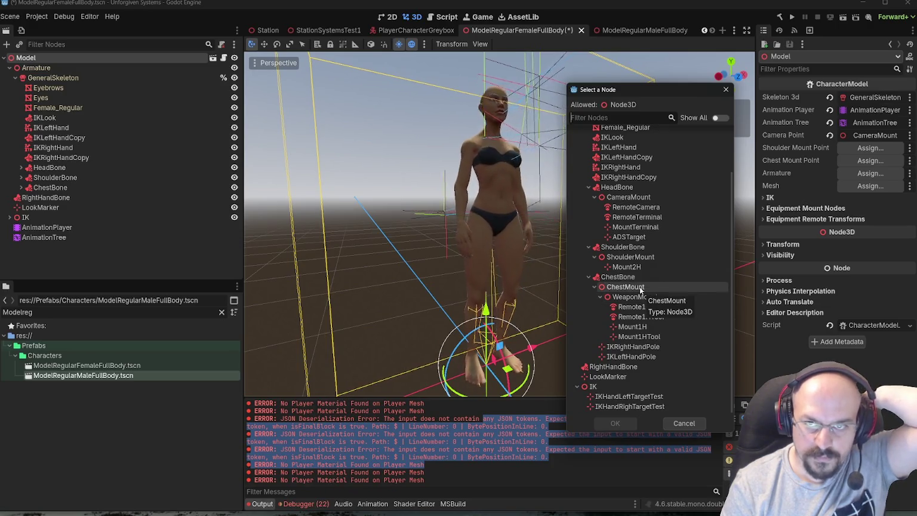
double_click(631, 257)
click(870, 160)
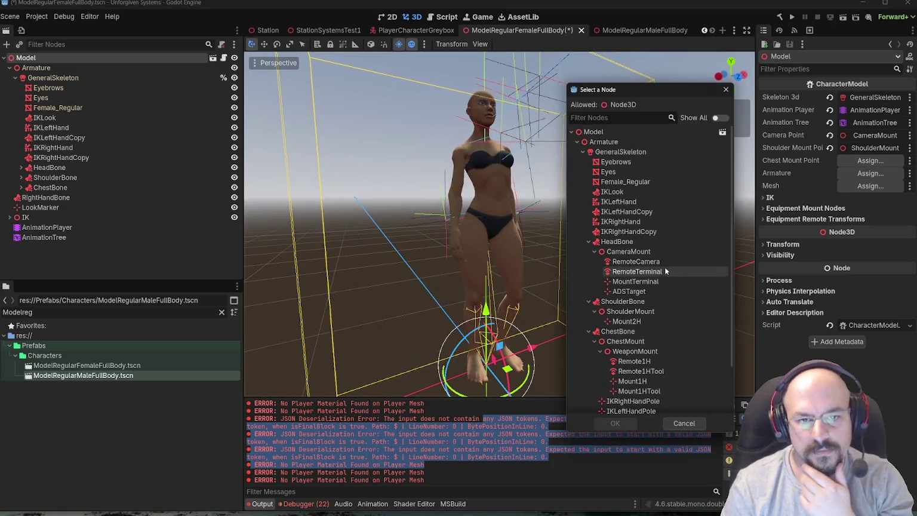
double_click(634, 343)
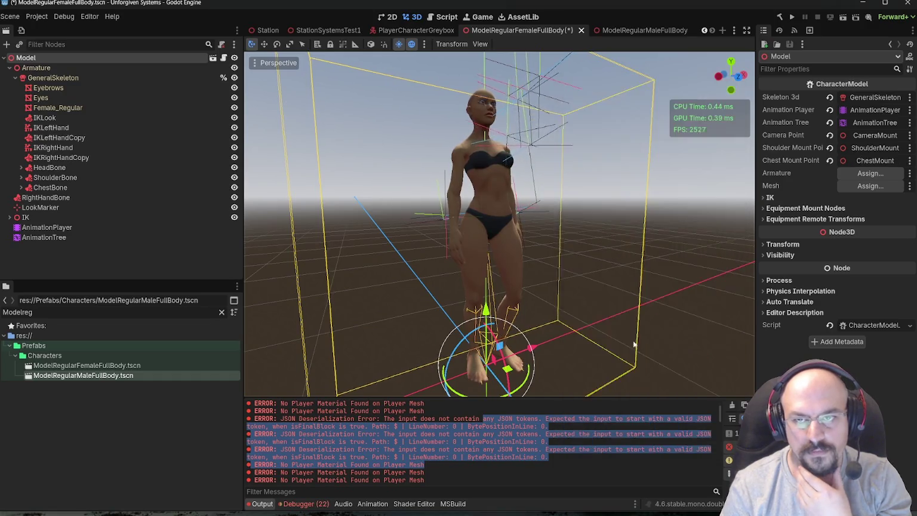
click(870, 172)
double_click(621, 151)
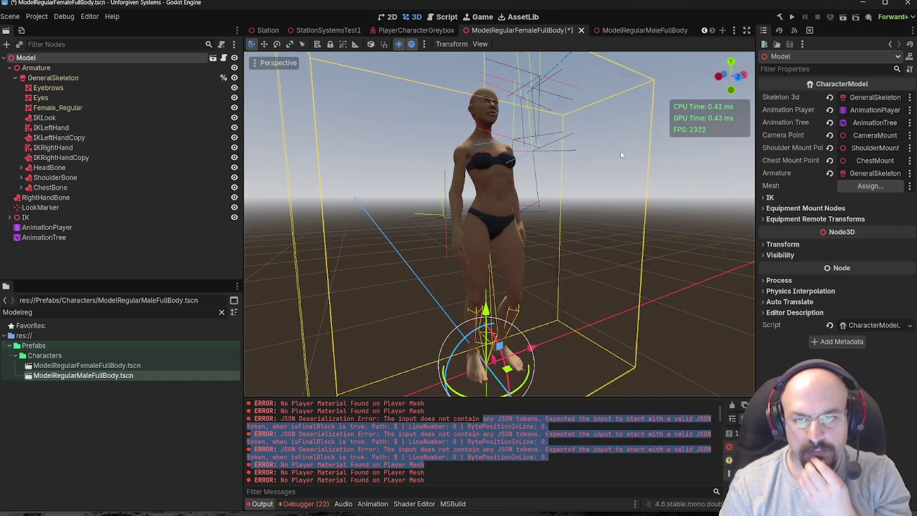
click(871, 186)
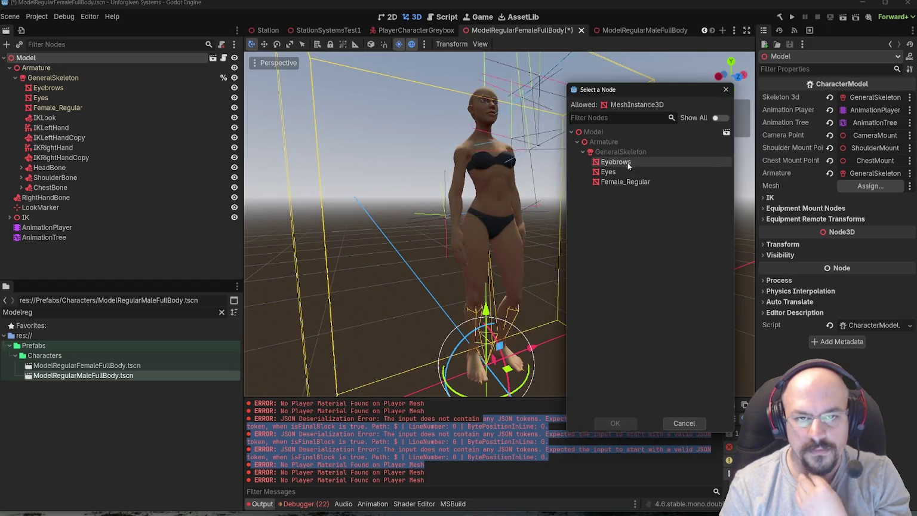
double_click(621, 182)
click(770, 198)
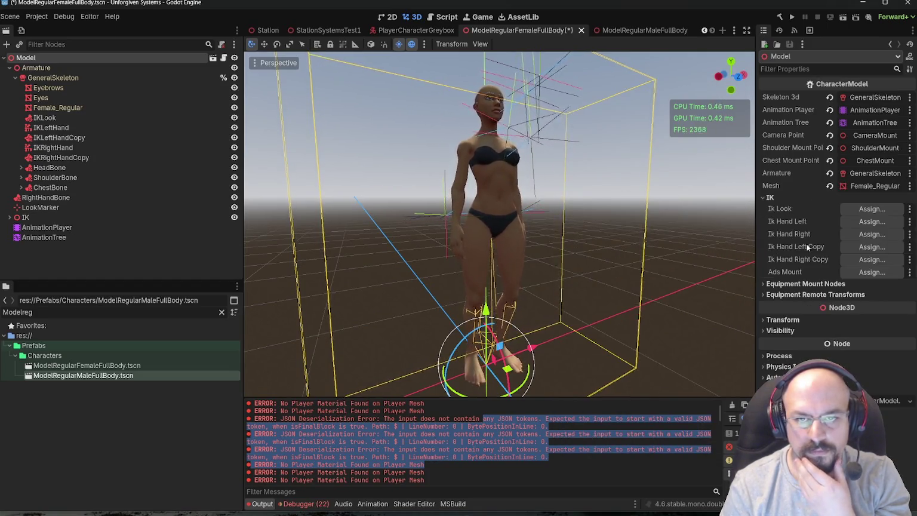
Assign IKLook, IKLeftHand, IKRightHand, both hand copies, and ADSTarget as the Ads Mount.
click(872, 209)
double_click(625, 178)
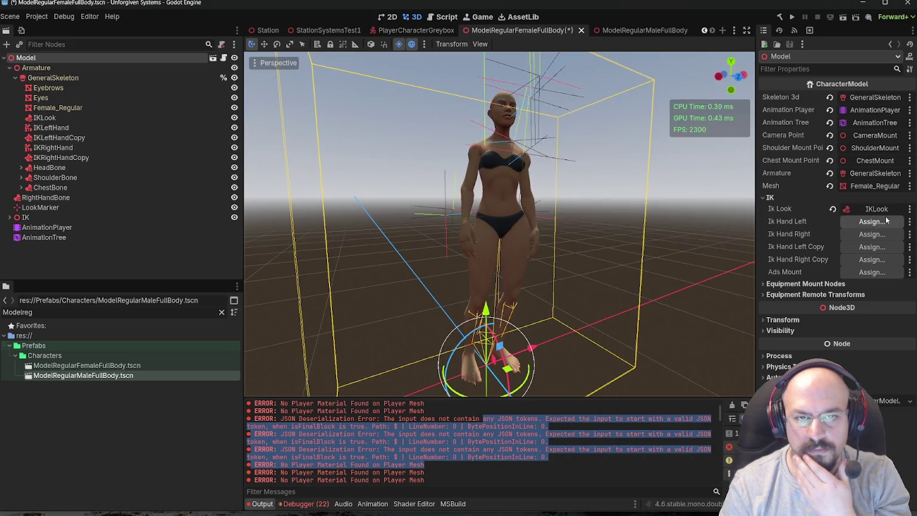
click(872, 221)
double_click(618, 162)
click(872, 234)
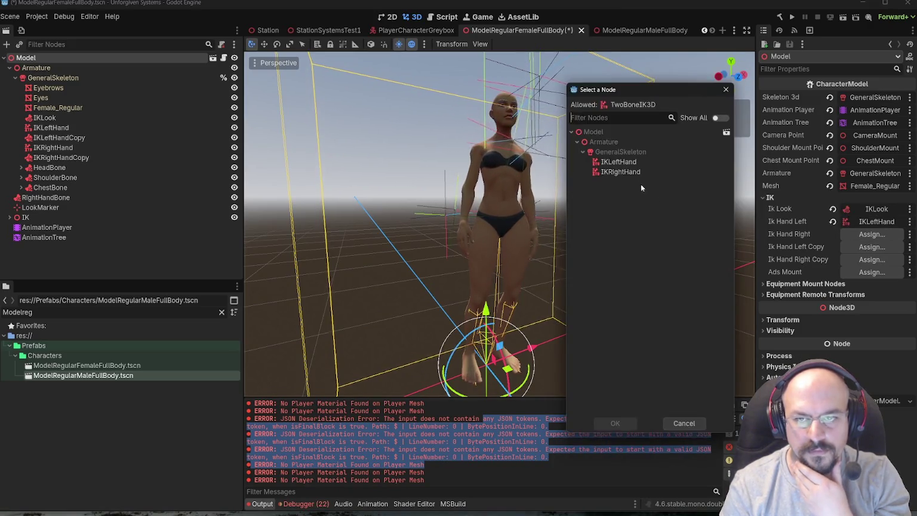
double_click(628, 173)
click(872, 247)
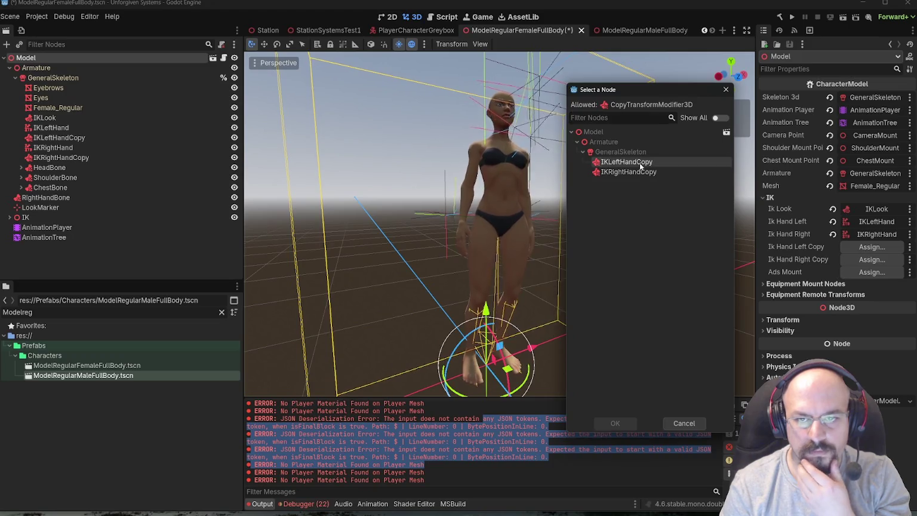
double_click(639, 163)
click(872, 259)
double_click(643, 173)
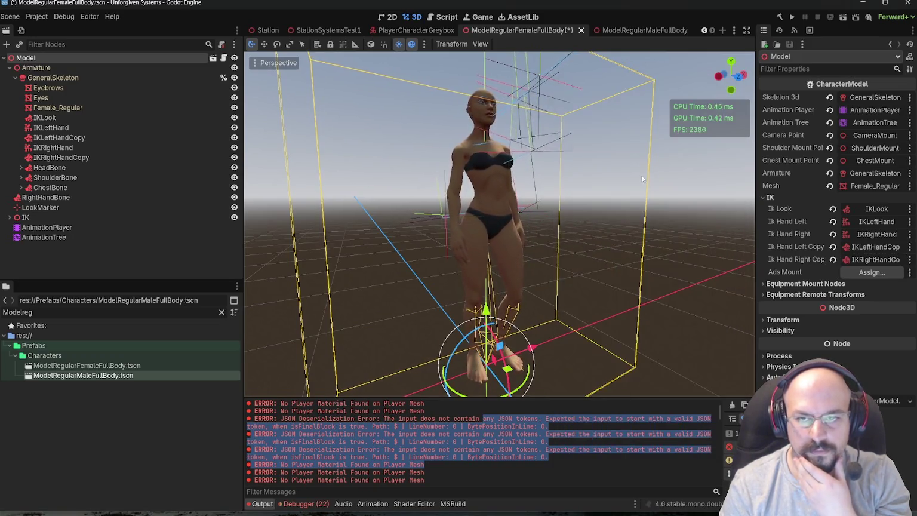
click(872, 272)
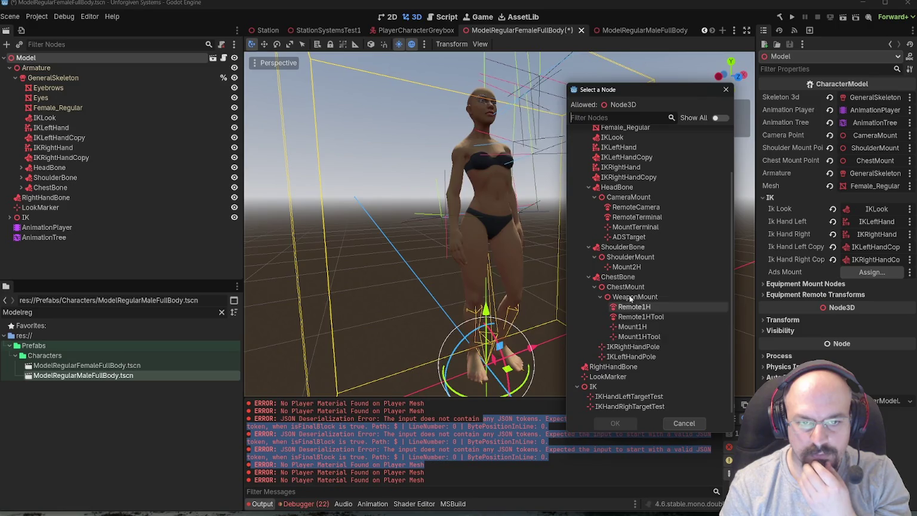
click(633, 238)
double_click(633, 239)
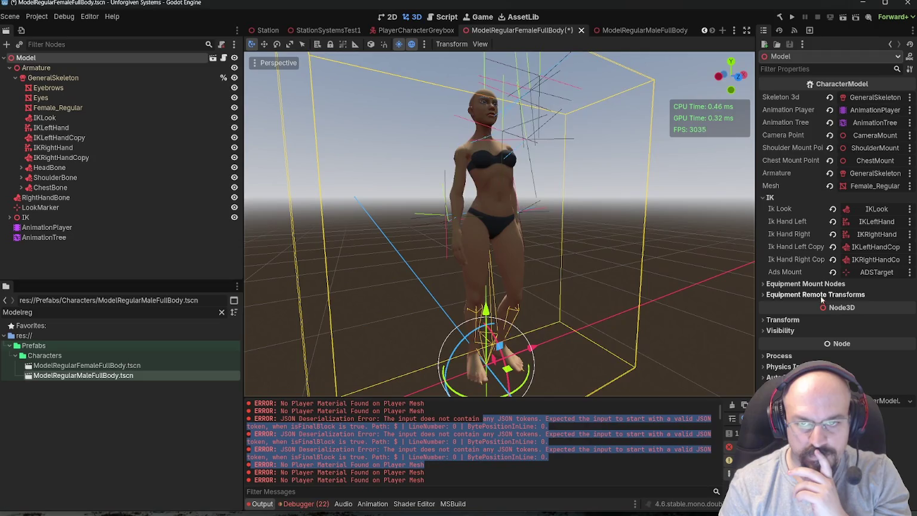
Assign Mount1HTool, Mount1H, Mount2H and MountTerminal to the Equipment Mount Nodes properties.
click(806, 283)
click(872, 295)
scroll(649, 264, down, 3)
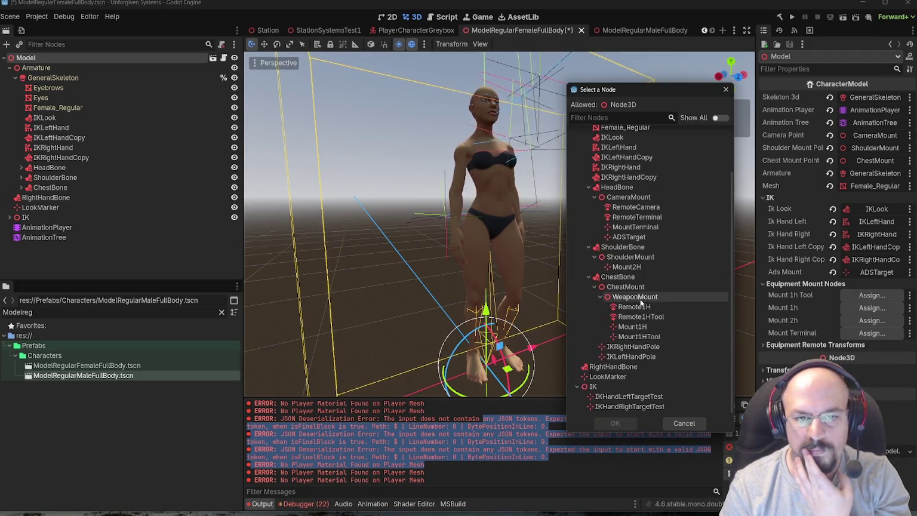
double_click(633, 336)
click(872, 307)
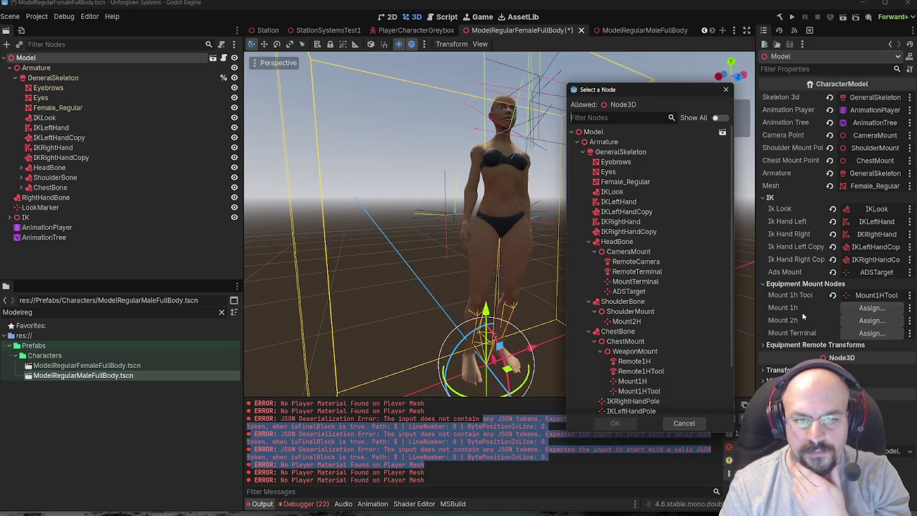
double_click(634, 381)
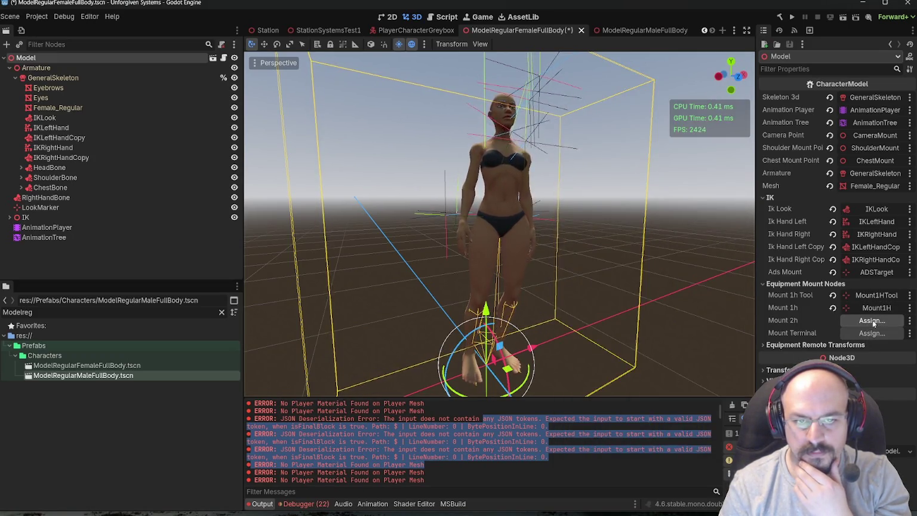
click(873, 320)
scroll(621, 322, down, 5)
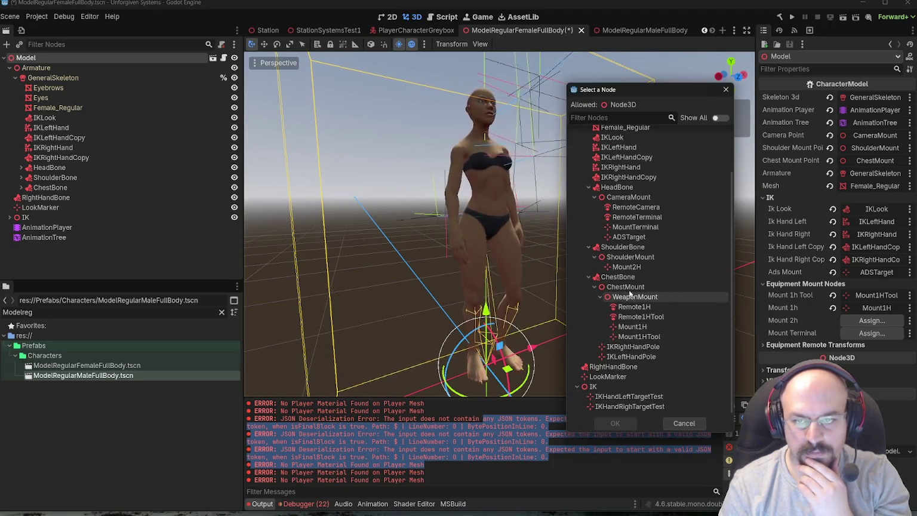
double_click(629, 268)
click(846, 332)
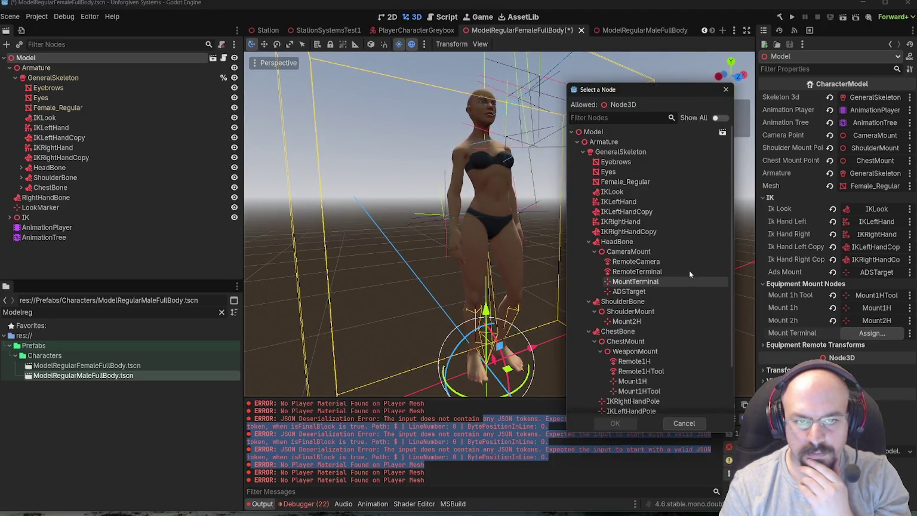
scroll(680, 266, down, 2)
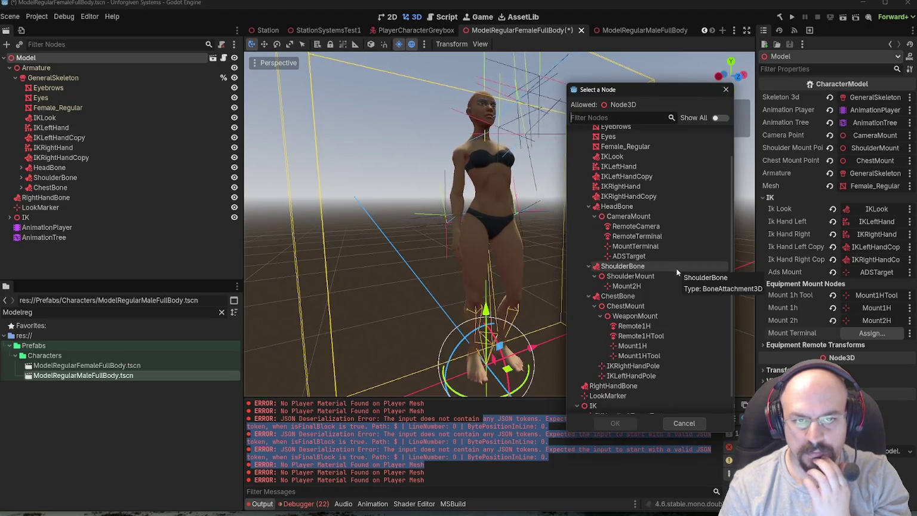
scroll(678, 272, up, 2)
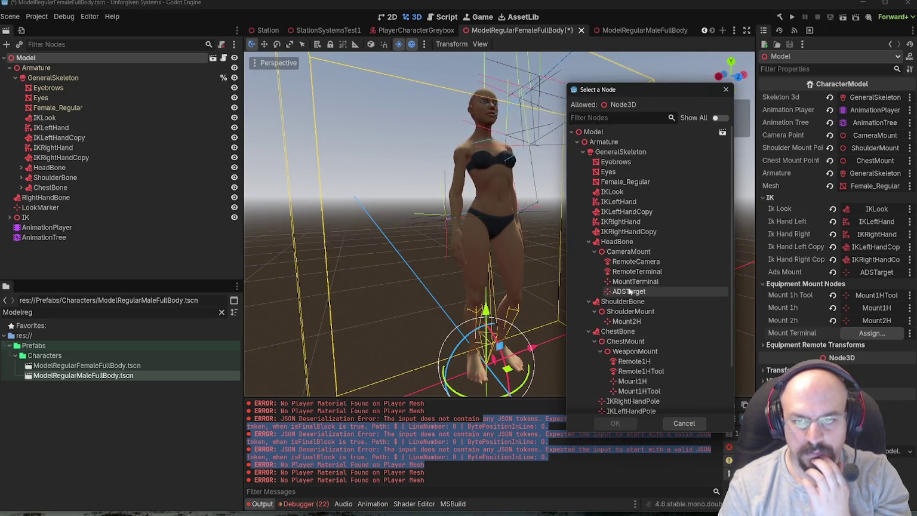
double_click(637, 282)
click(820, 345)
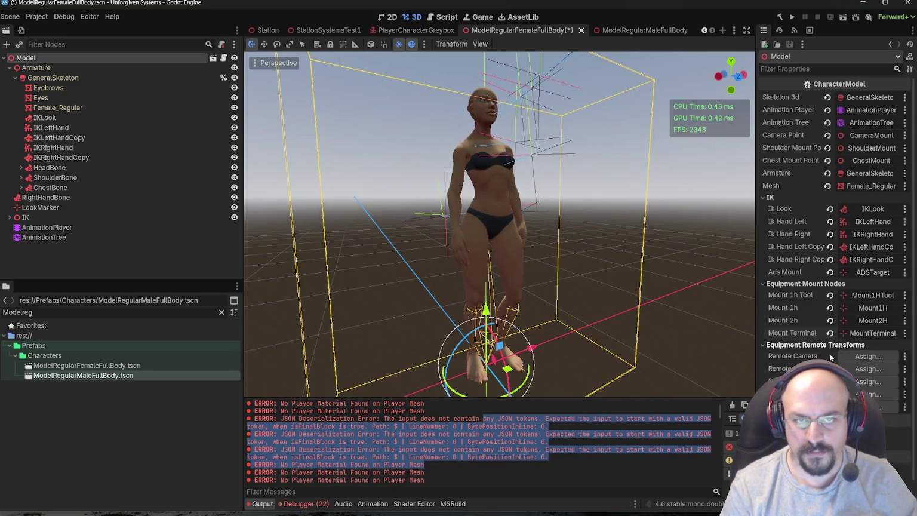
Assign RemoteCamera, Remote1H, Remote1HTool and RemoteTerminal as remote transforms, then save the scene.
click(869, 356)
double_click(632, 181)
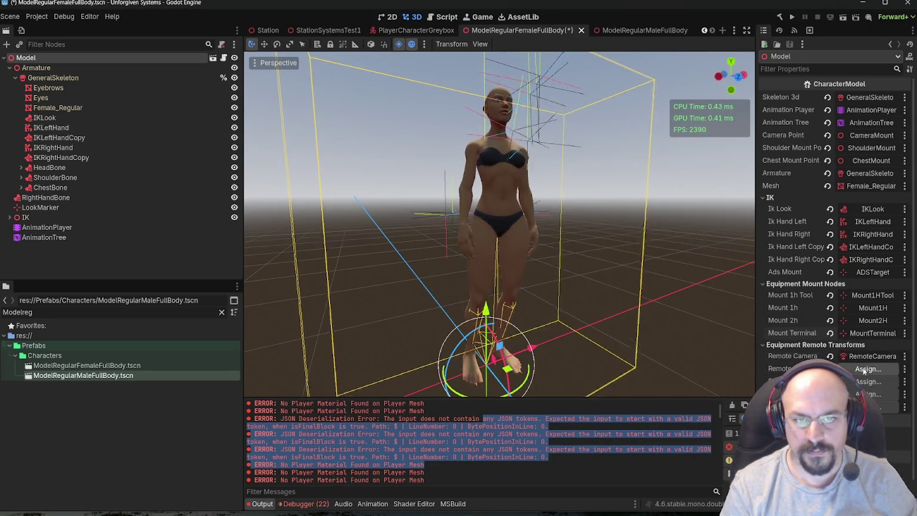
click(869, 369)
double_click(635, 235)
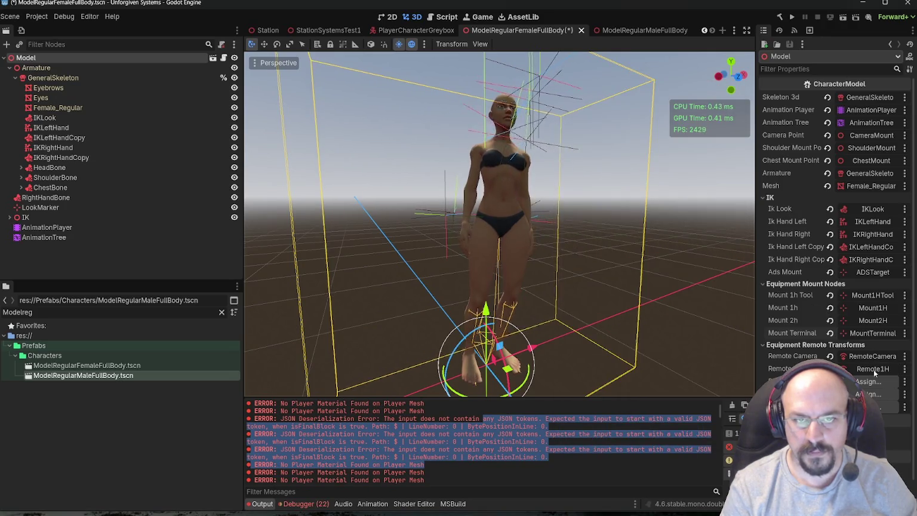
click(869, 381)
double_click(635, 242)
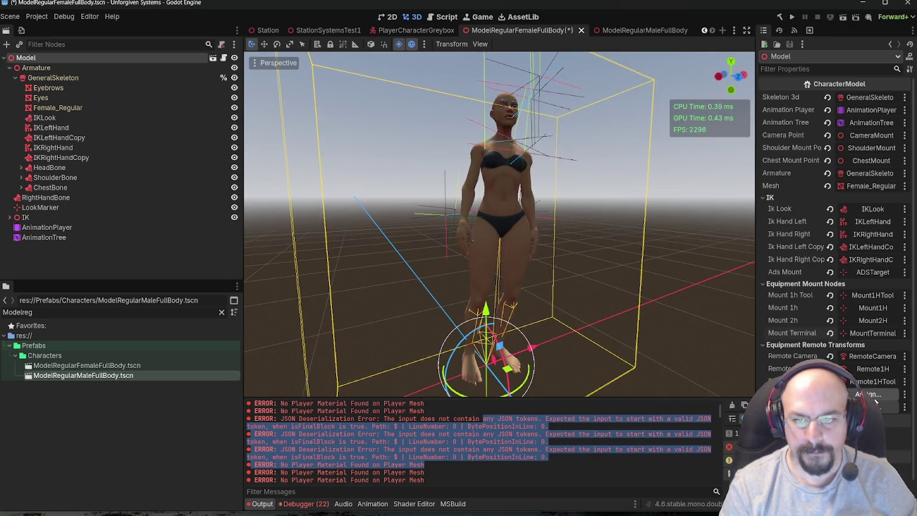
click(873, 407)
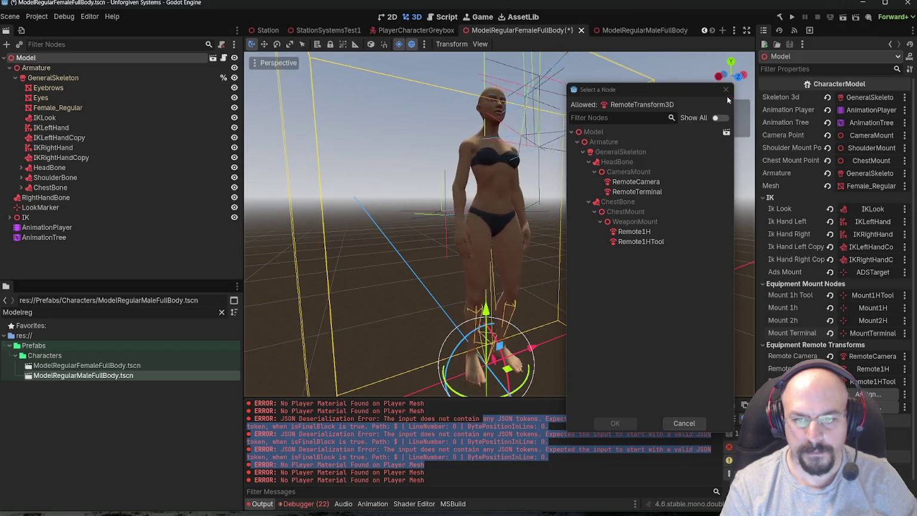
click(869, 394)
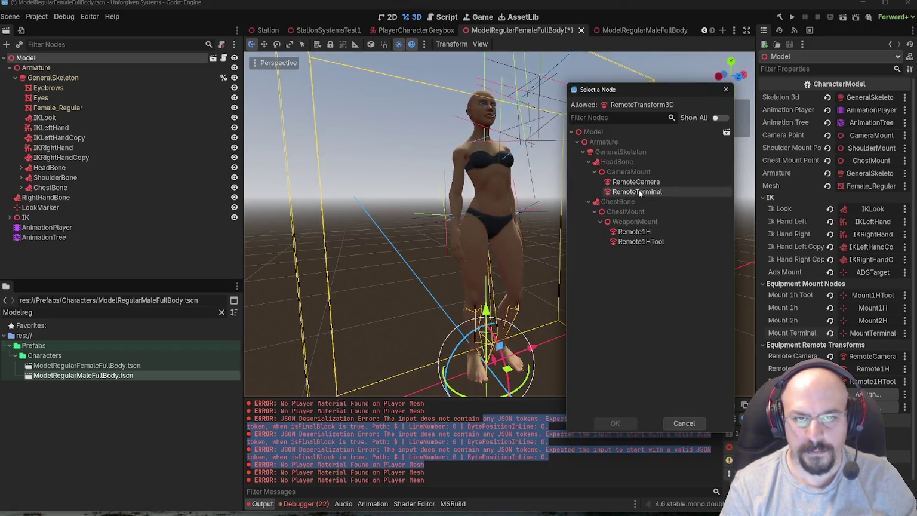
double_click(637, 192)
scroll(869, 282, down, 1)
key(ctrl+s)
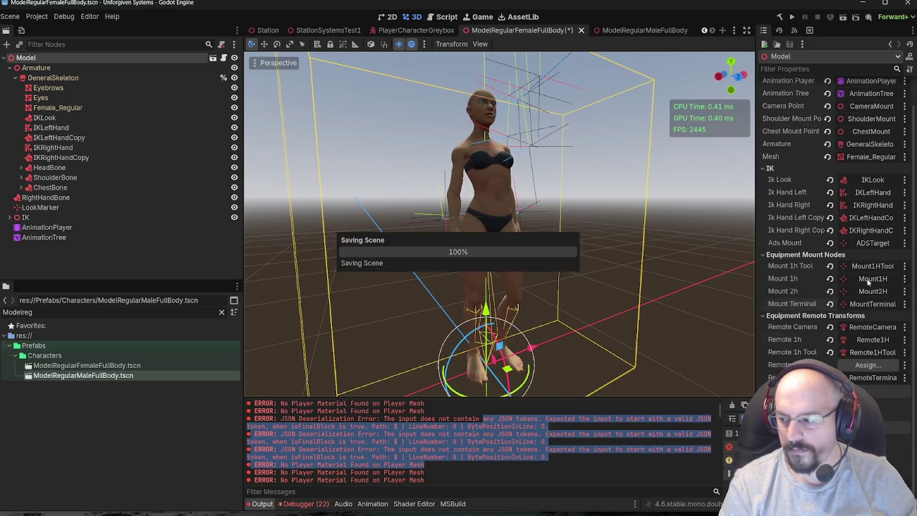
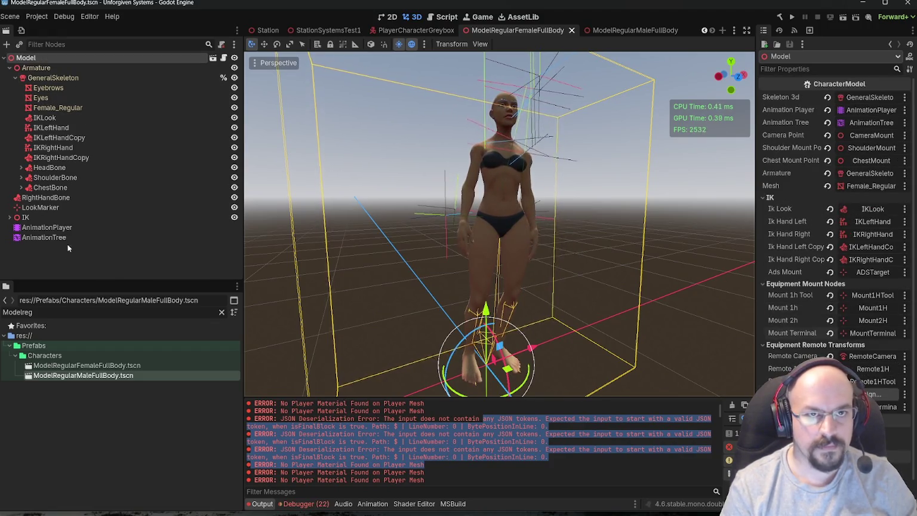
Save and close the female model scene, then close the PlayerCharacterGreybox scene.
key(ctrl+s)
click(571, 31)
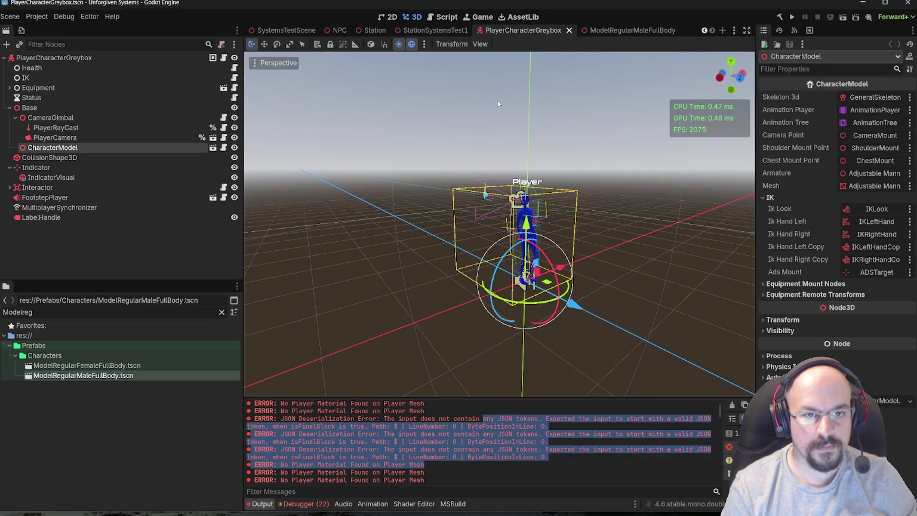
scroll(518, 77, down, 2)
mouse_move(519, 74)
mouse_down()
mouse_move(461, 97)
mouse_move(509, 90)
mouse_move(480, 90)
mouse_move(508, 66)
mouse_move(540, 5)
mouse_up()
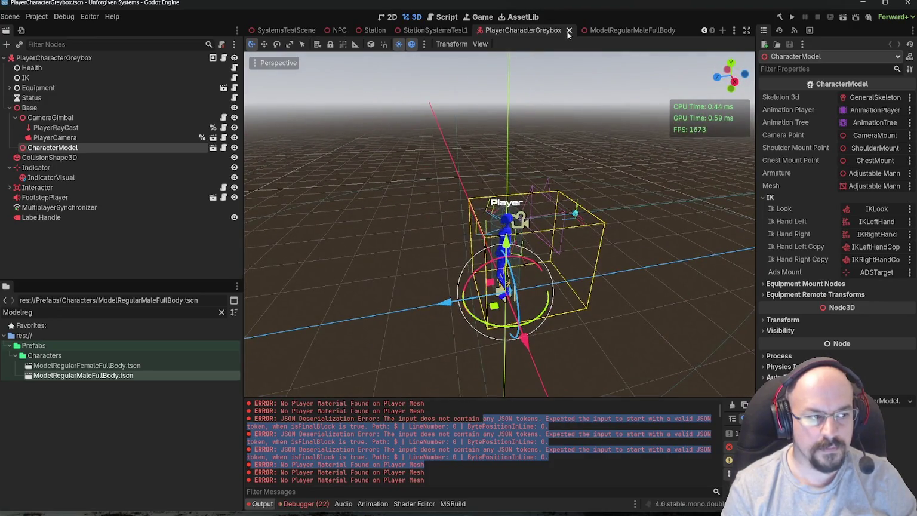
click(569, 31)
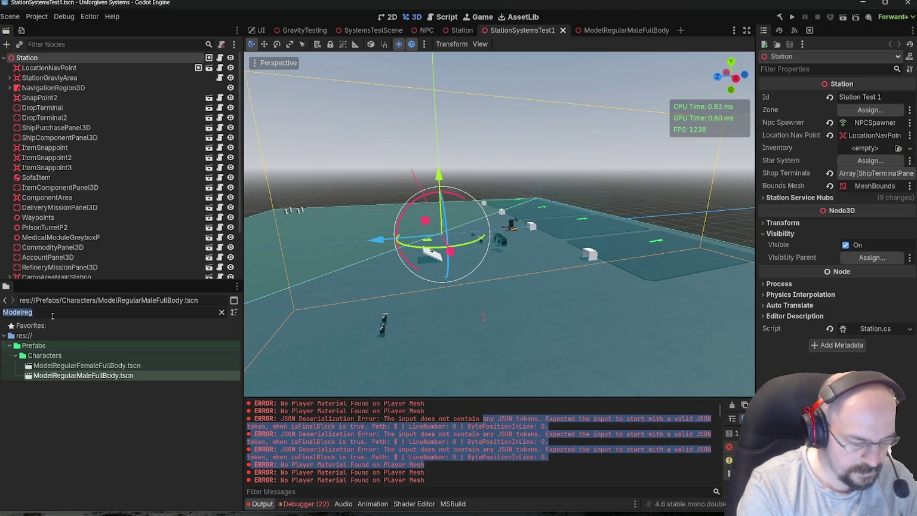
Filter the project files to 'playerg' and open PlayerGreyboxFemale.tscn.
text(playergey)
key(BackSpace)
key(BackSpace)
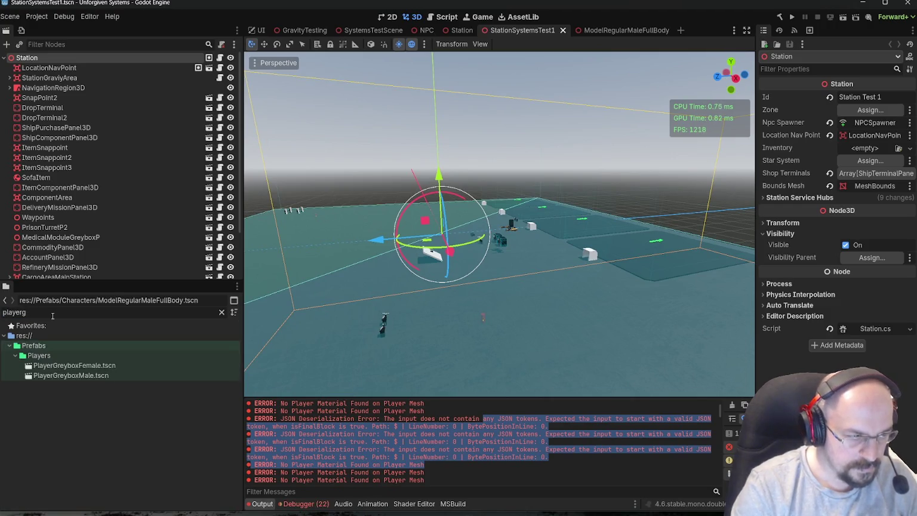
click(70, 376)
click(74, 365)
double_click(75, 367)
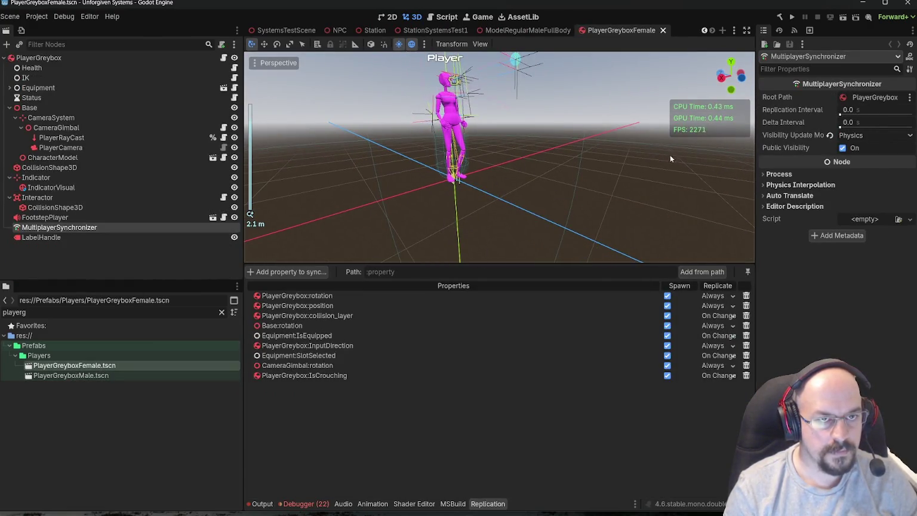
Save the female player greybox scene and review its camera and CharacterModel nodes.
key(ctrl+s)
click(84, 271)
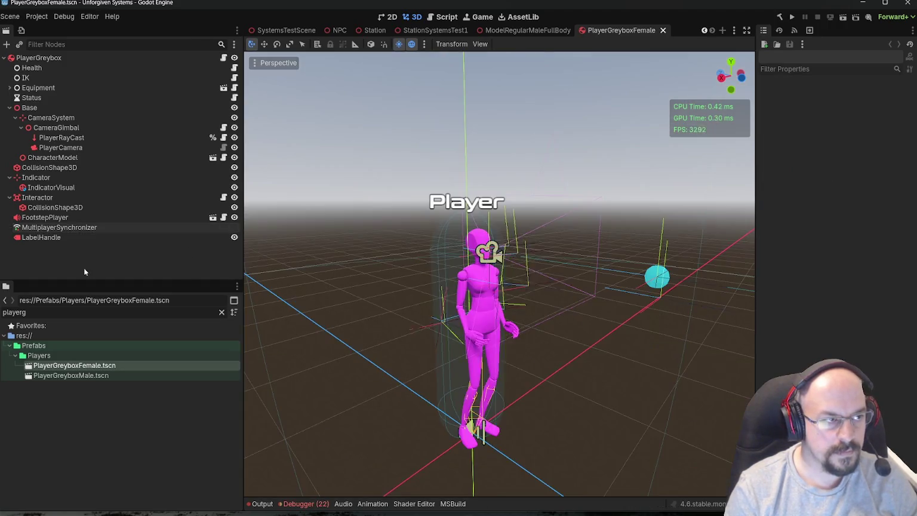
click(60, 148)
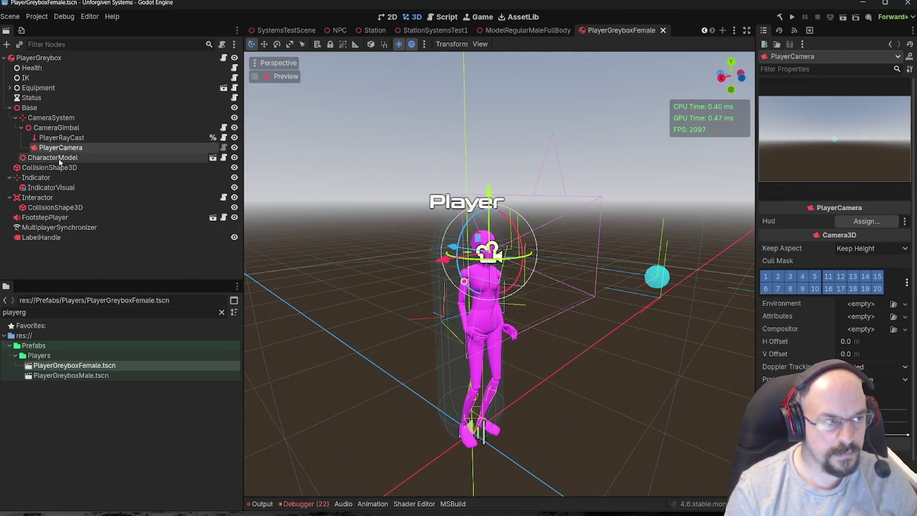
click(60, 158)
scroll(402, 173, down, 5)
Filter project files by 'model' and drop ModelRegularFemaleFullBody.tscn under the Base node.
click(58, 313)
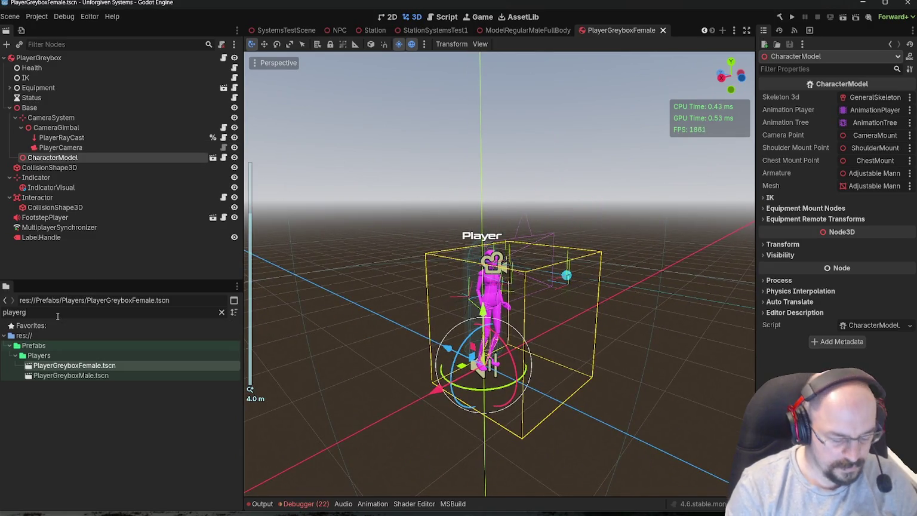
key(ctrl+a)
text(model)
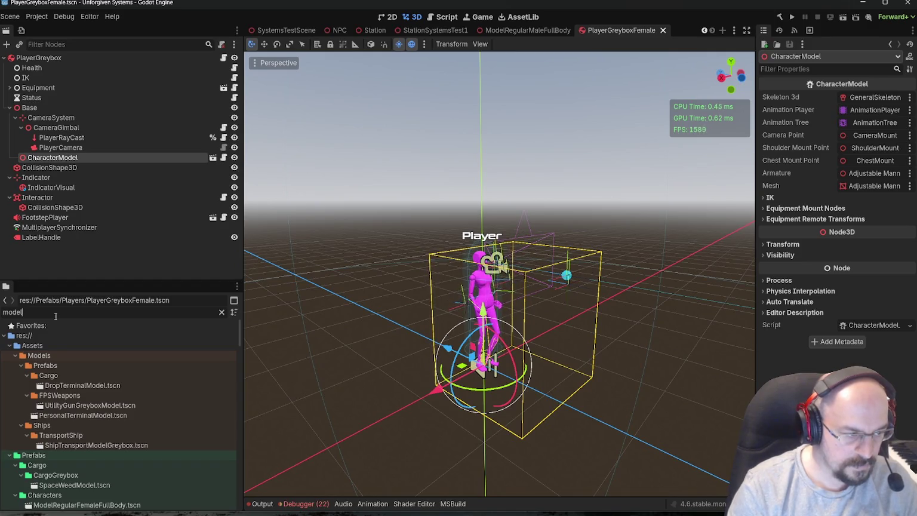
scroll(86, 405, down, 5)
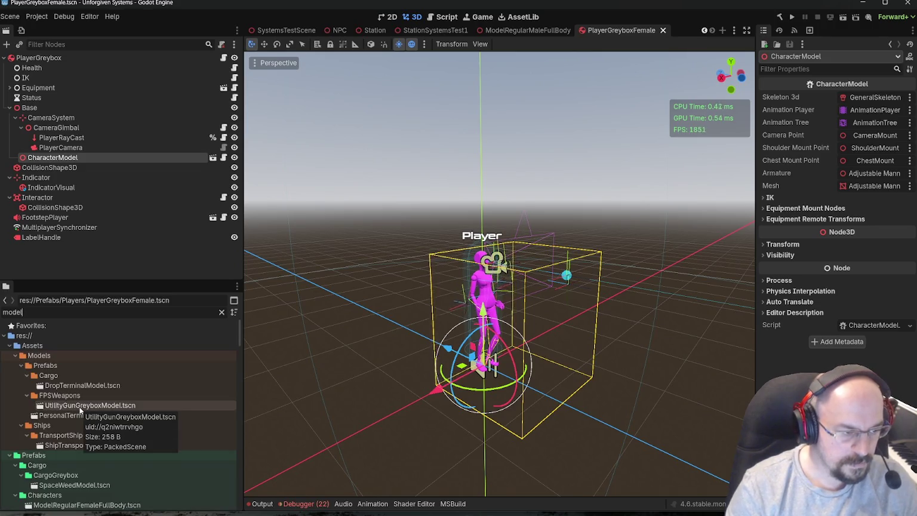
scroll(97, 410, down, 3)
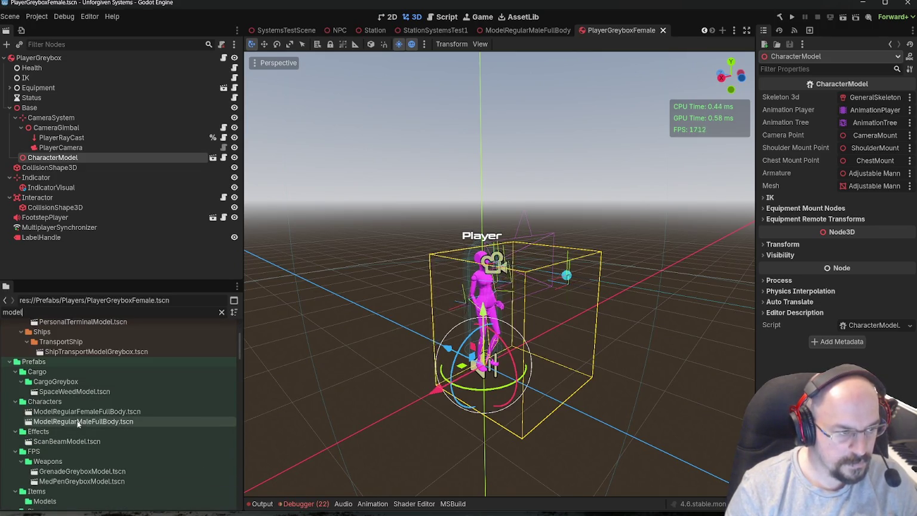
mouse_move(88, 411)
mouse_down()
mouse_move(39, 100)
mouse_move(33, 107)
mouse_up()
Rename the new model node and delete the old greybox CharacterModel.
double_click(56, 166)
text(CharacterModel)
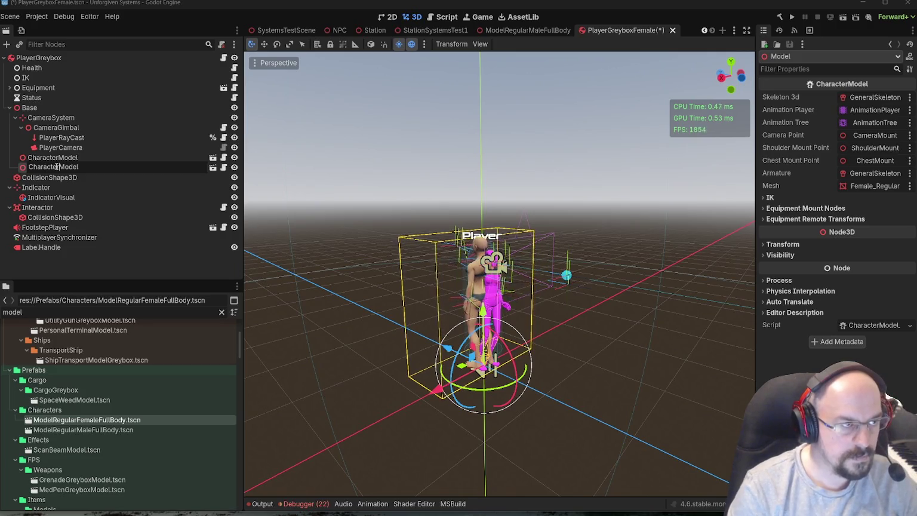
key(Return)
click(65, 158)
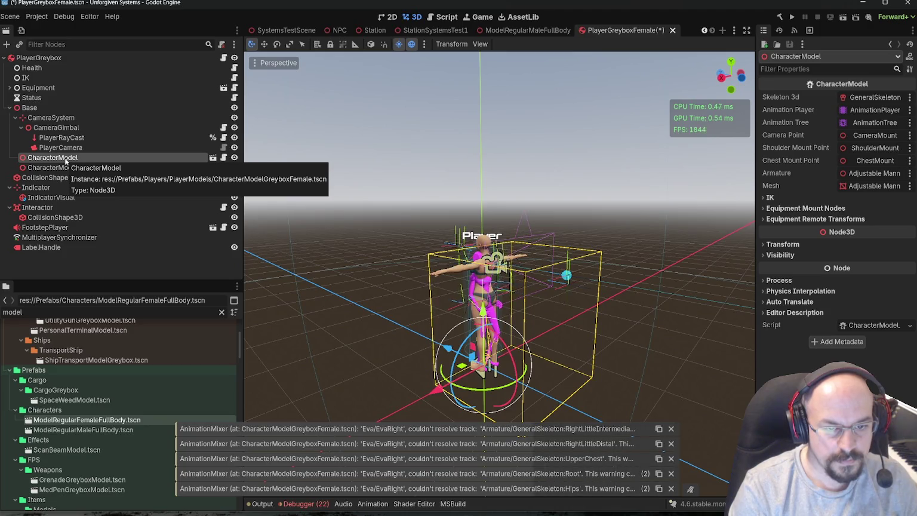
key(Delete)
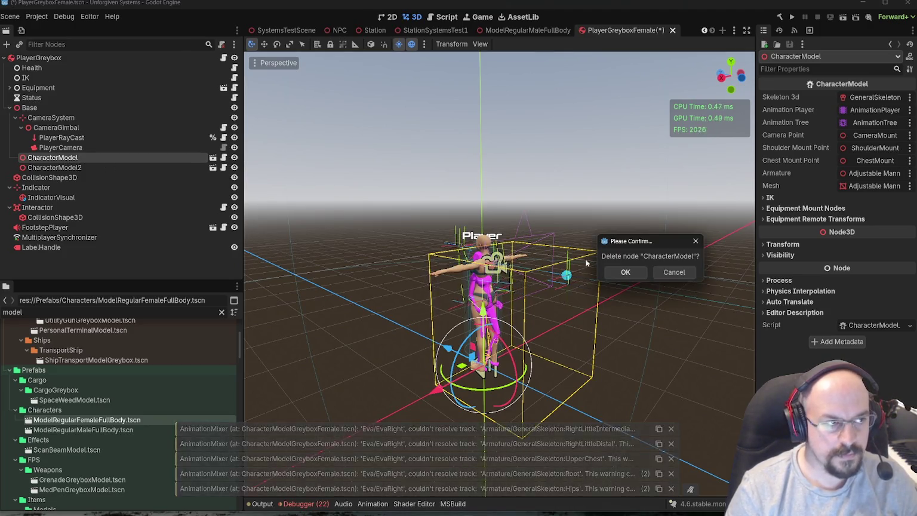
click(625, 272)
Rename CharacterModel2 to CharacterModel and save the player scene.
click(60, 157)
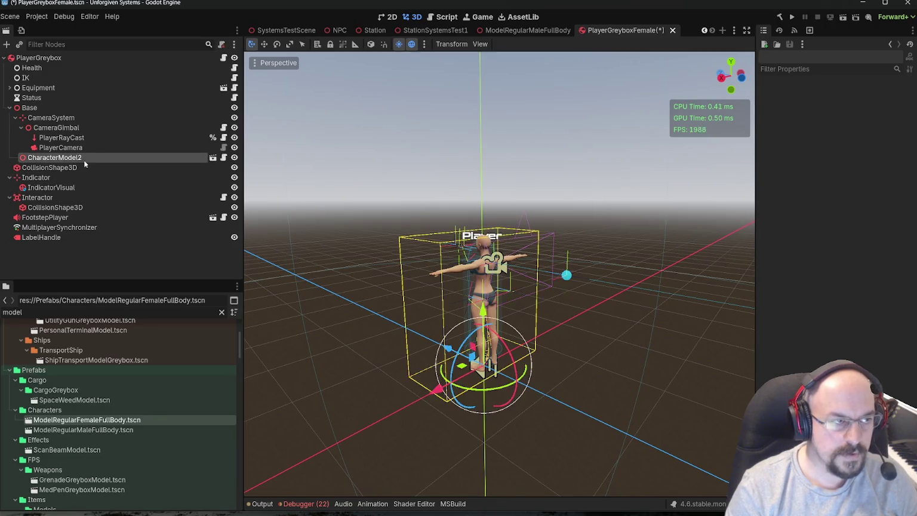
click(97, 157)
key(Return)
key(ctrl+s)
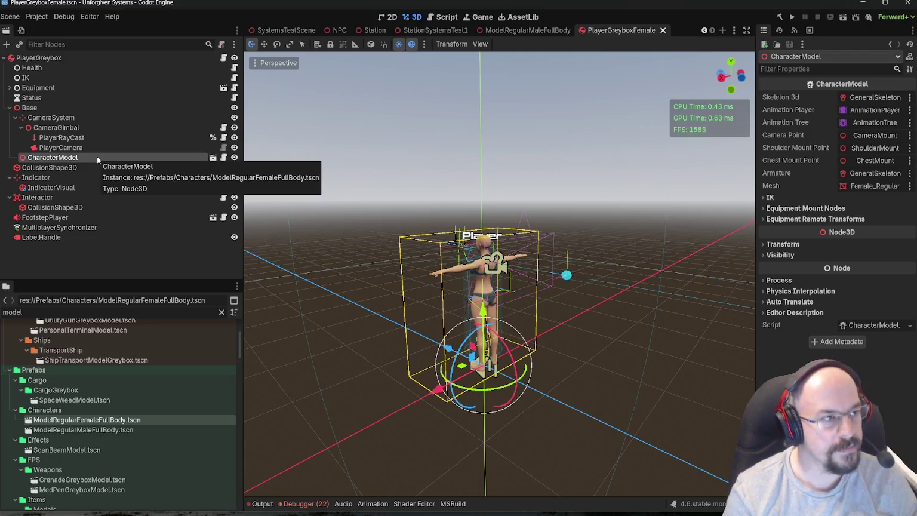
click(80, 217)
click(60, 157)
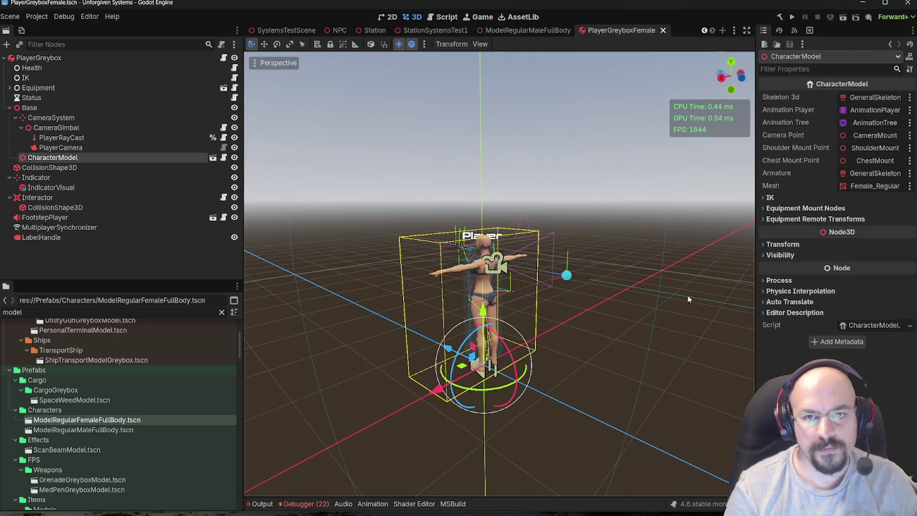
click(782, 244)
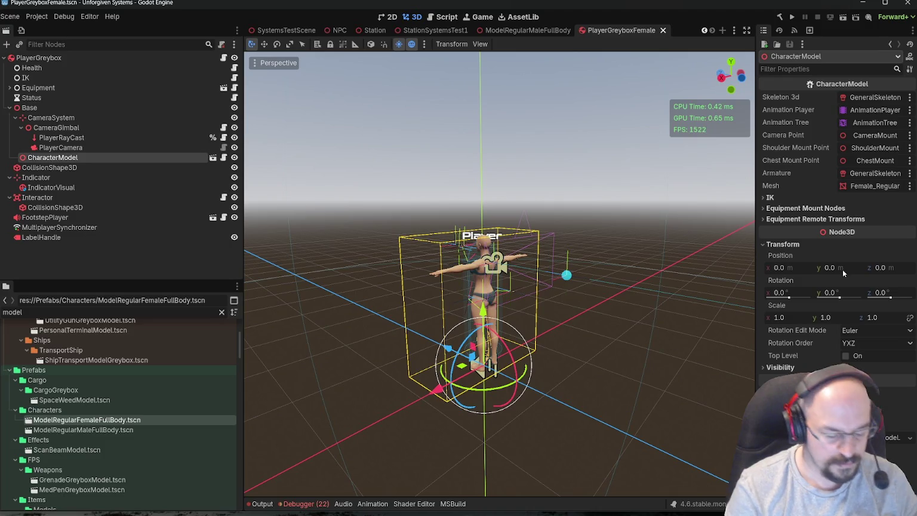
key(Return)
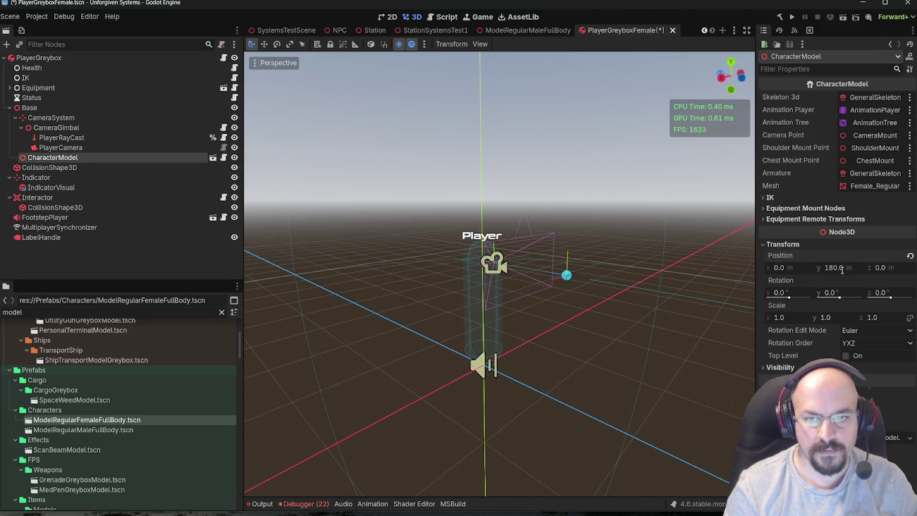
key(ctrl+z)
text(180)
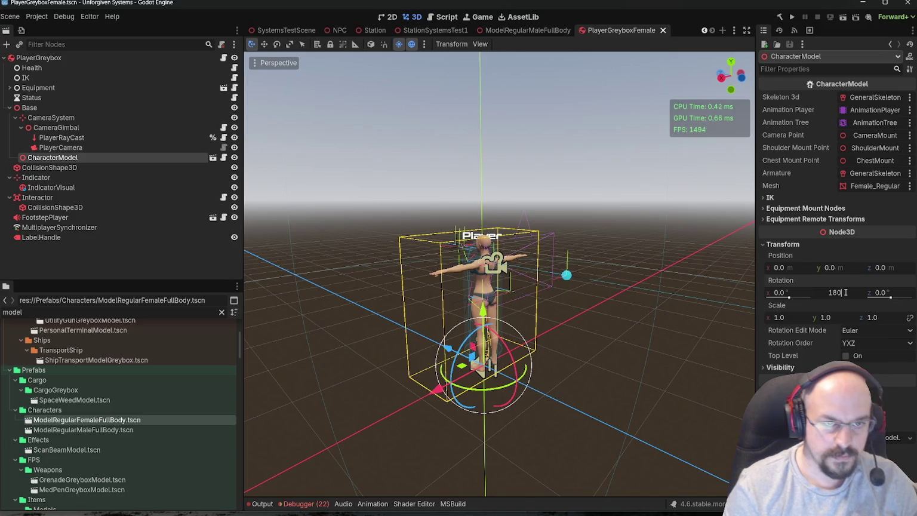
key(Return)
scroll(665, 287, up, 5)
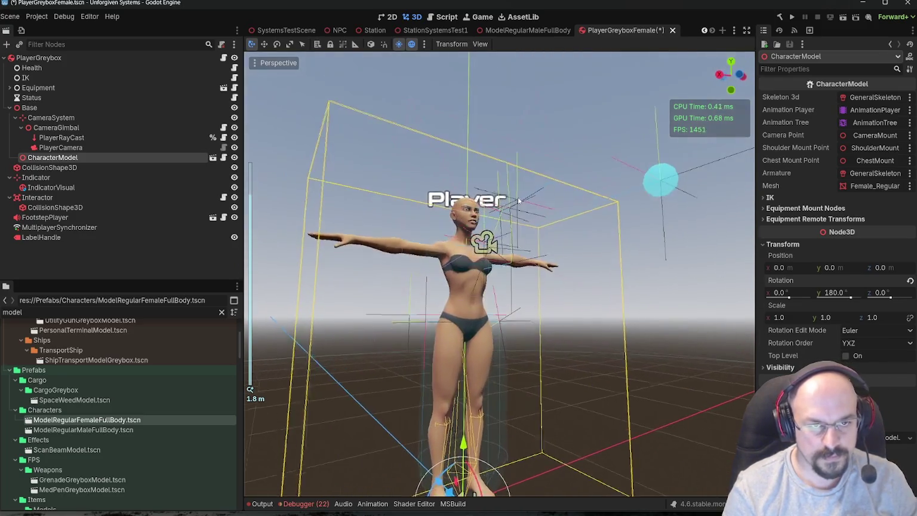
key(ctrl+s)
scroll(515, 194, down, 5)
click(84, 259)
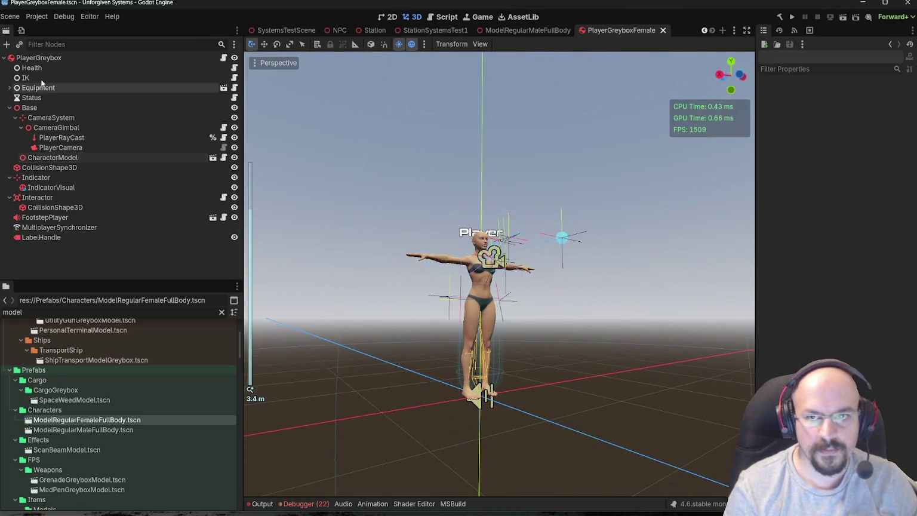
Assign CharacterModel to the player's Model and the Status node to its Status.
click(39, 57)
click(868, 120)
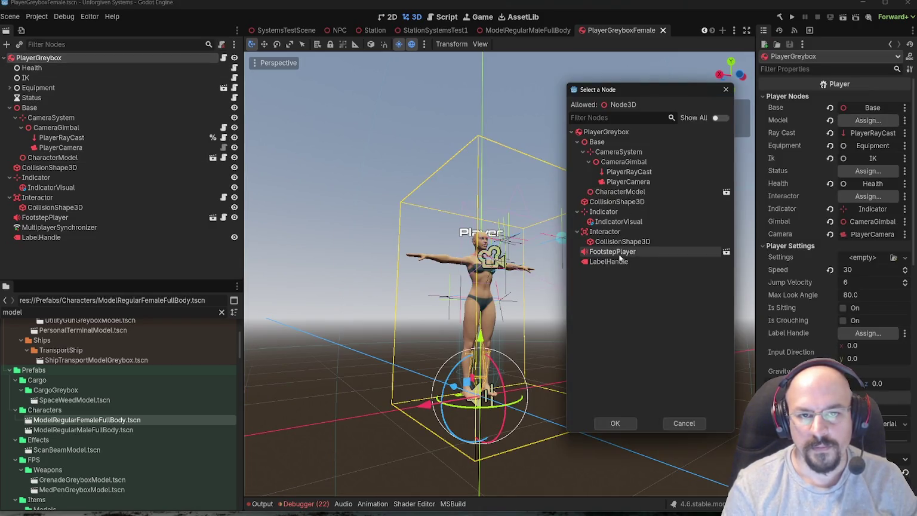
double_click(619, 192)
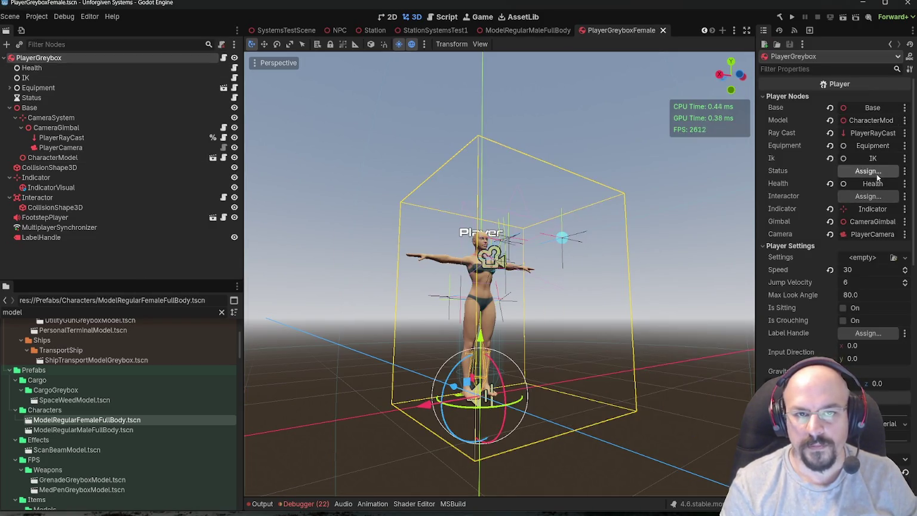
click(868, 171)
double_click(594, 142)
key(ctrl+s)
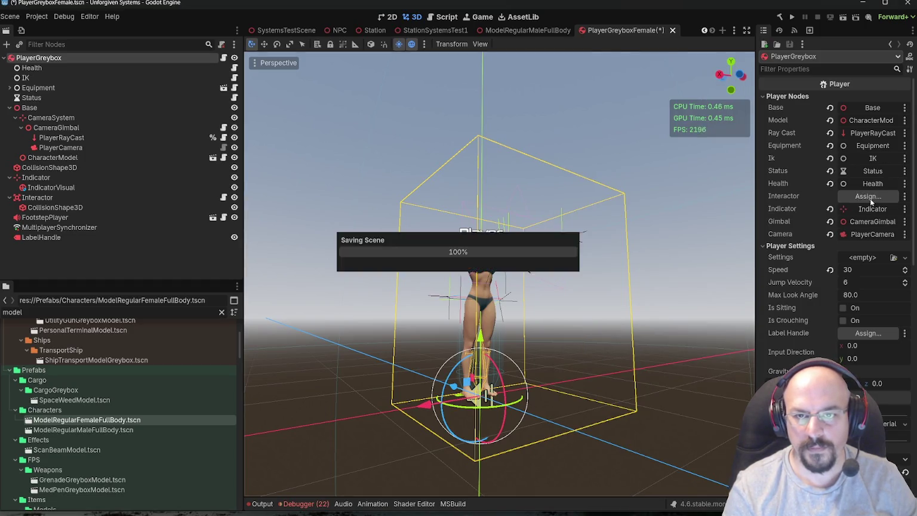
Assign the Interactor node to the player's Interactor and save the scene.
click(869, 196)
double_click(606, 143)
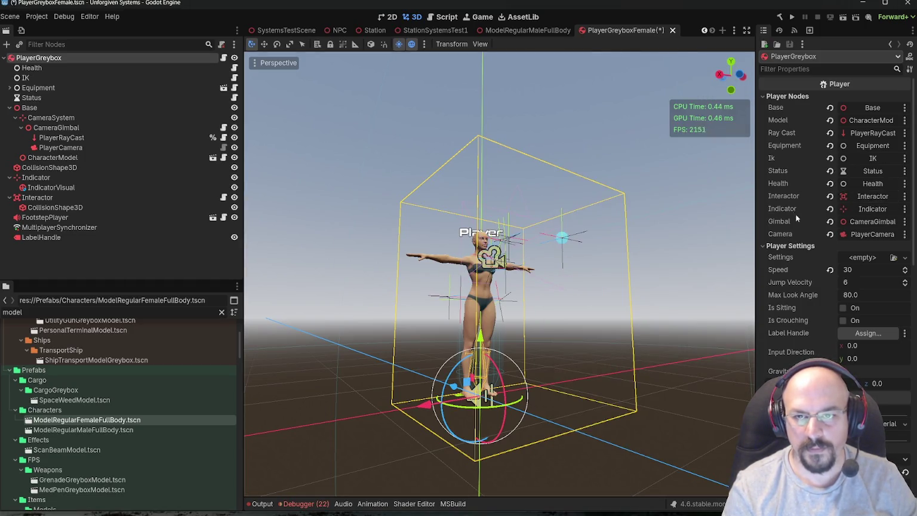
scroll(819, 215, down, 3)
key(ctrl+s)
scroll(638, 228, up, 3)
mouse_move(599, 225)
mouse_down()
mouse_move(623, 262)
mouse_move(540, 262)
mouse_move(577, 235)
mouse_up()
key(ctrl+s)
scroll(540, 262, down, 3)
scroll(578, 238, down, 2)
key(ctrl+s)
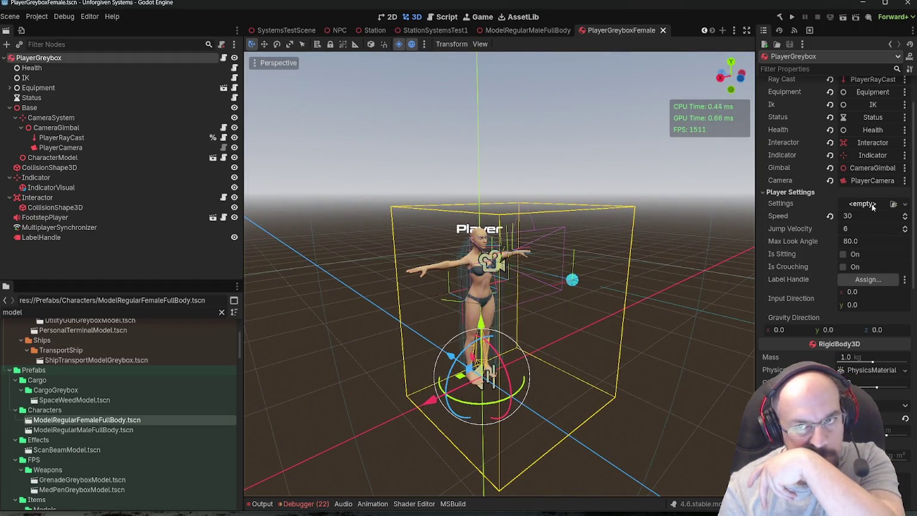
Check the resource types for the player's Settings, then save the scene again.
click(871, 205)
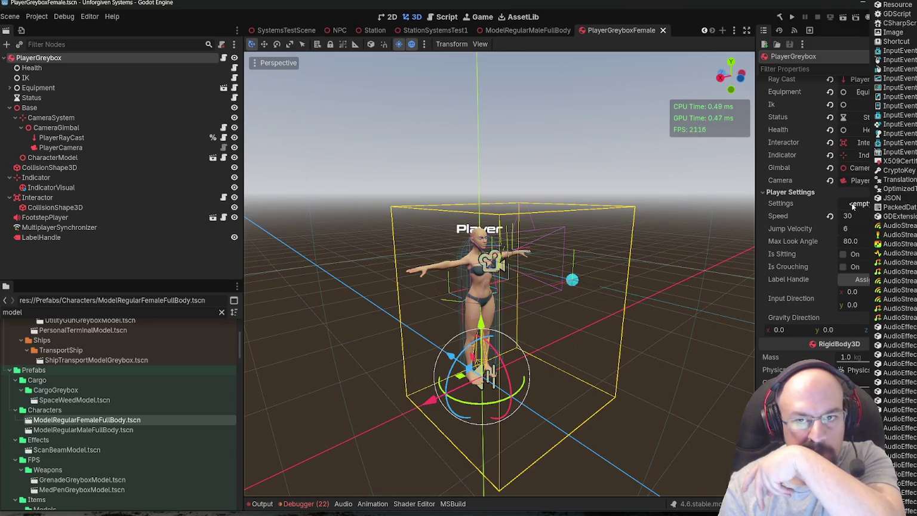
click(852, 205)
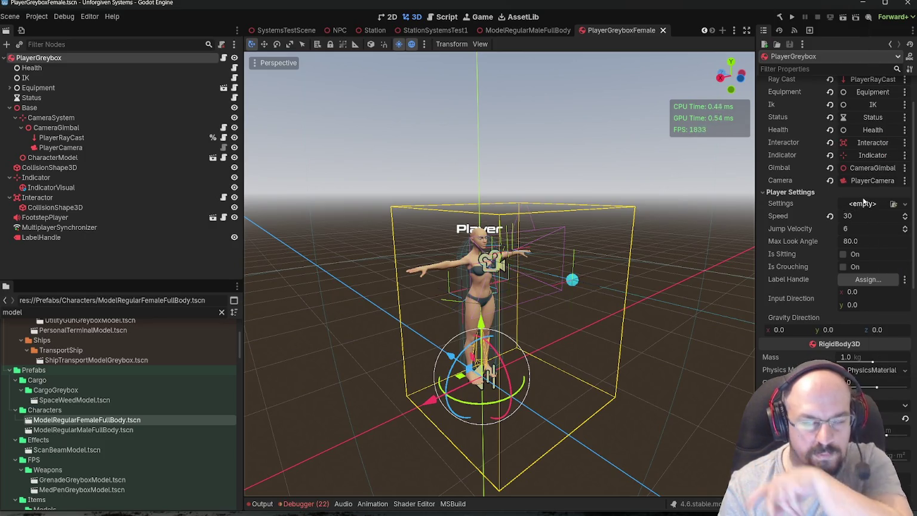
scroll(864, 202, down, 2)
scroll(863, 197, down, 4)
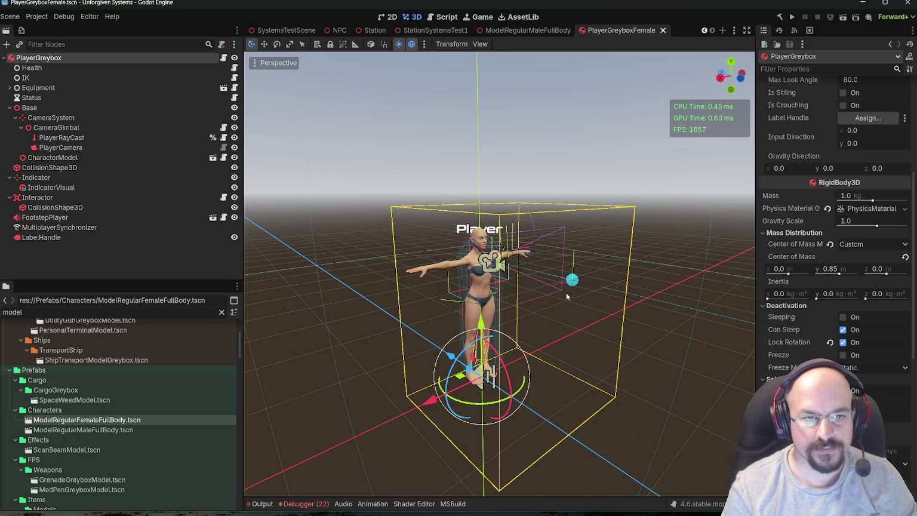
scroll(566, 292, up, 5)
key(ctrl+s)
click(69, 238)
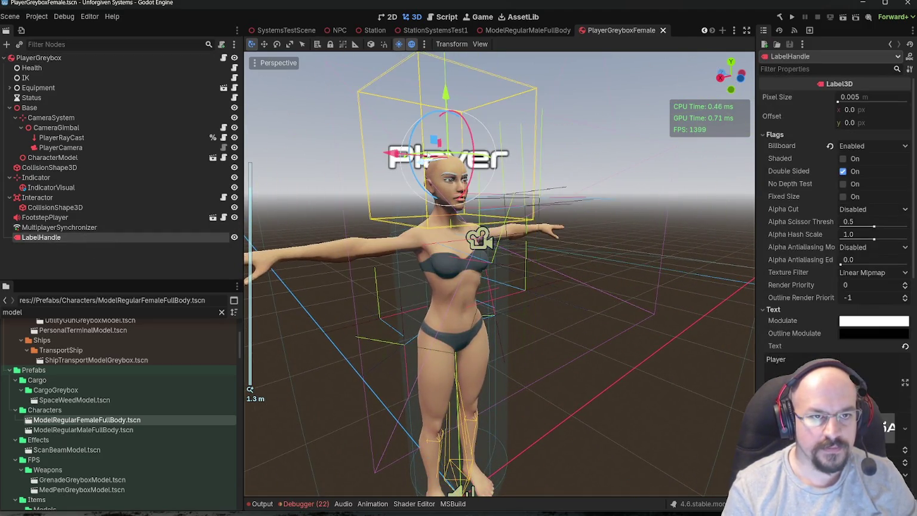
Raise the Player label higher above the head and save the scene.
drag(447, 63, 442, 18)
scroll(564, 224, down, 3)
key(ctrl+s)
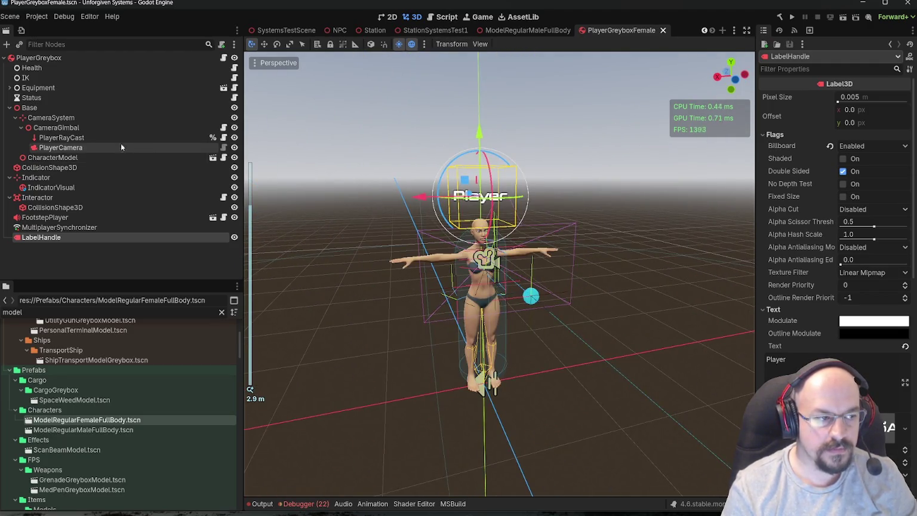
Close the female greybox and male model scenes, save the station test scene, and view debugger errors.
click(9, 107)
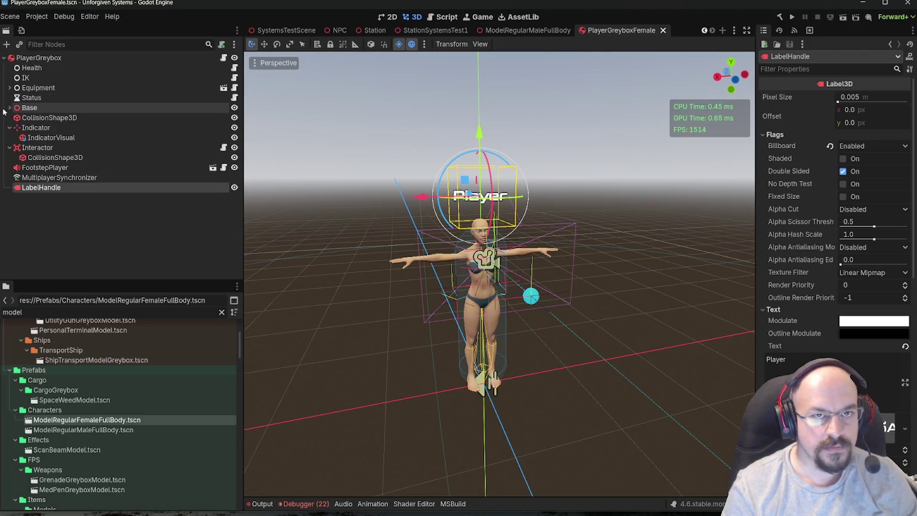
click(663, 30)
scroll(515, 127, down, 3)
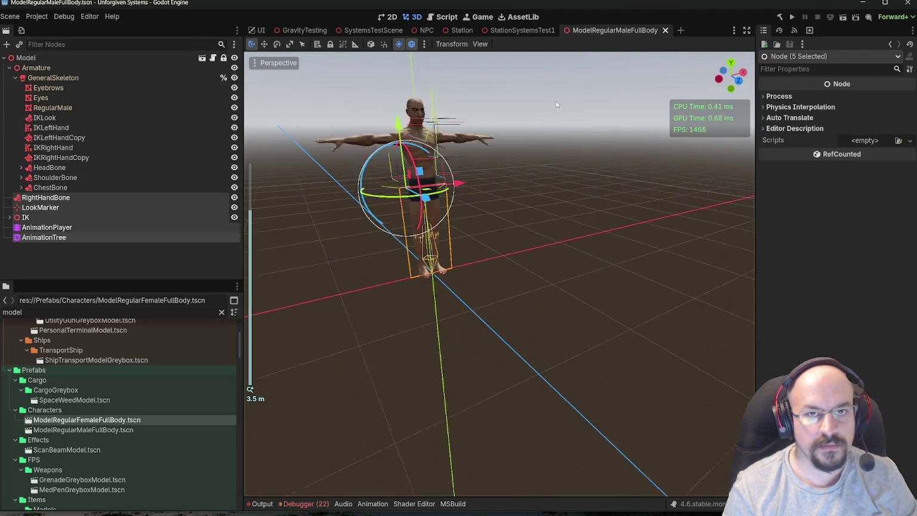
click(664, 31)
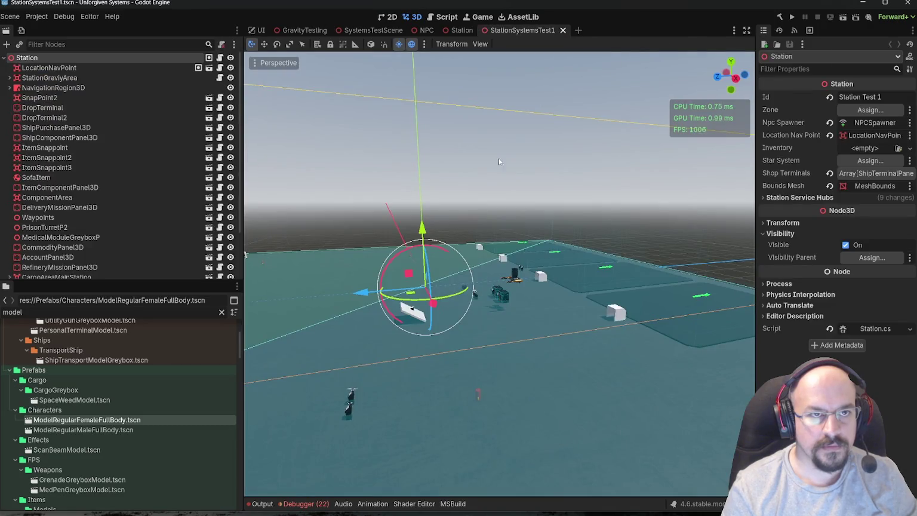
key(ctrl+s)
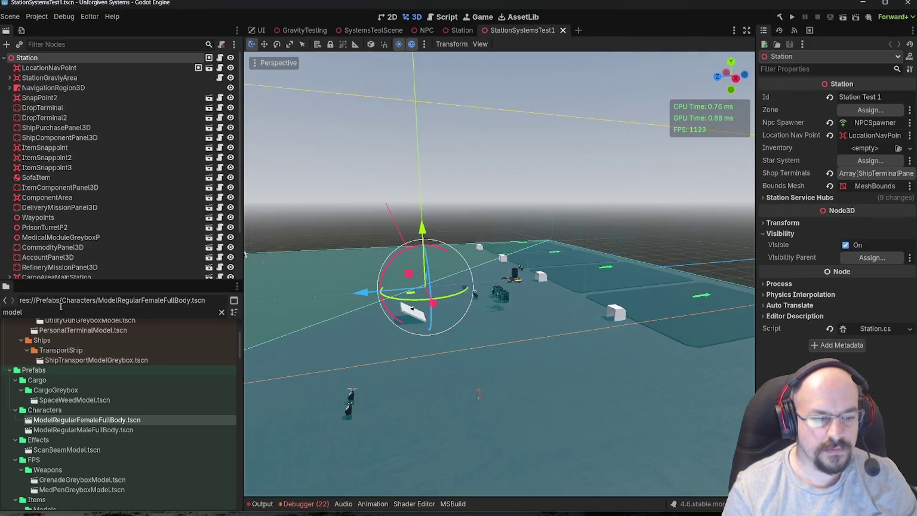
click(300, 505)
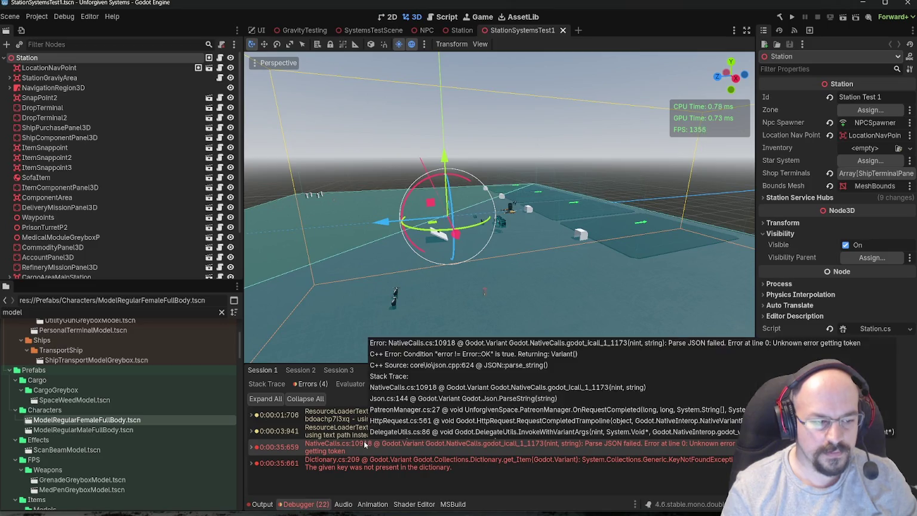
key(alt+Tab)
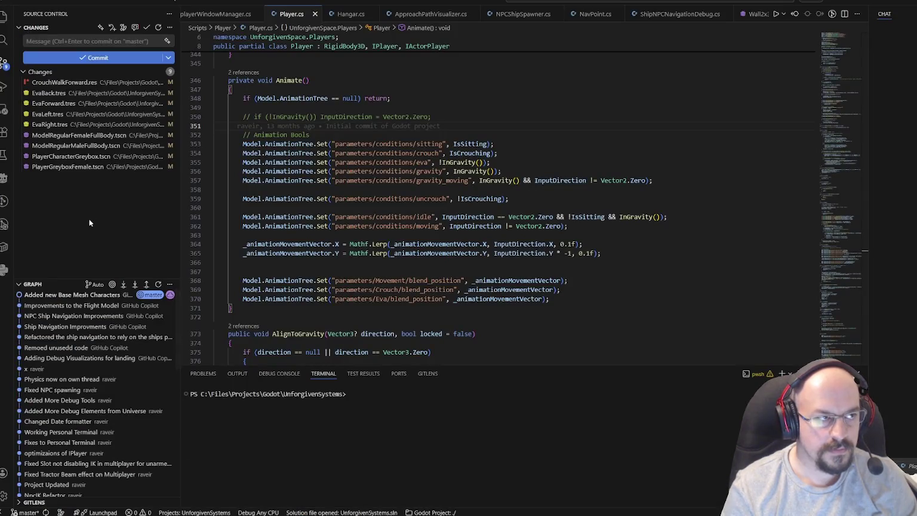
Review the CrouchWalkForward.res, EvaBack.tres and EvaRight.tres diffs in Source Control.
click(65, 82)
click(67, 93)
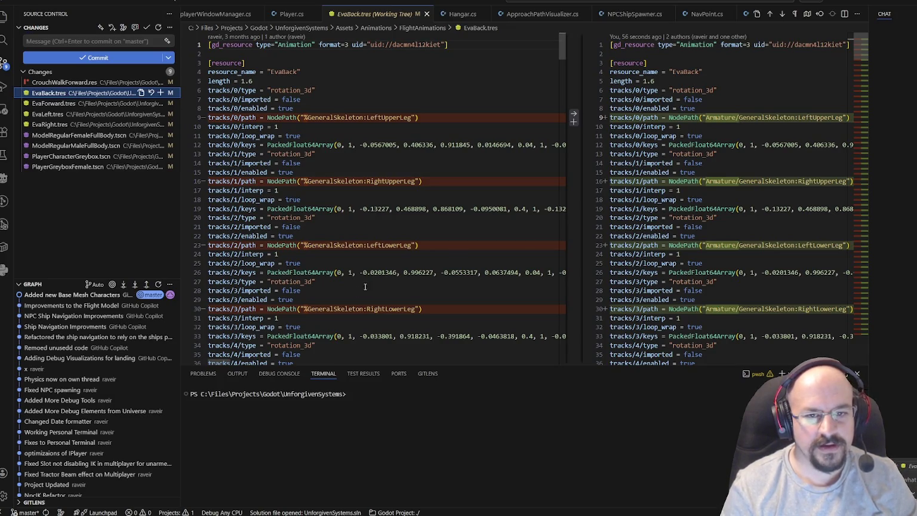
scroll(383, 197, down, 9)
click(57, 125)
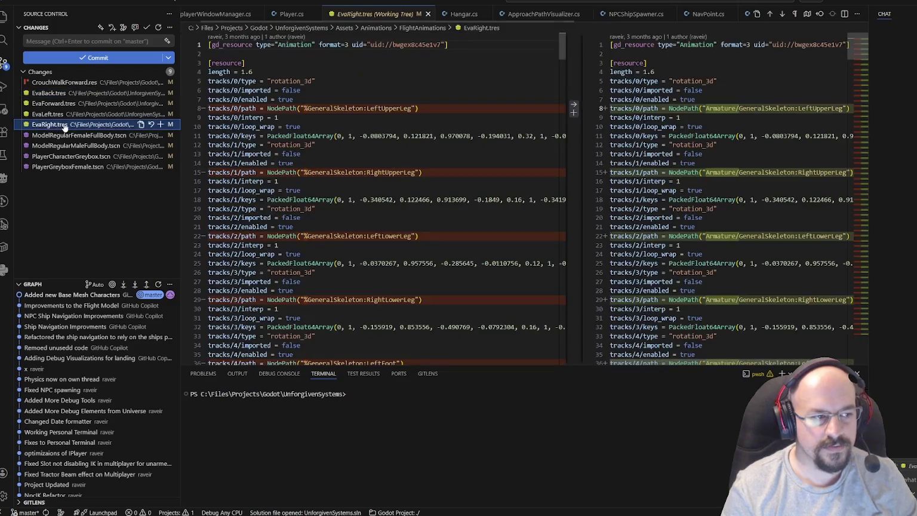
right_click(65, 125)
mouse_move(87, 321)
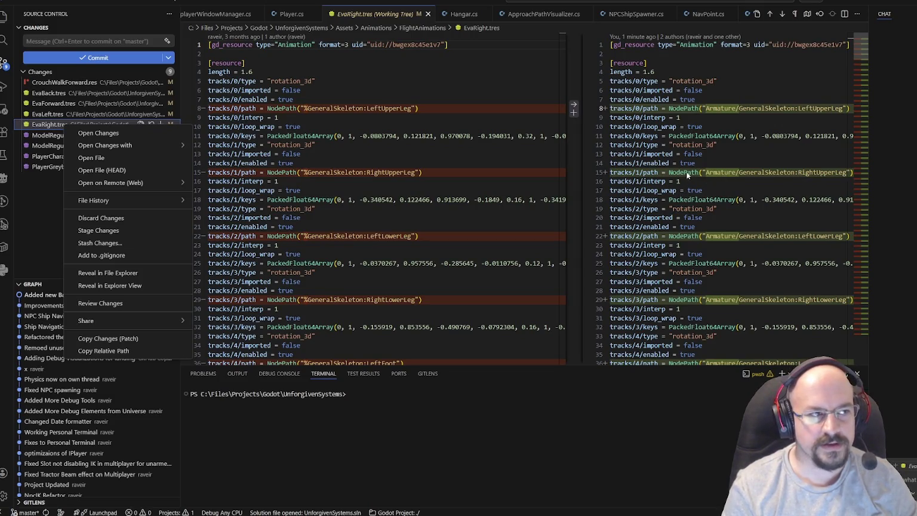
Discard changes to the four Eva files and CrouchWalkForward.res.
click(51, 93)
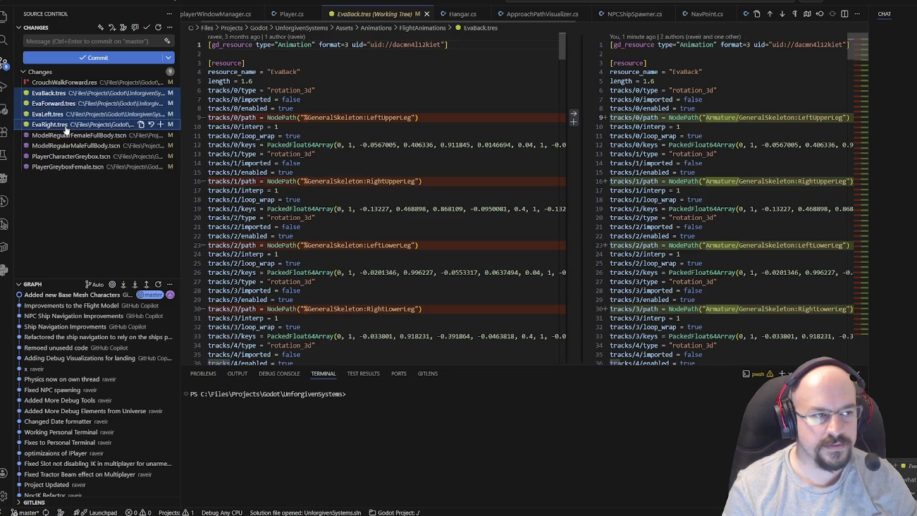
right_click(66, 126)
click(102, 221)
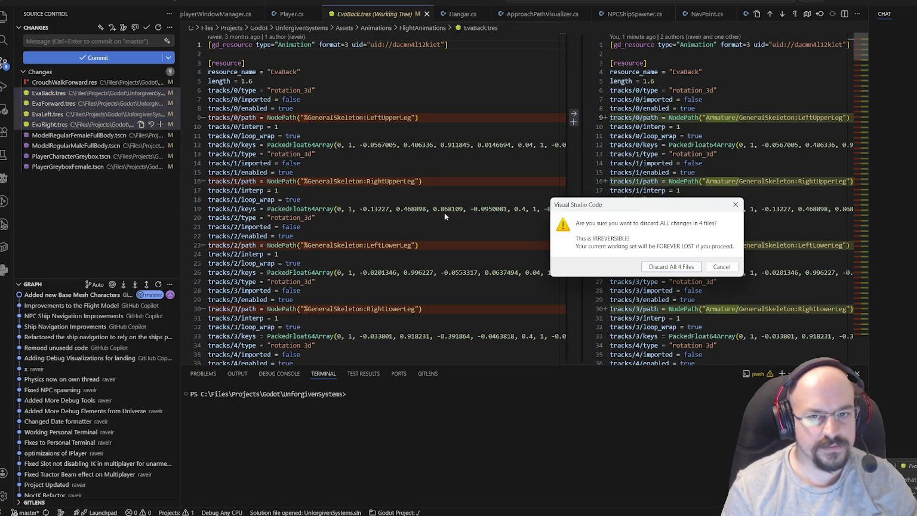
click(658, 270)
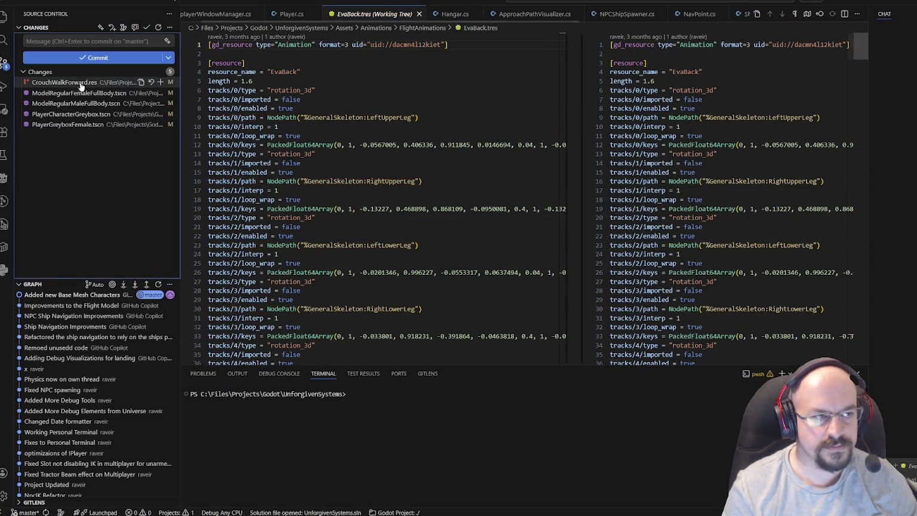
right_click(99, 83)
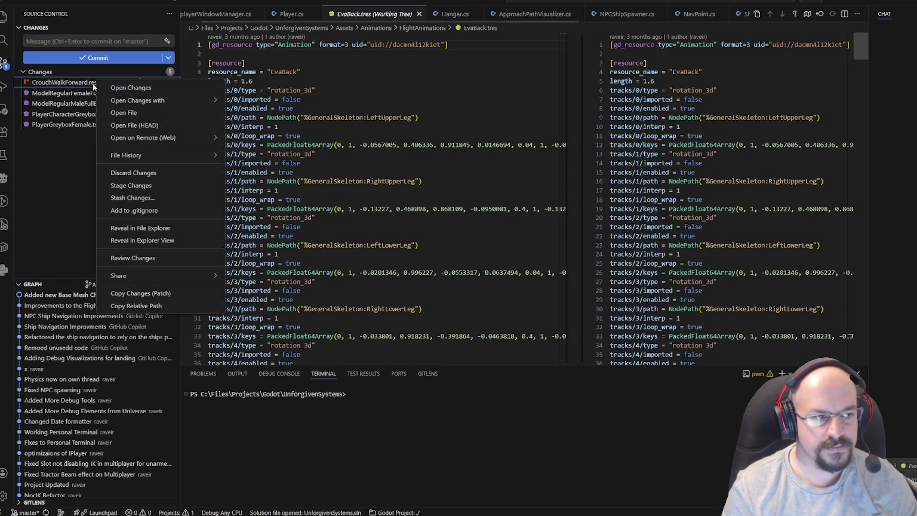
click(134, 173)
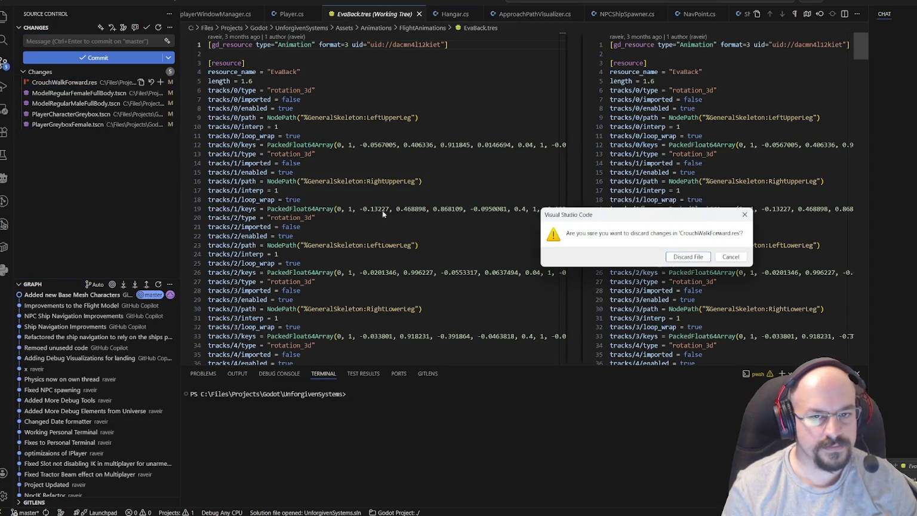
click(686, 256)
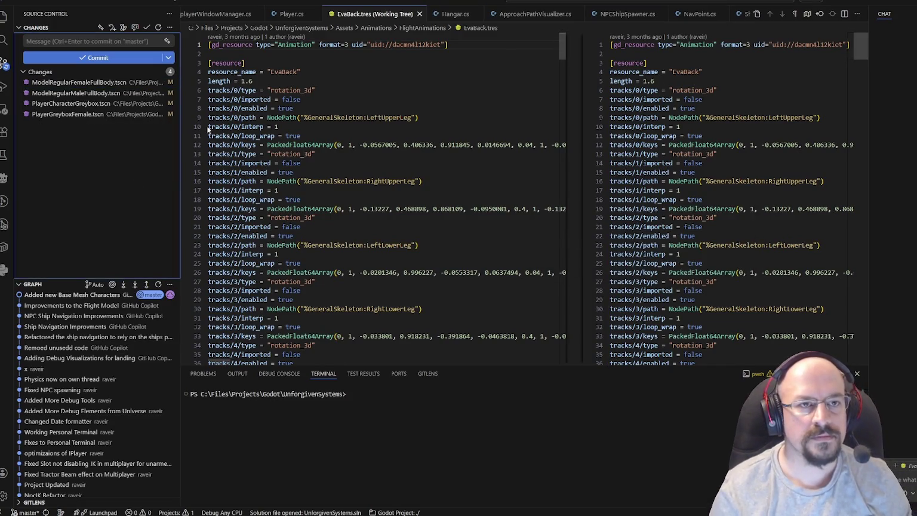
Commit the remaining files as 'Added Female Player' and sync to the remote.
click(419, 14)
click(78, 40)
text(Added Female Player)
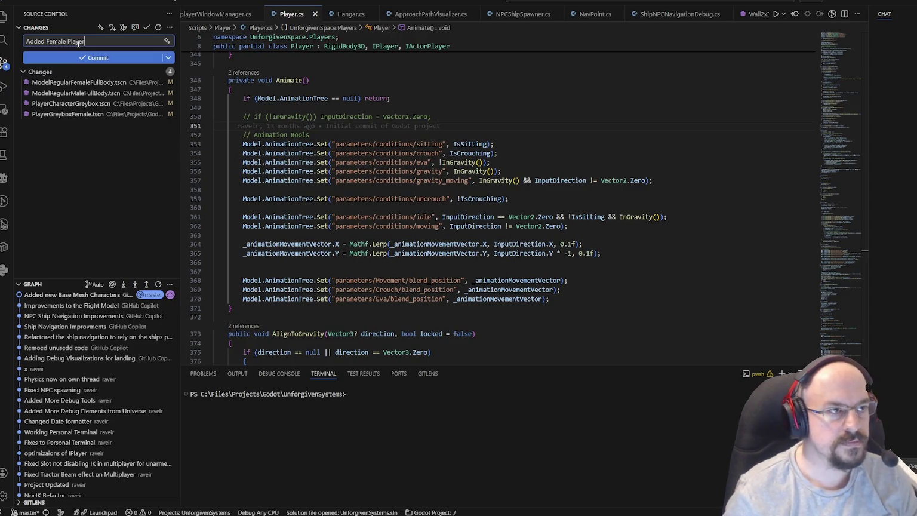
click(69, 59)
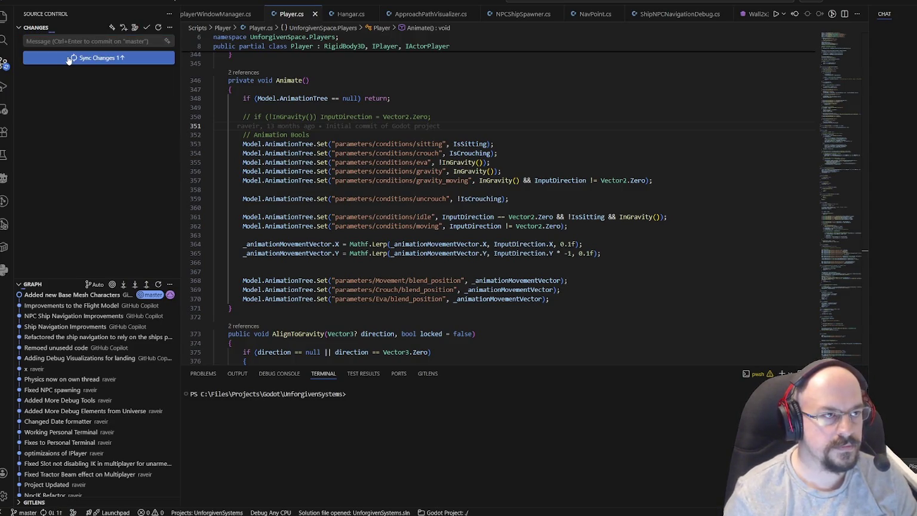
click(69, 56)
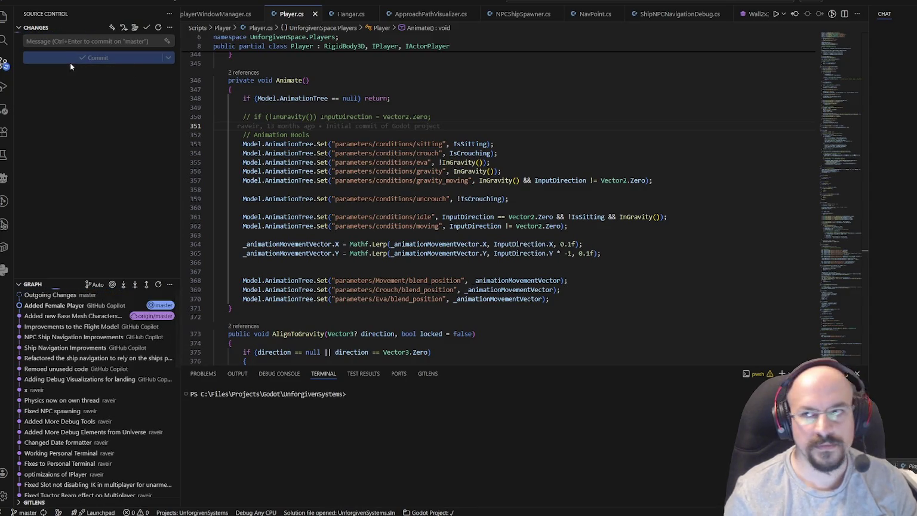
key(alt+Tab)
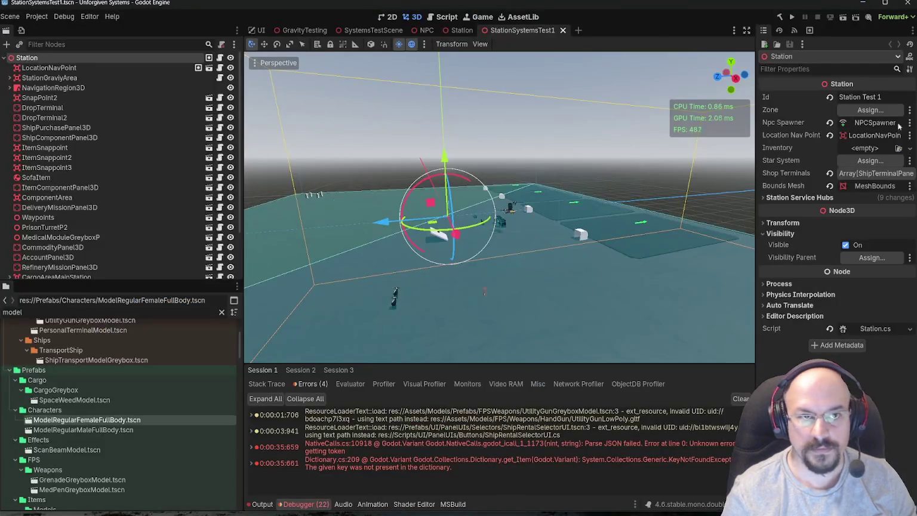
Save the station test scene, then switch through GravityTesting to the NPC scene and save it.
key(ctrl+s)
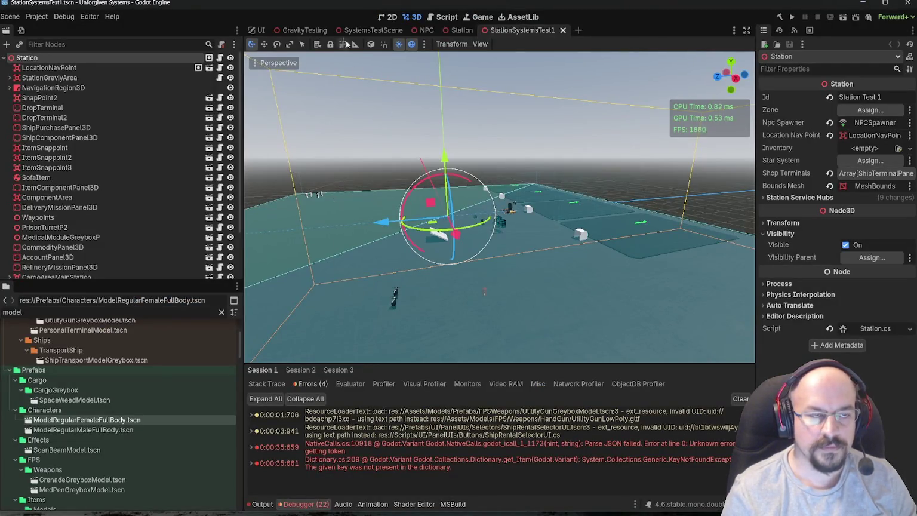
click(315, 34)
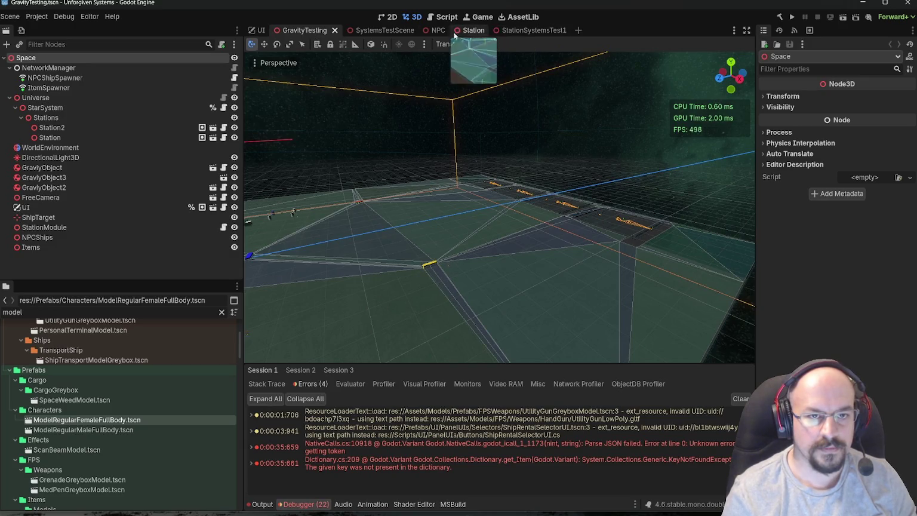
click(426, 30)
key(ctrl+s)
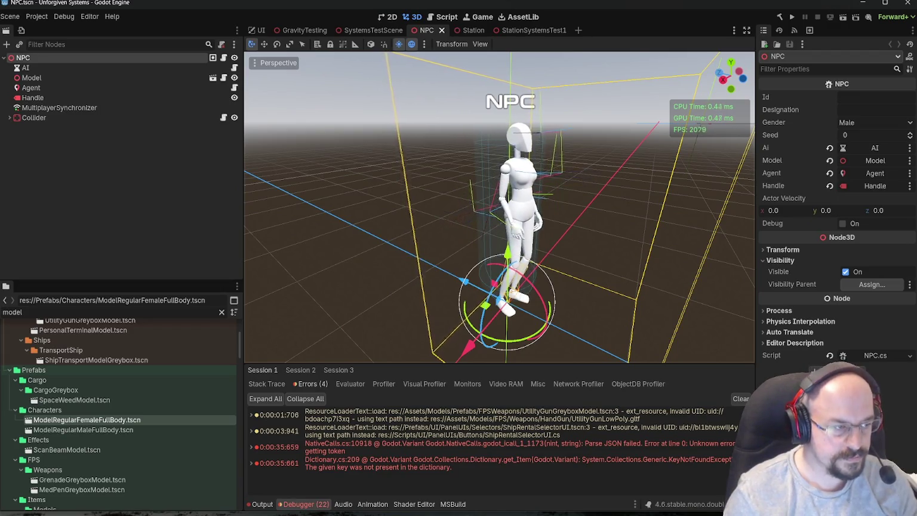
Refine the file filter from 'character' to 'male' to list ModelRegularMaleFullBody.tscn.
double_click(61, 313)
text(character)
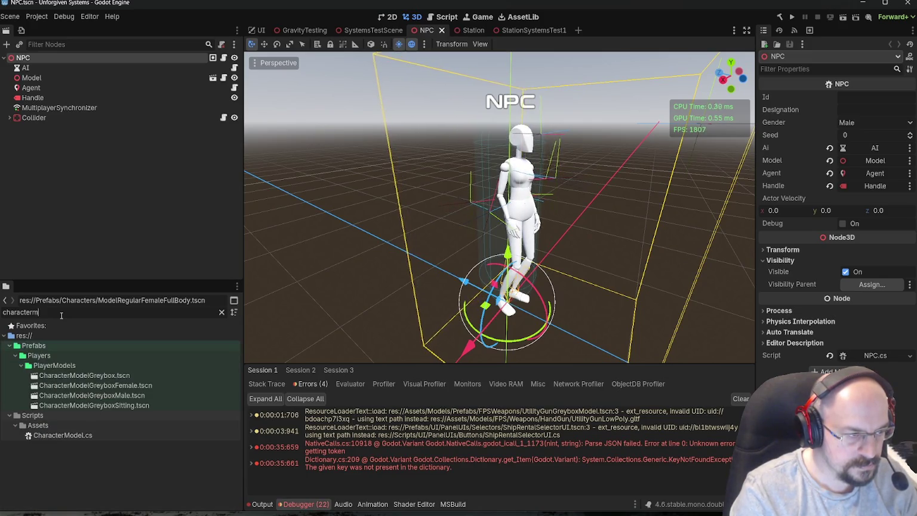
double_click(61, 312)
text(modelma)
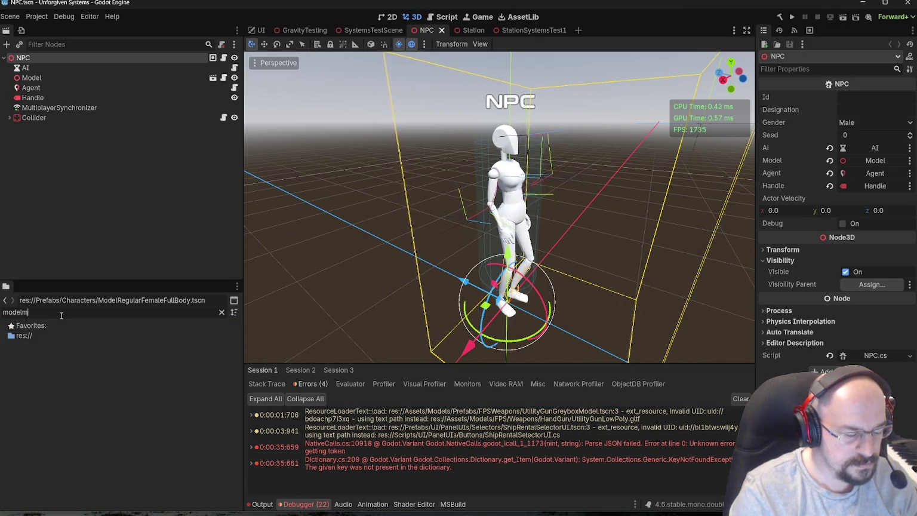
key(BackSpace)
scroll(86, 403, down, 10)
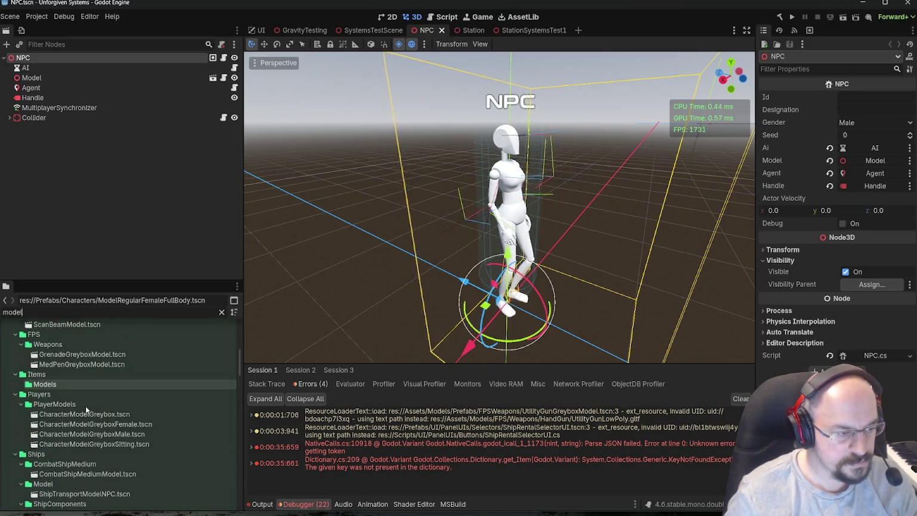
scroll(88, 400, down, 10)
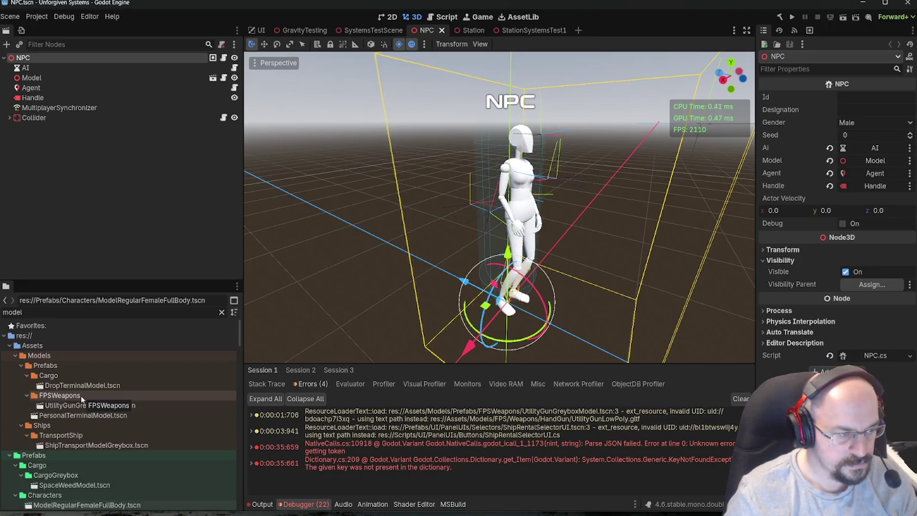
scroll(111, 422, down, 5)
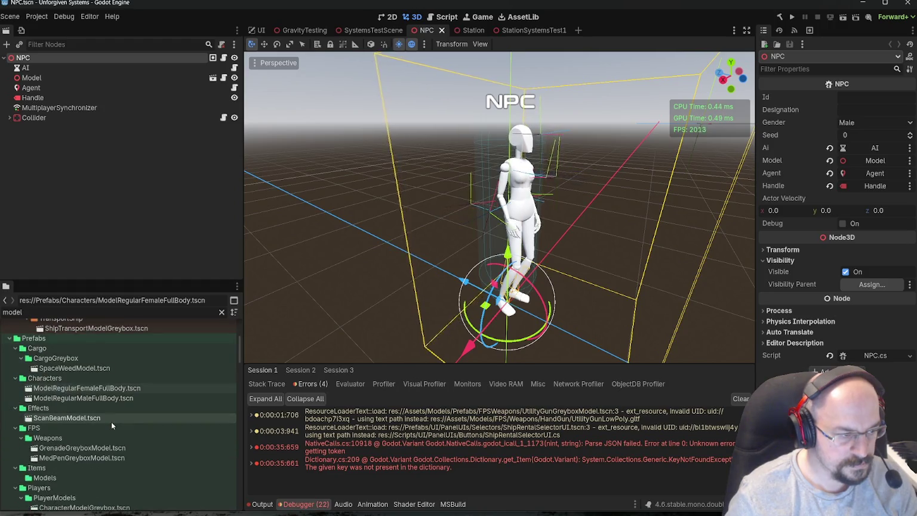
scroll(111, 421, down, 8)
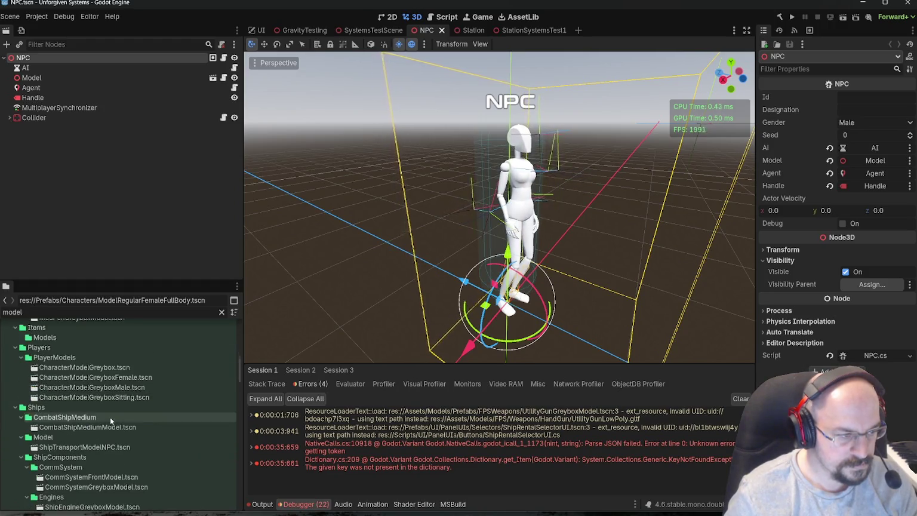
scroll(110, 418, down, 8)
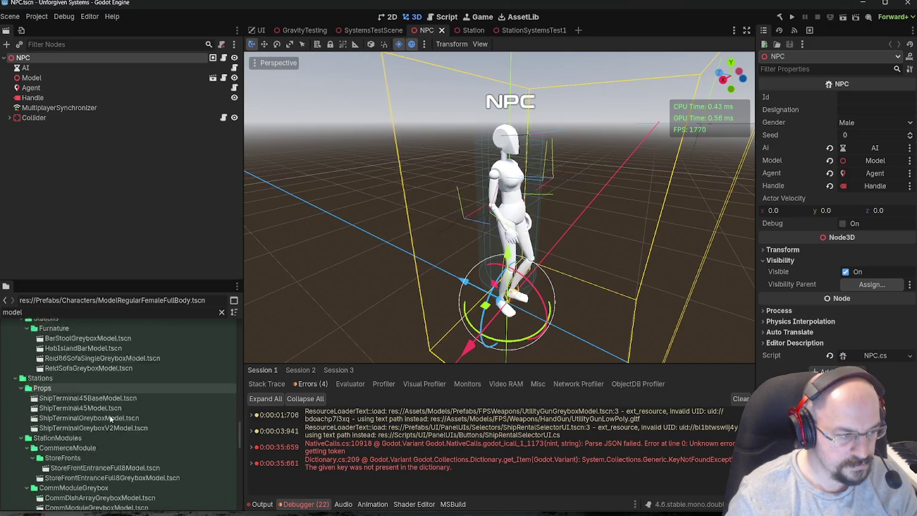
scroll(109, 416, down, 5)
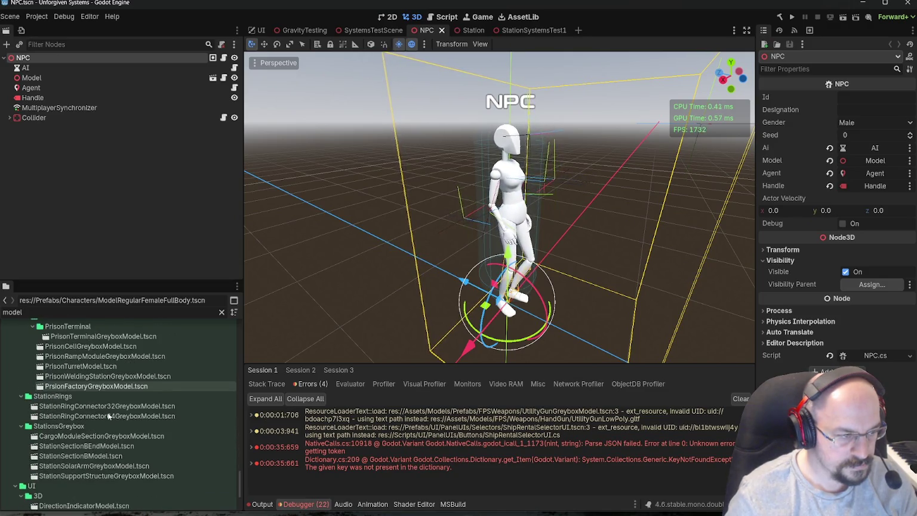
scroll(109, 416, down, 4)
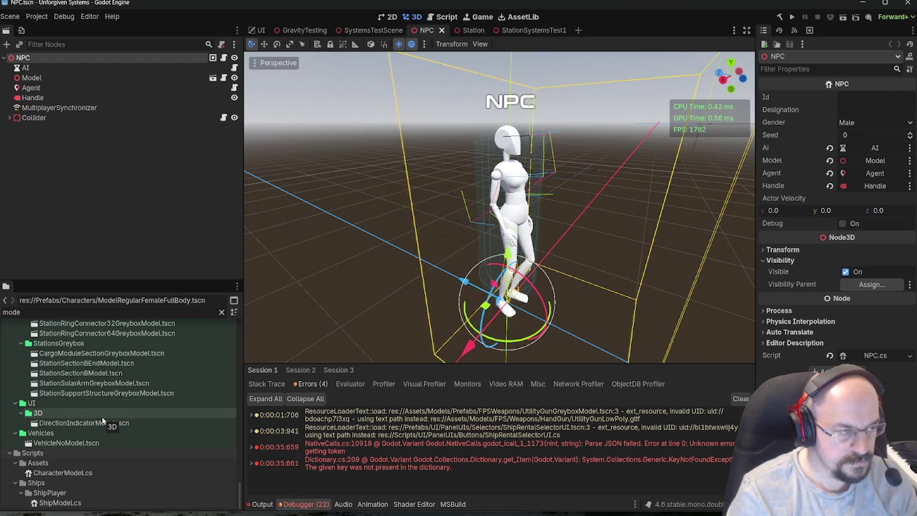
key(BackSpace)
key(BackSpace)
key(BackSpace)
text(ale)
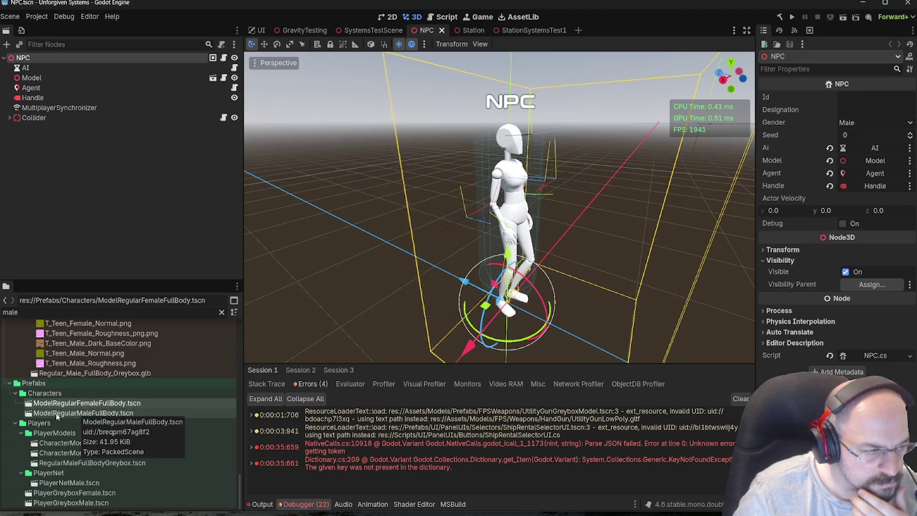
Add ModelRegularMaleFullBody.tscn to the NPC scene and delete the old mannequin Model node.
mouse_move(83, 413)
mouse_down()
mouse_move(69, 132)
mouse_move(30, 51)
mouse_move(33, 61)
mouse_up()
double_click(36, 127)
key(BackSpace)
key(Return)
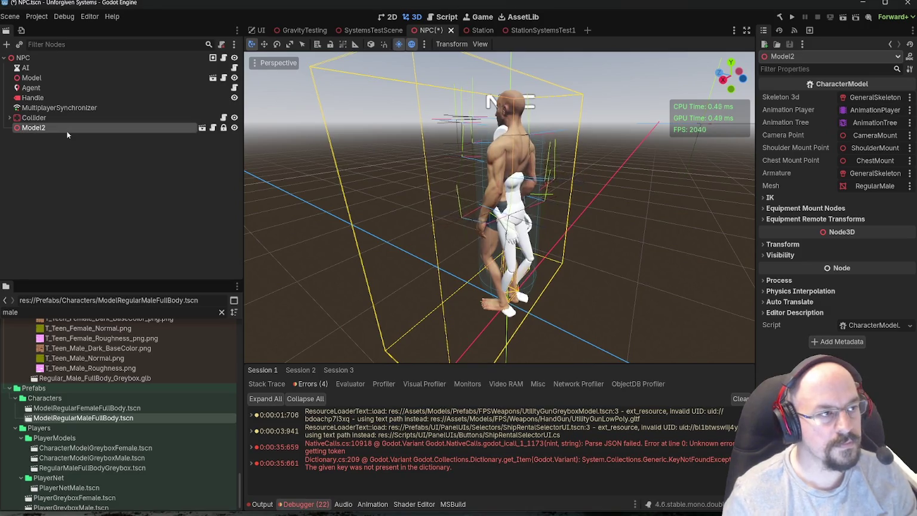
click(41, 78)
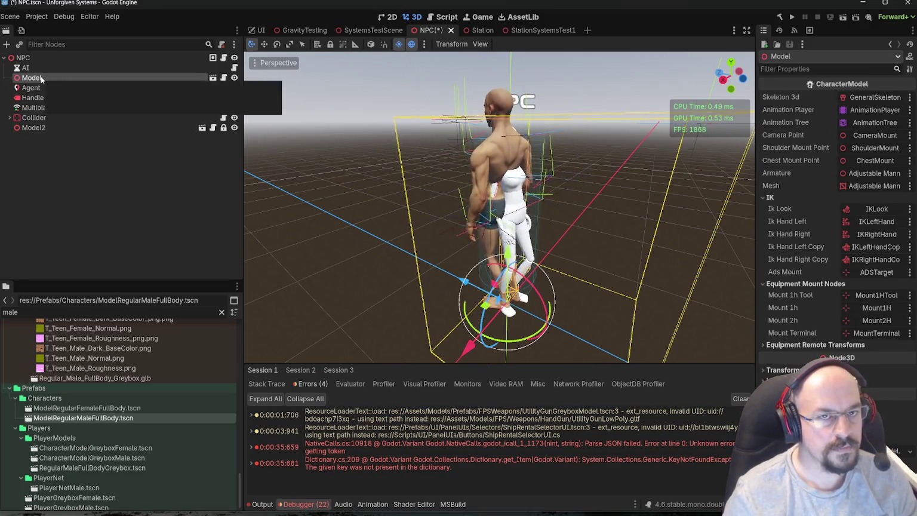
key(Delete)
click(623, 273)
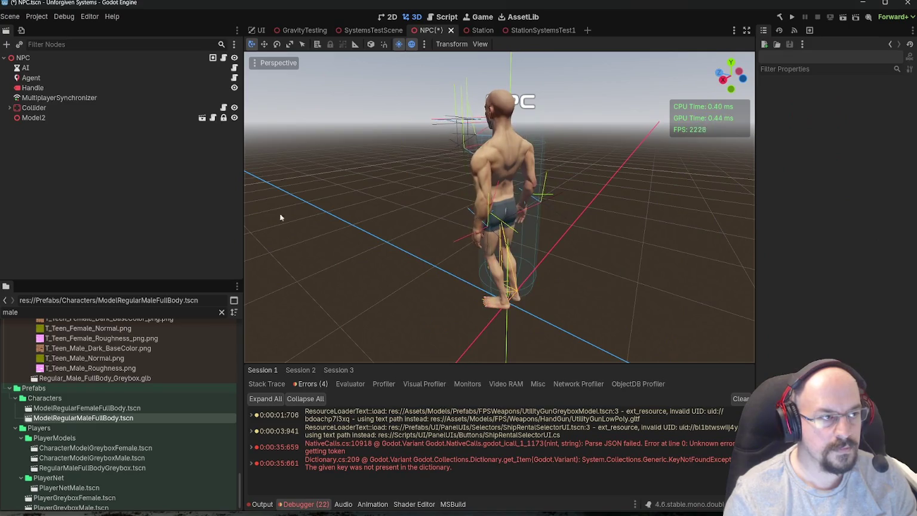
Rename Model2 to Model and save the NPC scene.
double_click(60, 118)
key(BackSpace)
key(Return)
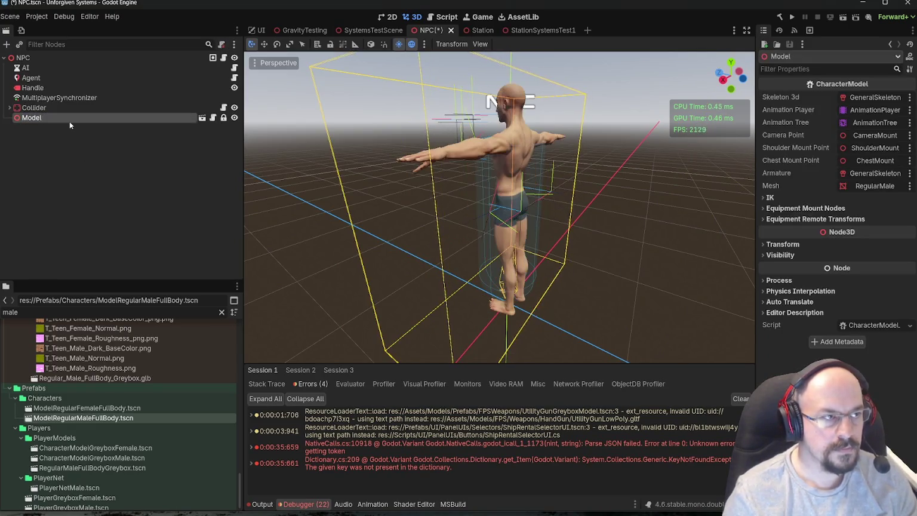
key(ctrl+s)
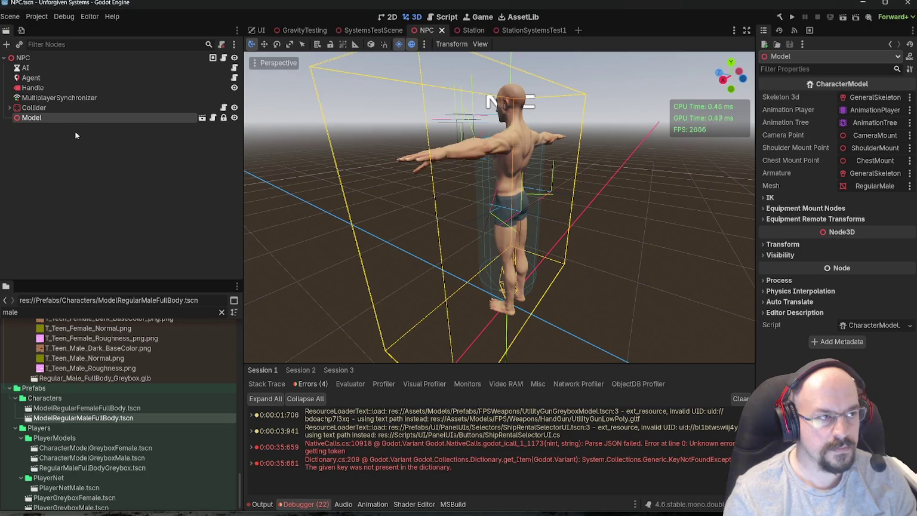
key(ctrl+s)
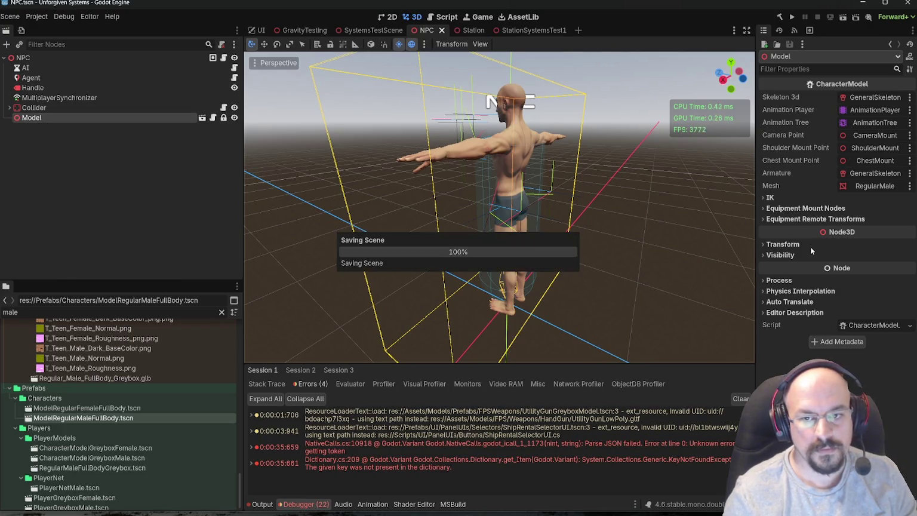
Set the Model's Y rotation to 180° and save.
click(798, 246)
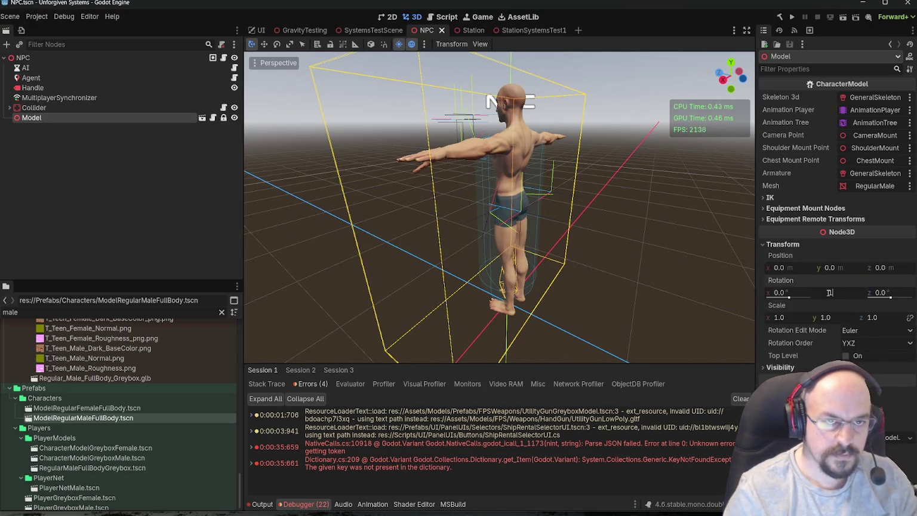
text(180)
key(Return)
key(ctrl+s)
scroll(512, 238, down, 3)
scroll(511, 238, up, 2)
key(alt+Tab)
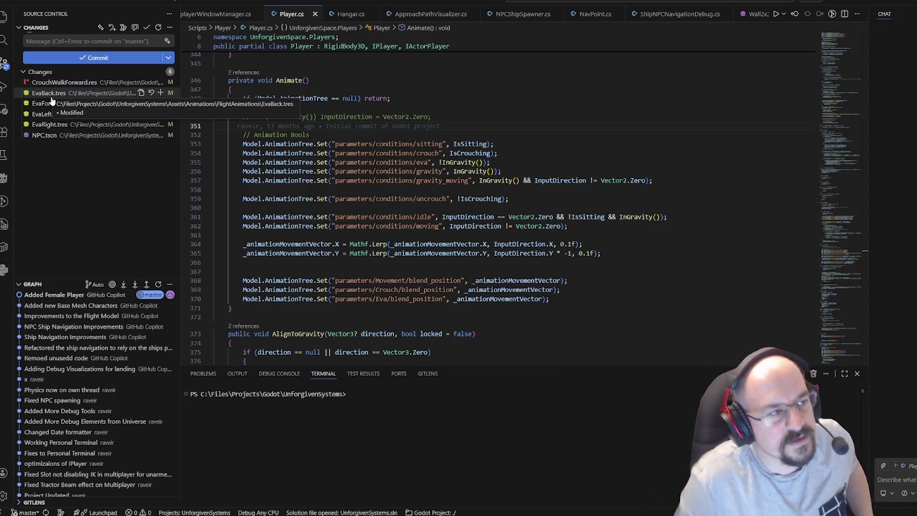
Inspect EvaBack.tres track paths prefixed with Armature/GeneralSkeleton, then return to the Godot NPC scene.
click(40, 94)
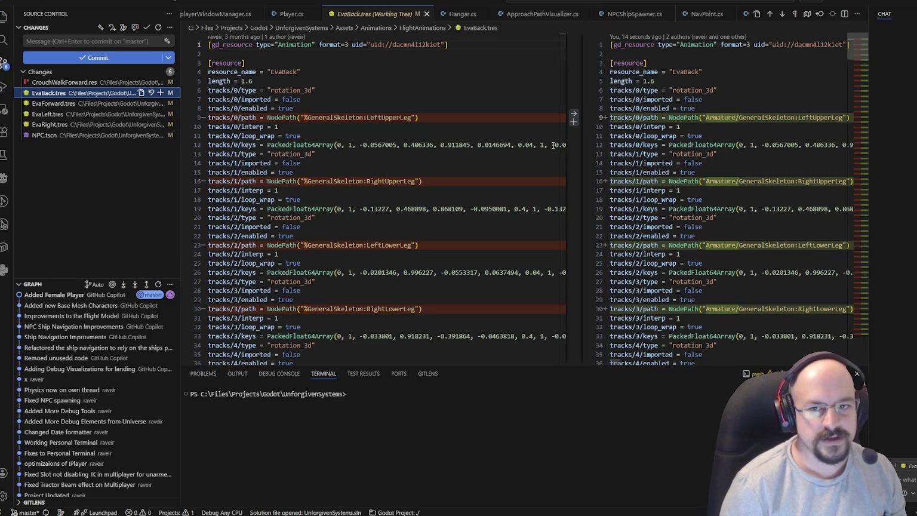
click(710, 182)
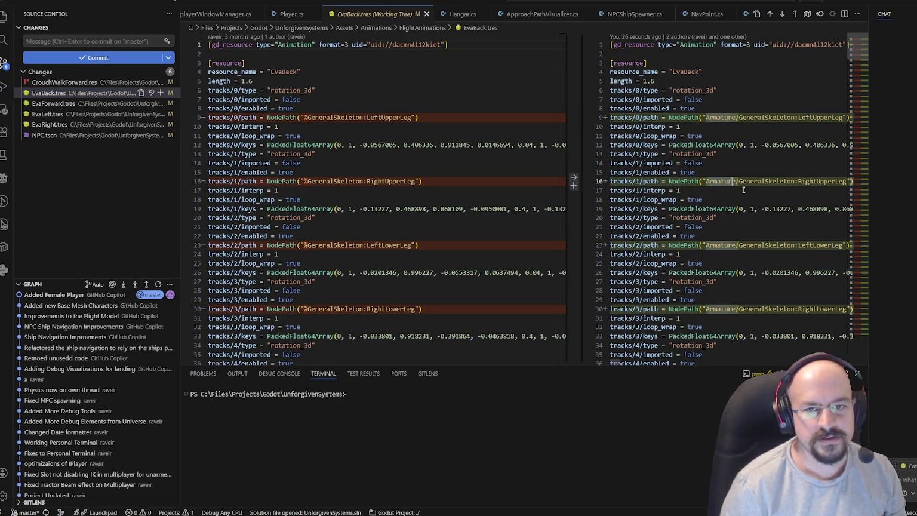
key(alt+Tab)
click(78, 171)
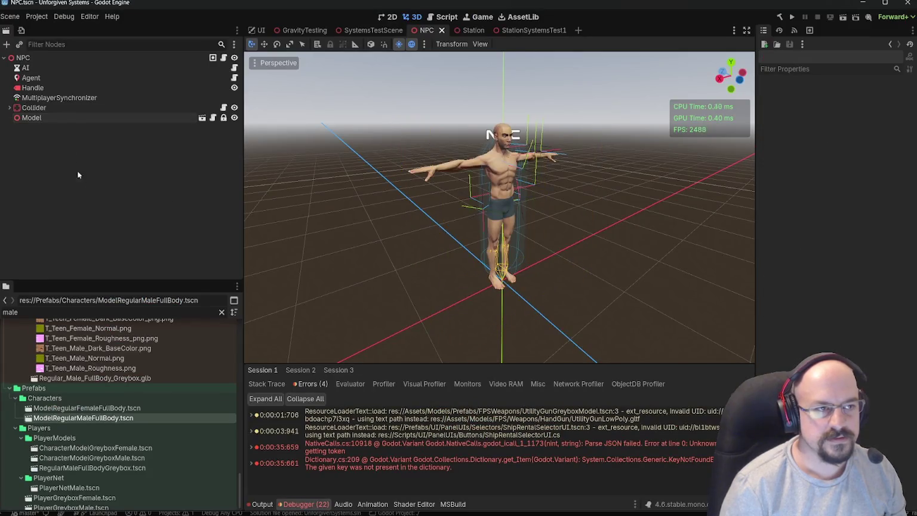
Assign the new Model node to the NPC root's Model property.
click(85, 119)
scroll(564, 175, up, 3)
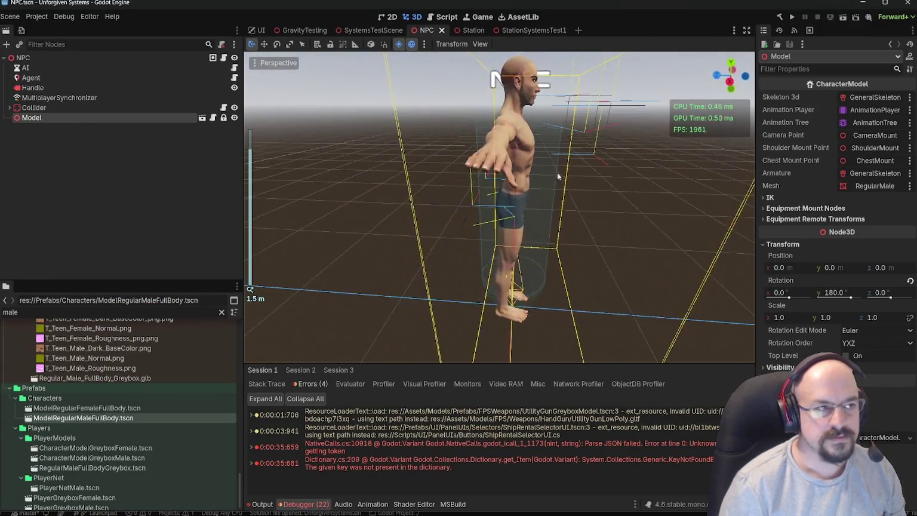
drag(558, 172, 154, 162)
click(36, 58)
key(ctrl+s)
click(851, 160)
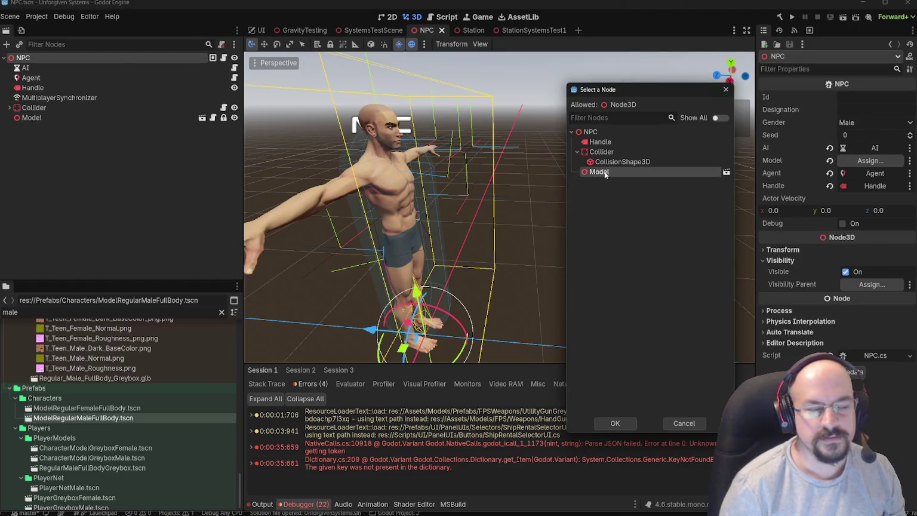
double_click(598, 172)
Check the Model, Collider and AI nodes, then save the scene as NpcMale.tscn.
click(108, 117)
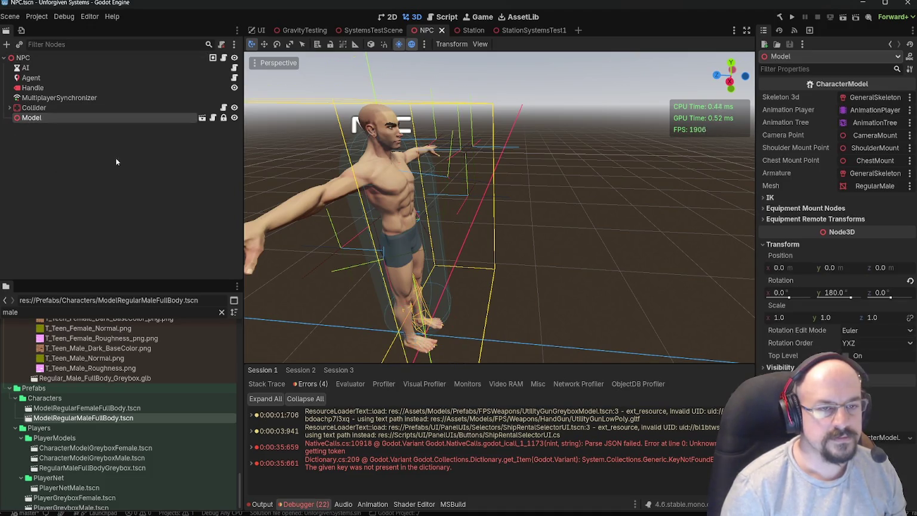
click(60, 107)
click(36, 68)
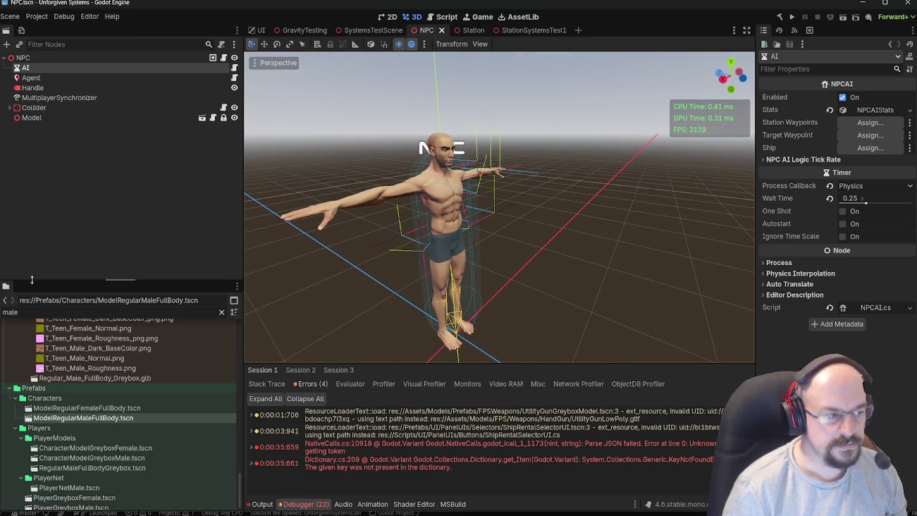
double_click(35, 312)
text(NPCfe)
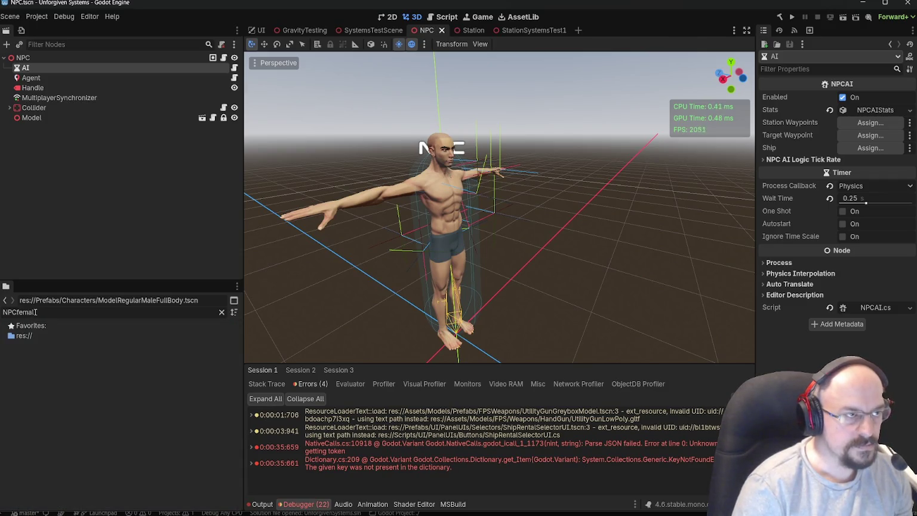
key(ctrl+a)
key(BackSpace)
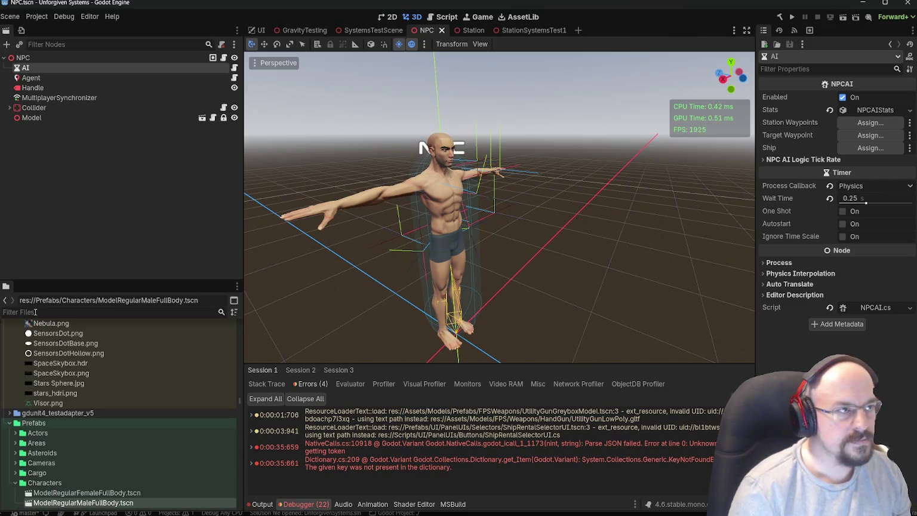
click(11, 16)
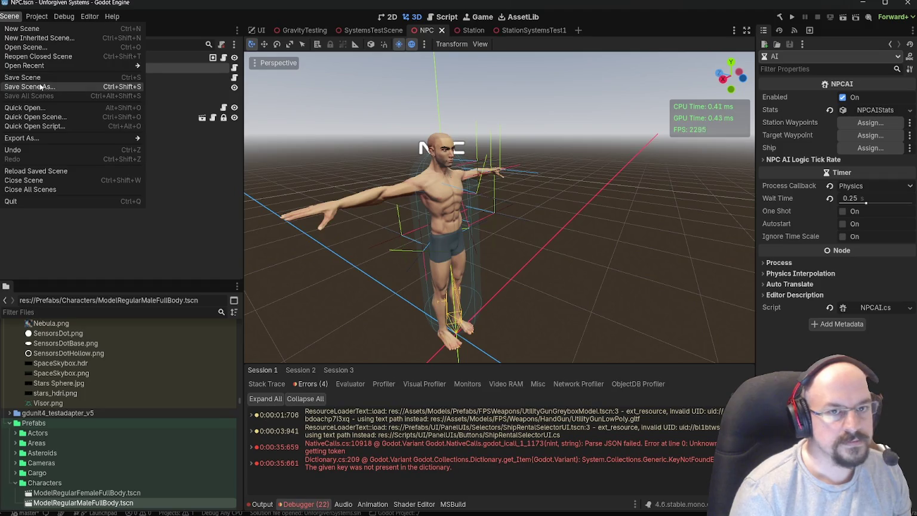
click(40, 88)
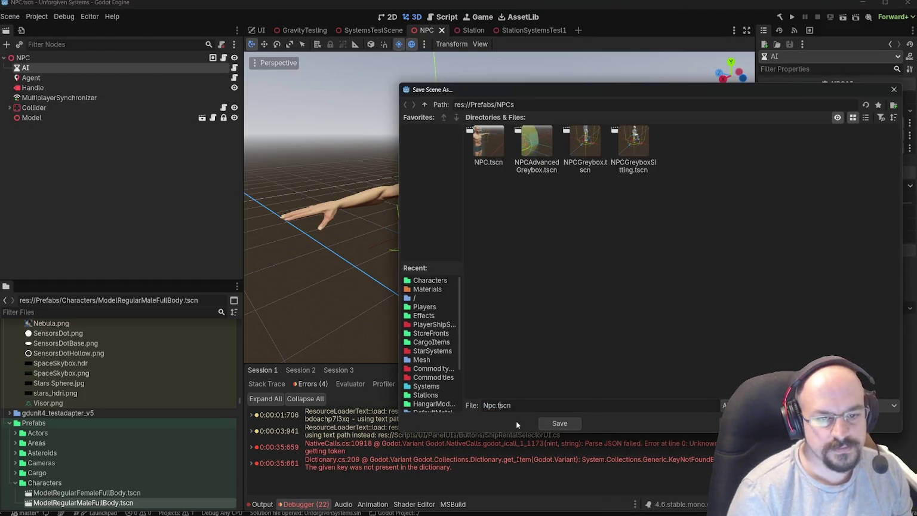
text(Male)
key(Return)
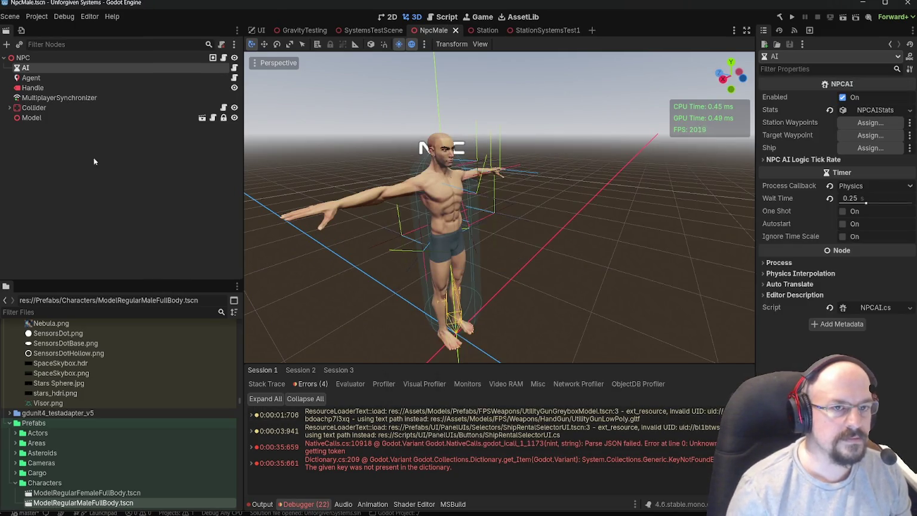
Raise the NPC name label above the male model's head and save.
click(42, 88)
mouse_move(440, 52)
mouse_down()
mouse_move(445, 37)
mouse_move(541, 89)
mouse_up()
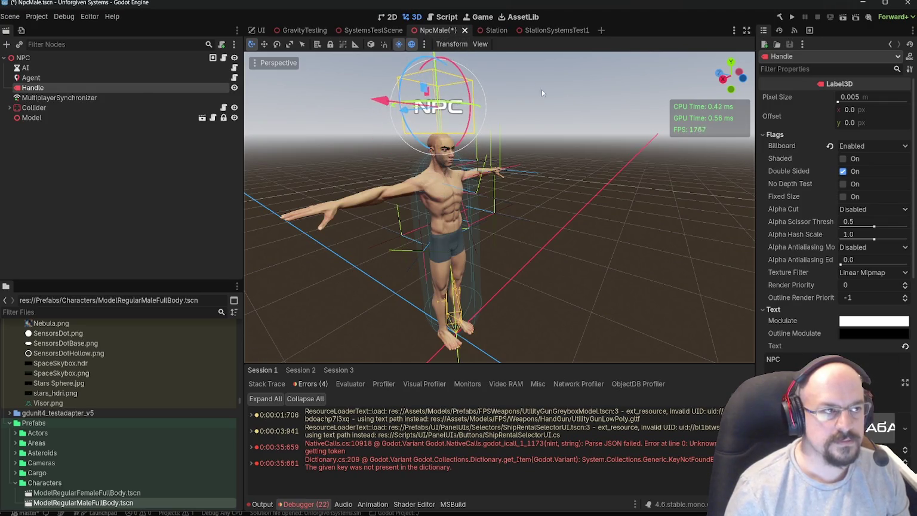
key(ctrl+s)
click(24, 57)
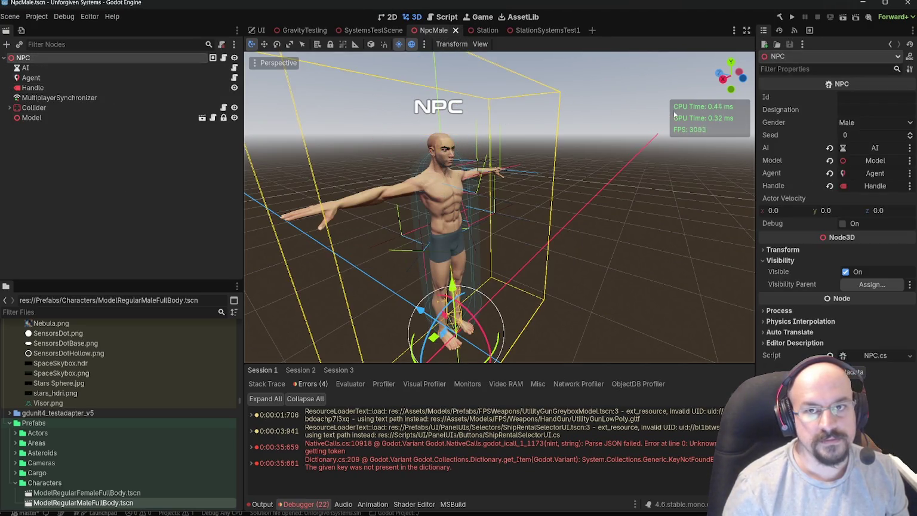
scroll(615, 177, down, 2)
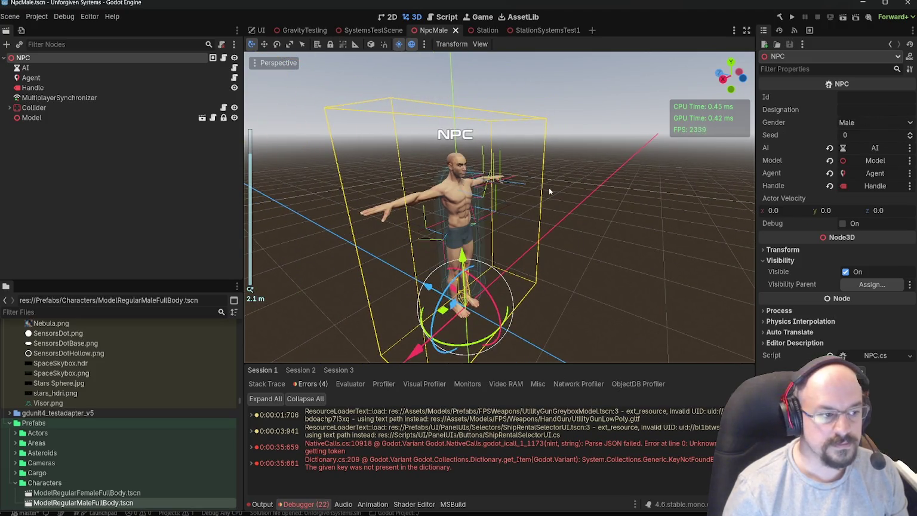
Filter the FileSystem for 'npc' and open the NPC.tscn prefab.
scroll(94, 449, down, 3)
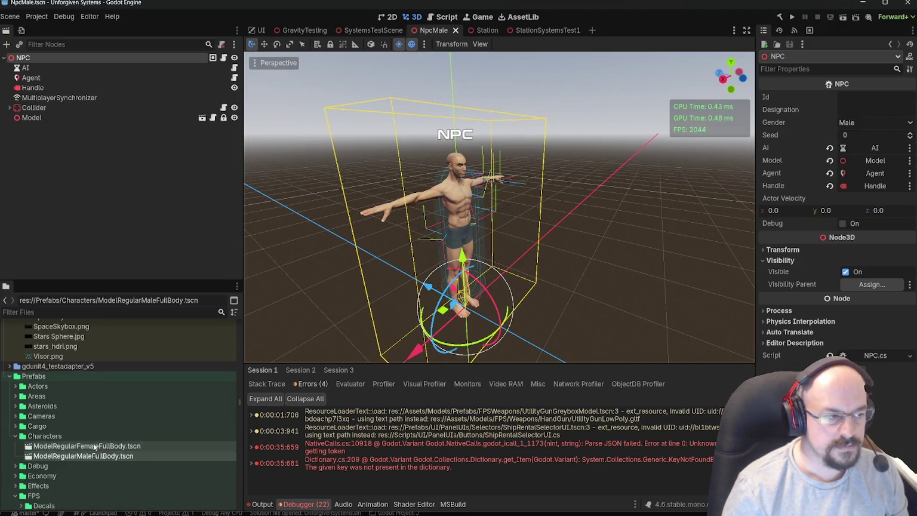
click(32, 311)
text(npc)
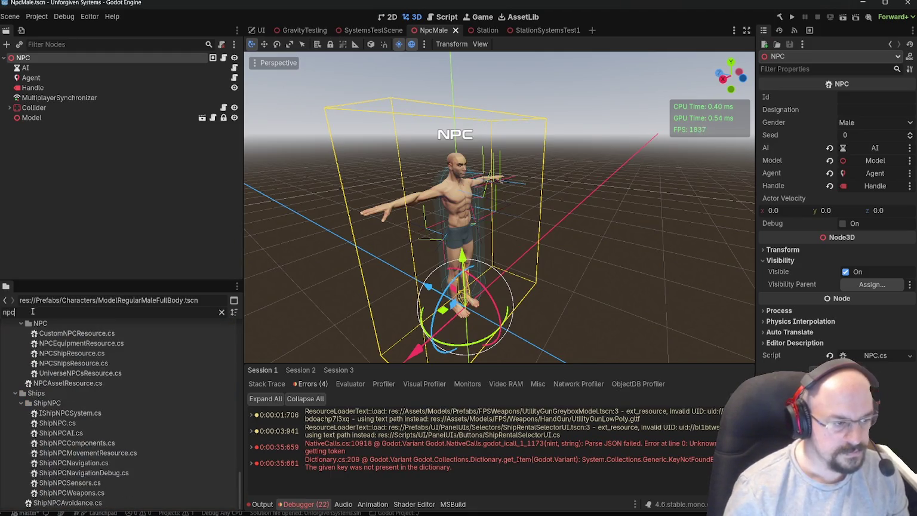
scroll(78, 352, up, 10)
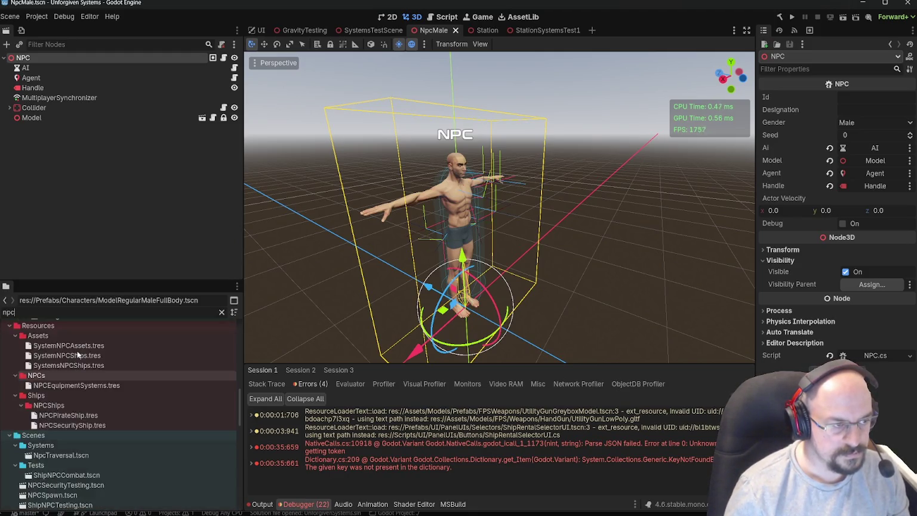
double_click(48, 400)
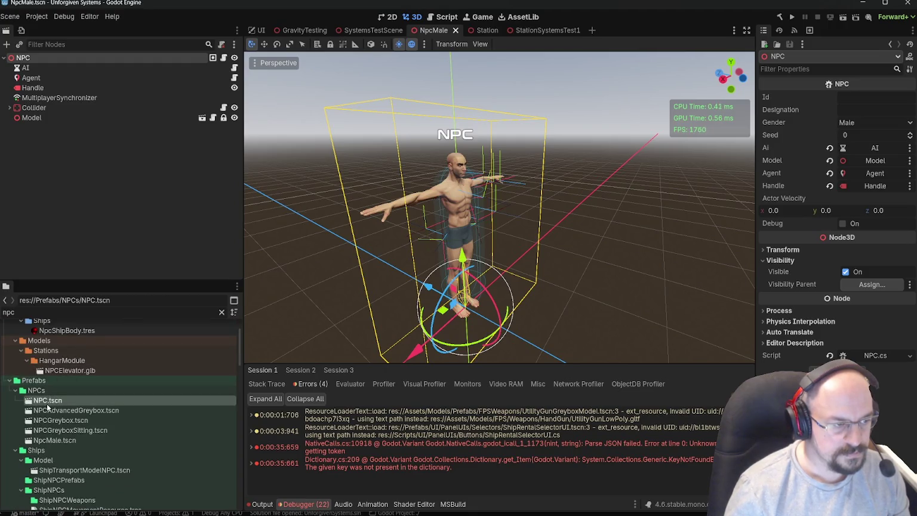
Inspect the NPC's Model and AI nodes, then begin saving a copy as NpcFemale.tscn.
scroll(390, 255, up, 5)
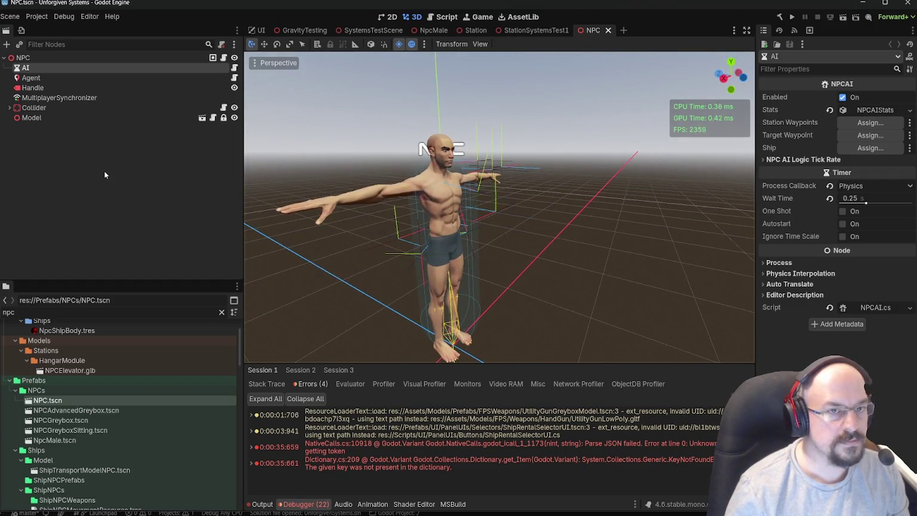
click(128, 118)
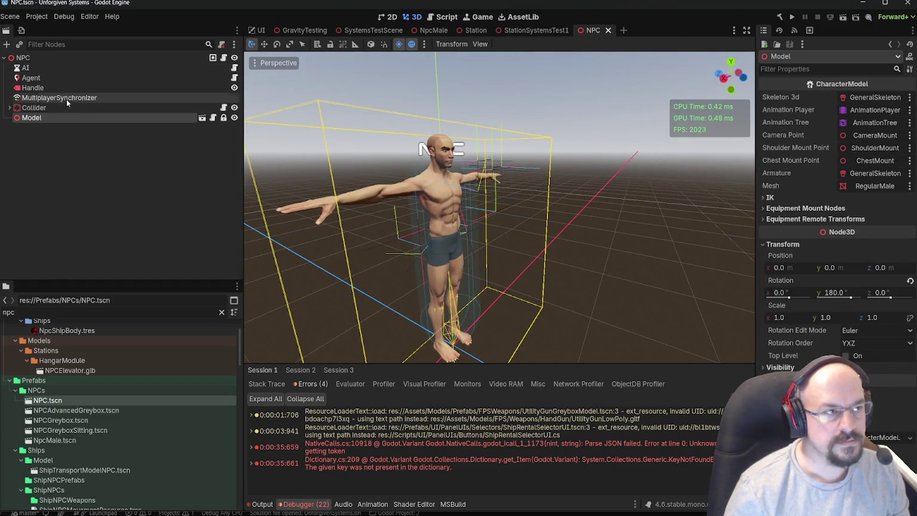
click(60, 68)
click(6, 16)
click(48, 87)
text(NpcFemale.tscn)
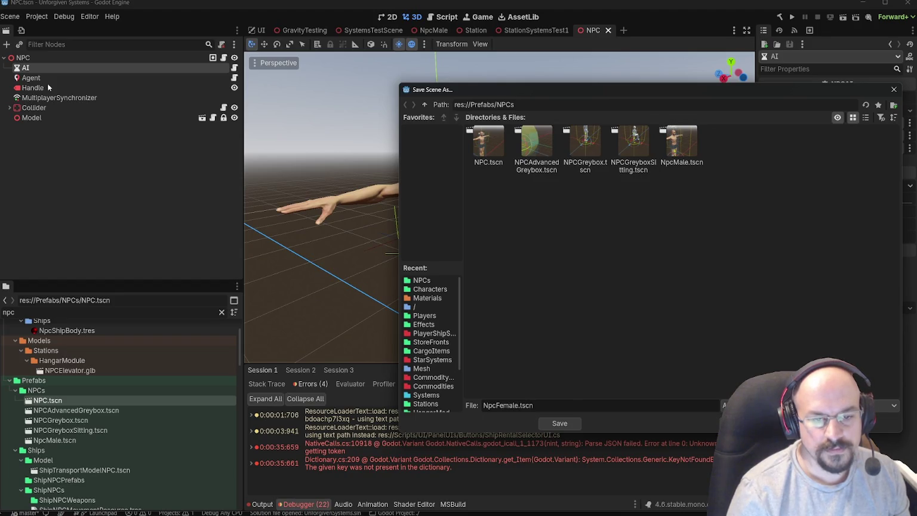
Save the copy as NpcFemale.tscn and delete its male Model node.
key(Return)
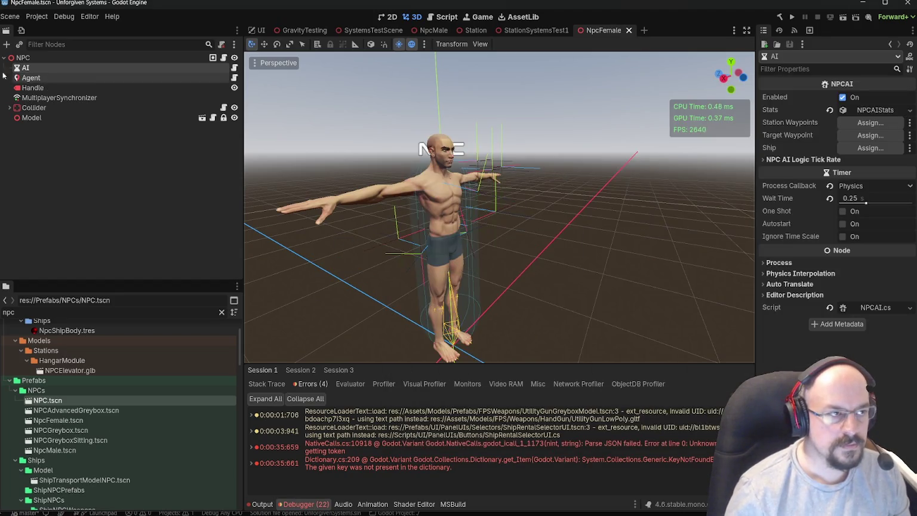
click(37, 118)
key(Delete)
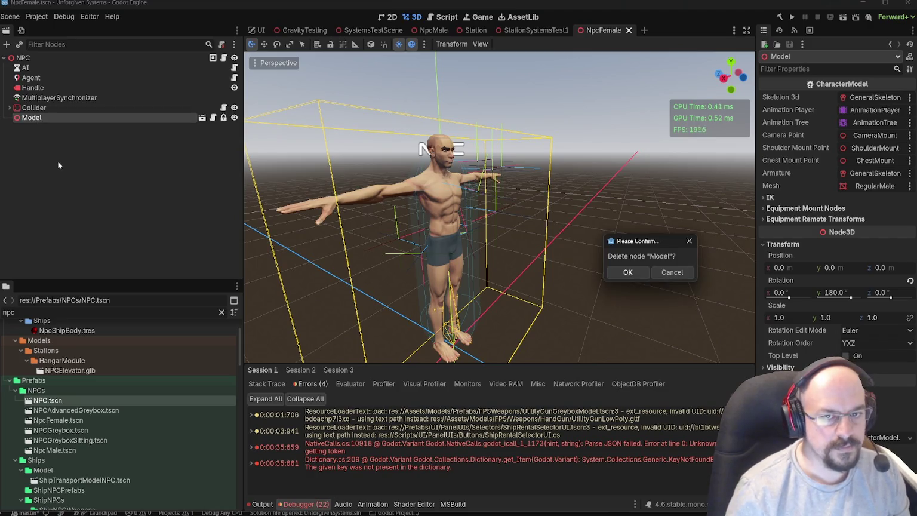
click(628, 272)
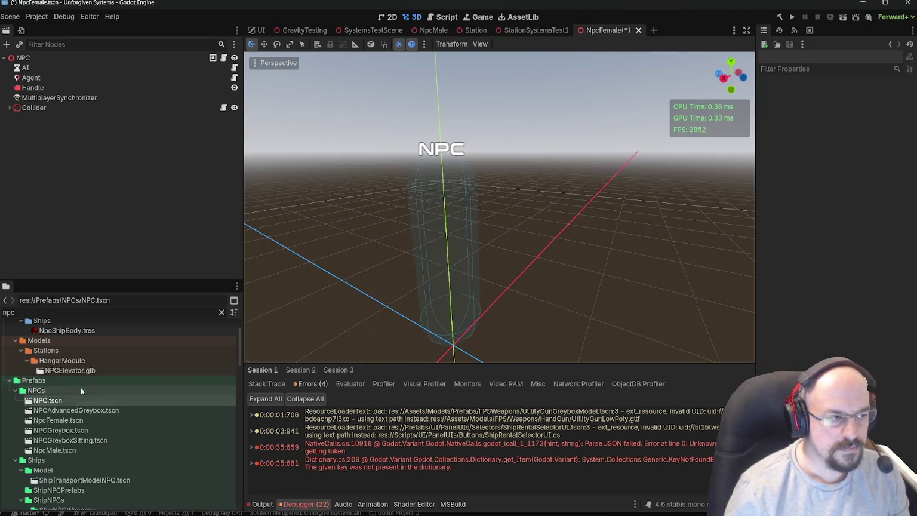
Filter the FileSystem for Model and drag ModelRegularFemaleFullBody under the NPC root.
double_click(61, 311)
text(felam)
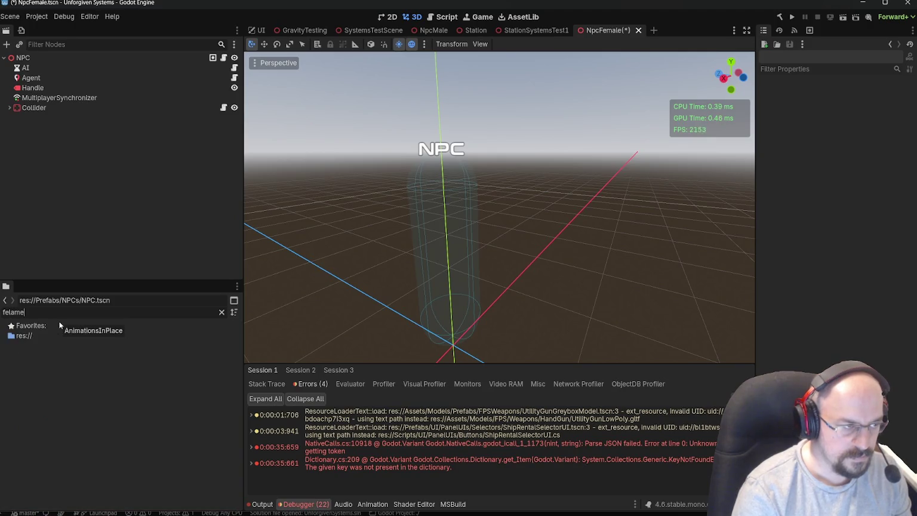
key(ctrl+a)
text(Modelfe)
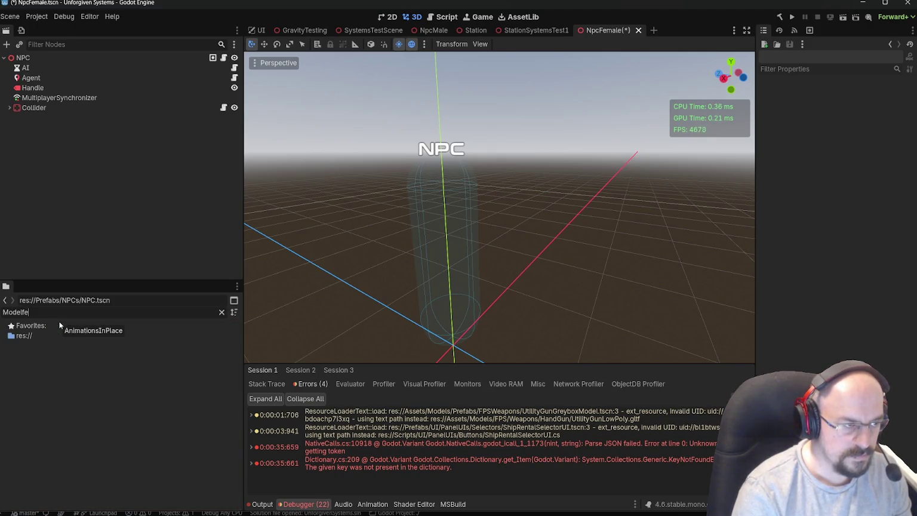
key(BackSpace)
key(BackSpace)
key(BackSpace)
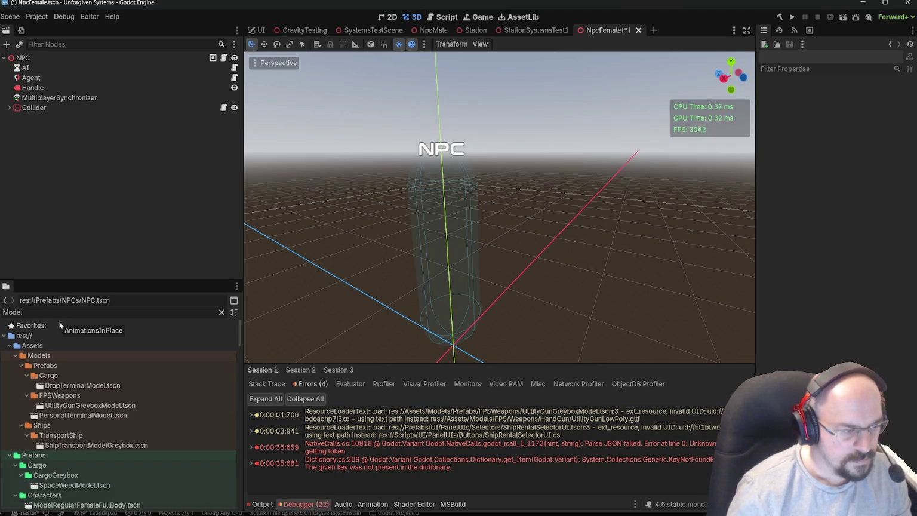
scroll(57, 400, down, 5)
scroll(58, 400, down, 10)
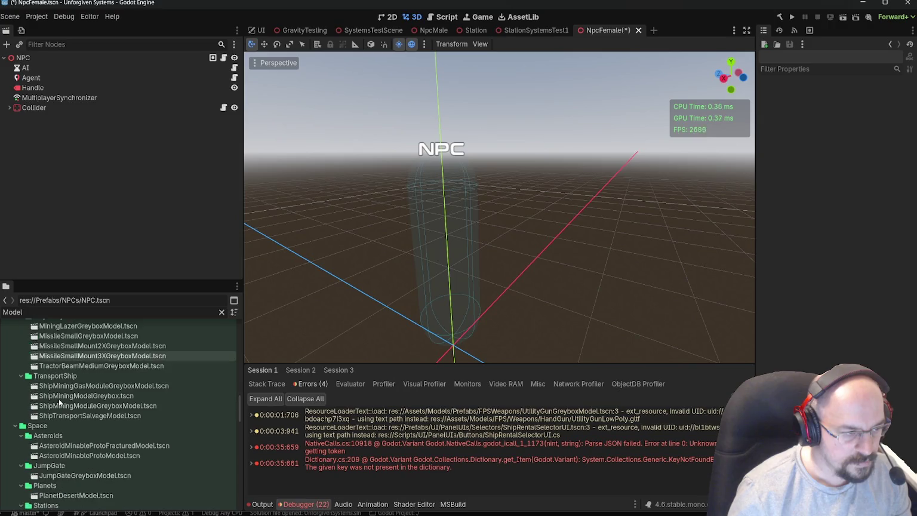
scroll(59, 399, down, 8)
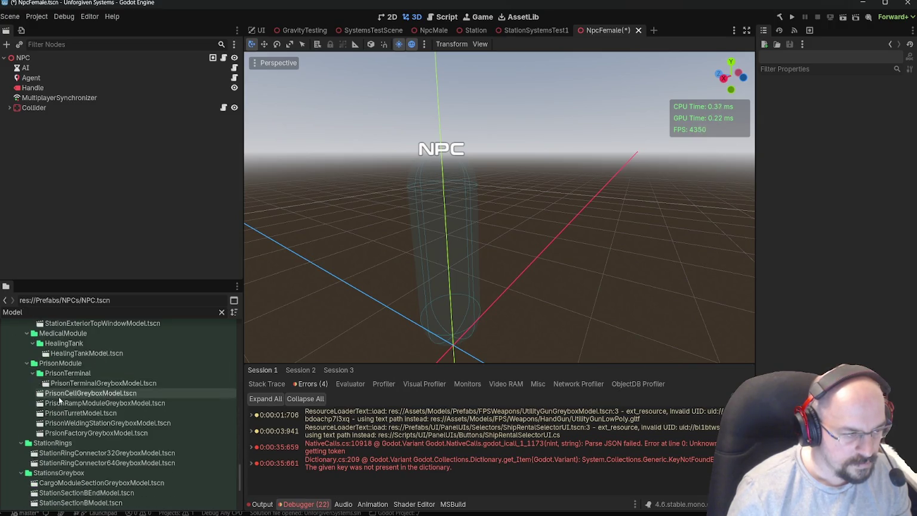
scroll(71, 405, up, 8)
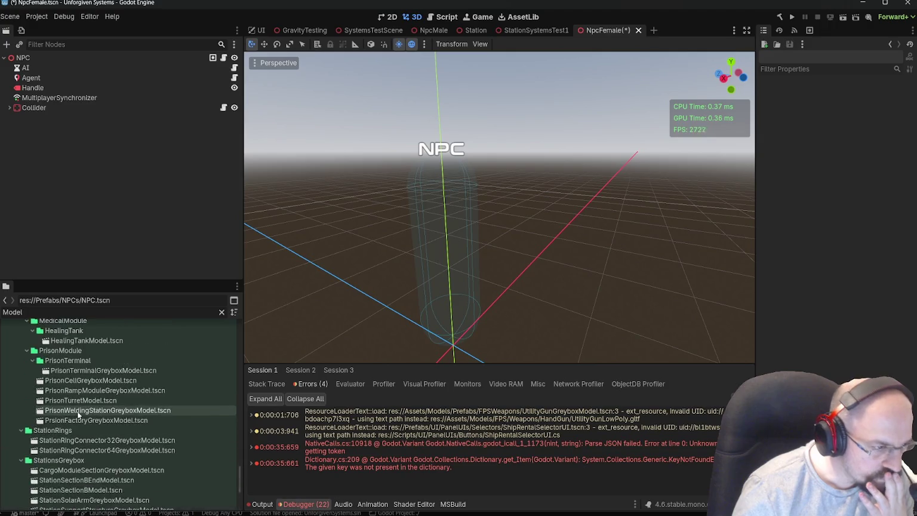
scroll(64, 392, up, 10)
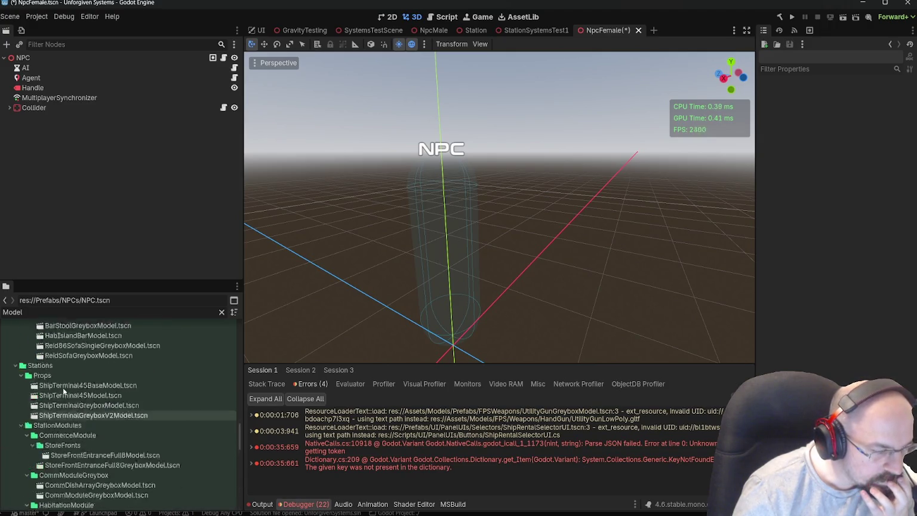
scroll(59, 384, up, 8)
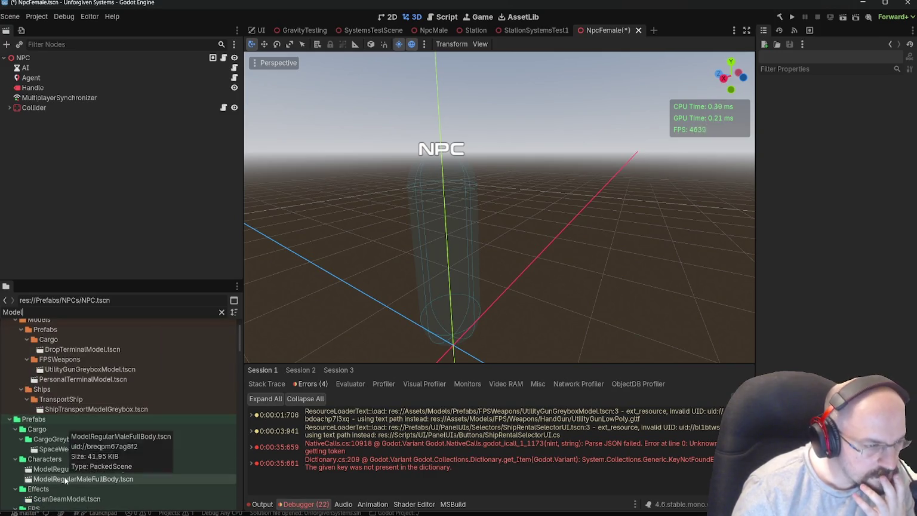
mouse_move(69, 469)
mouse_down()
mouse_move(21, 128)
mouse_move(21, 58)
mouse_up()
Rotate the new female Model node 180° on Y and save.
click(54, 150)
click(43, 119)
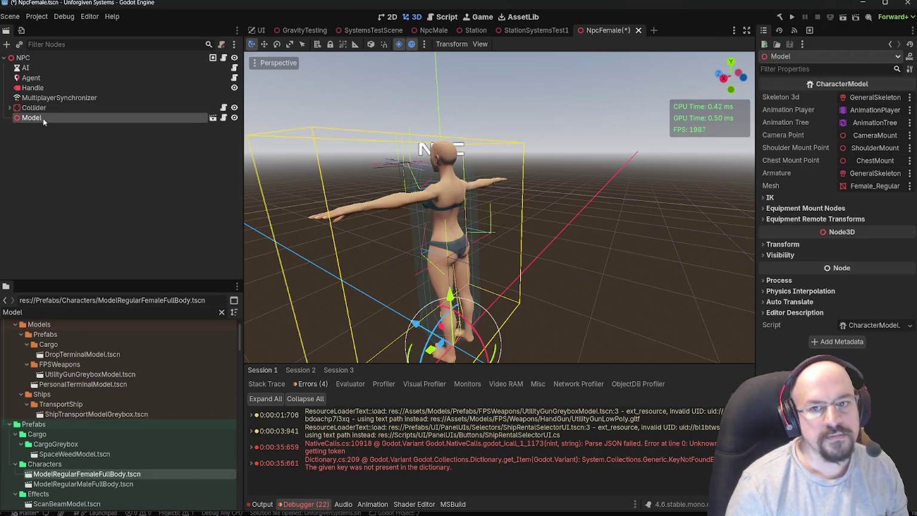
key(ctrl+s)
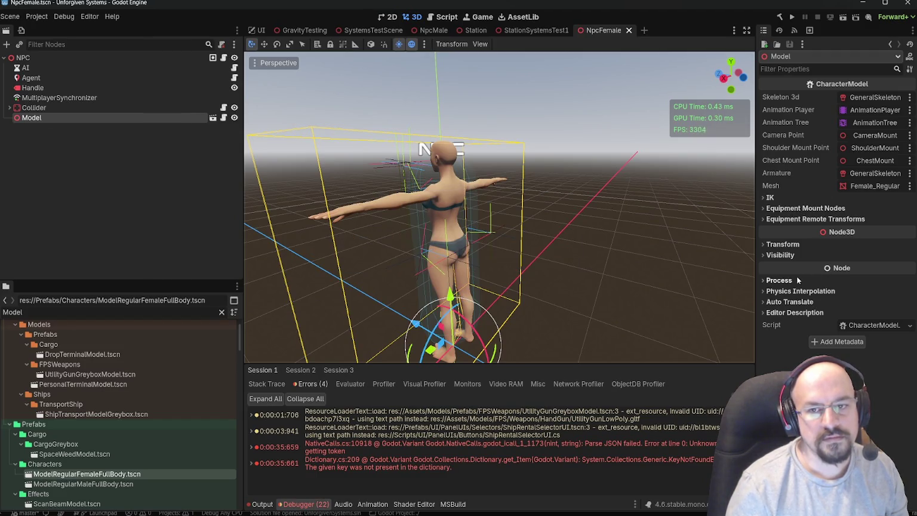
click(783, 244)
text(1)
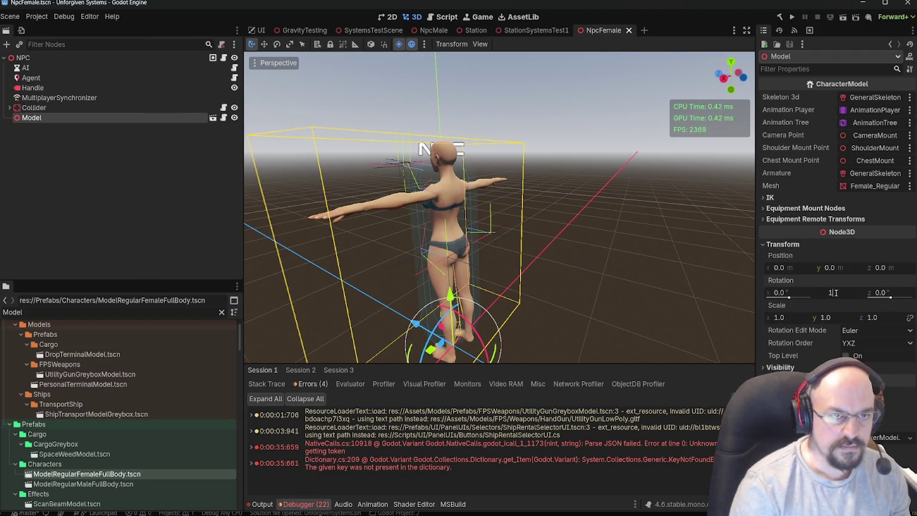
text(80)
key(Return)
key(ctrl+s)
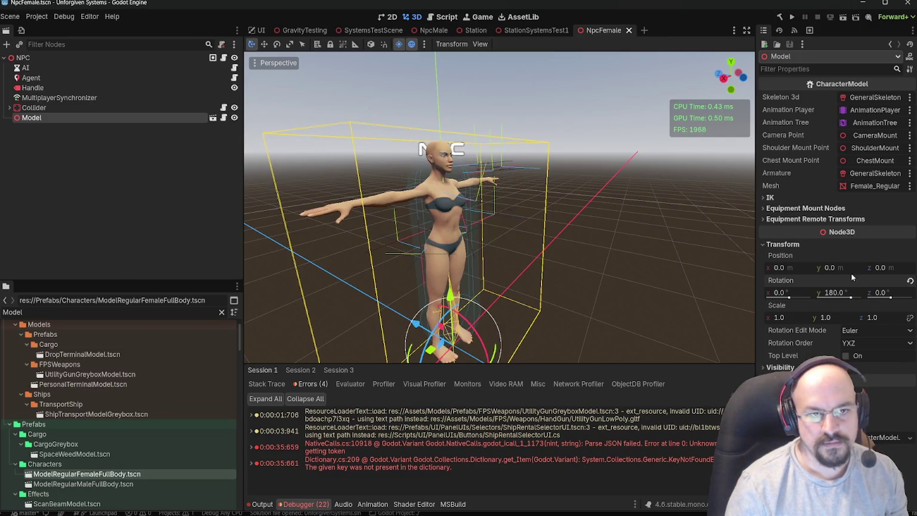
Assign the Model node to the NPC root's Model property and save.
scroll(589, 255, down, 4)
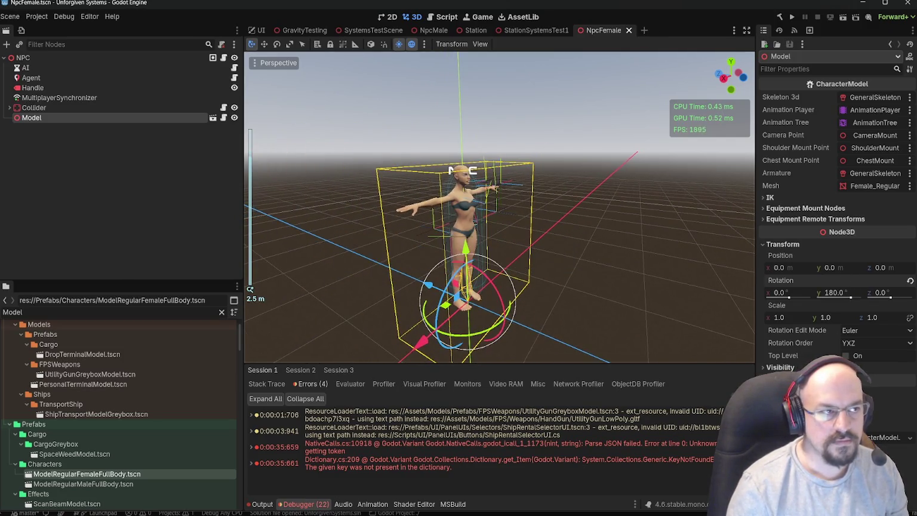
click(24, 58)
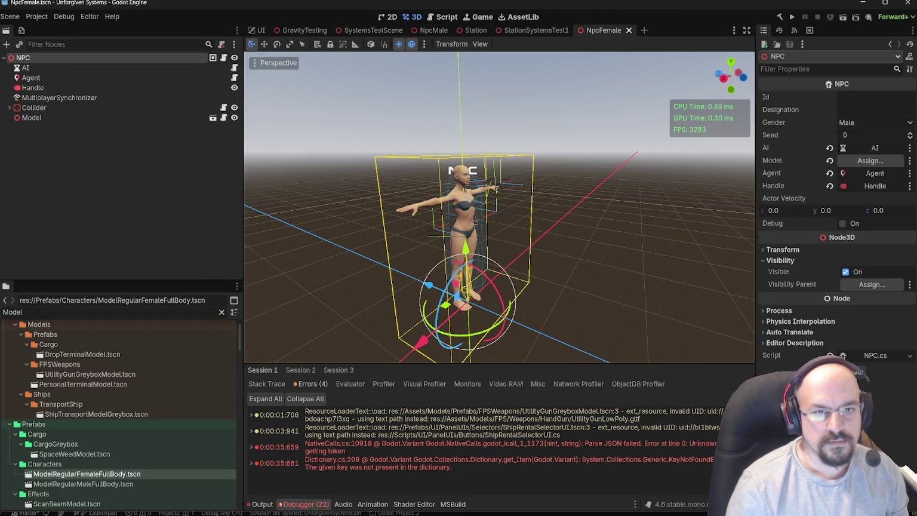
click(871, 160)
double_click(621, 167)
key(ctrl+s)
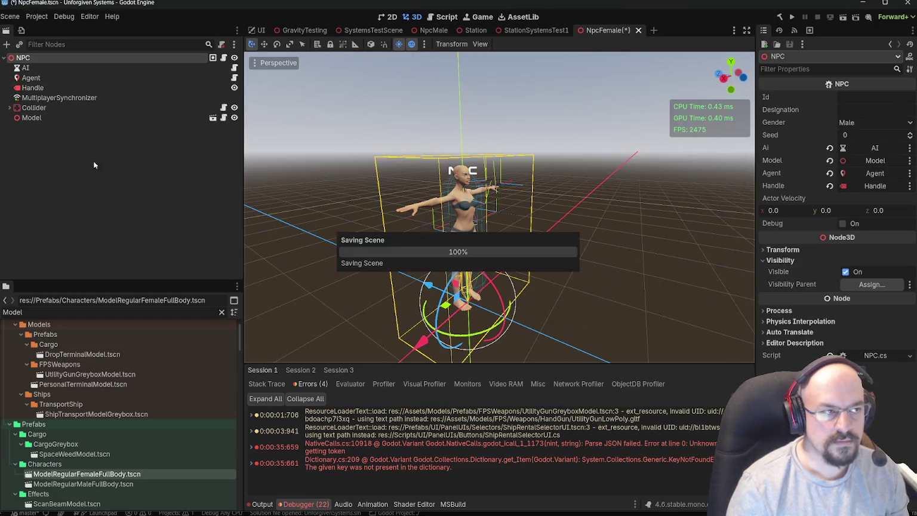
click(28, 118)
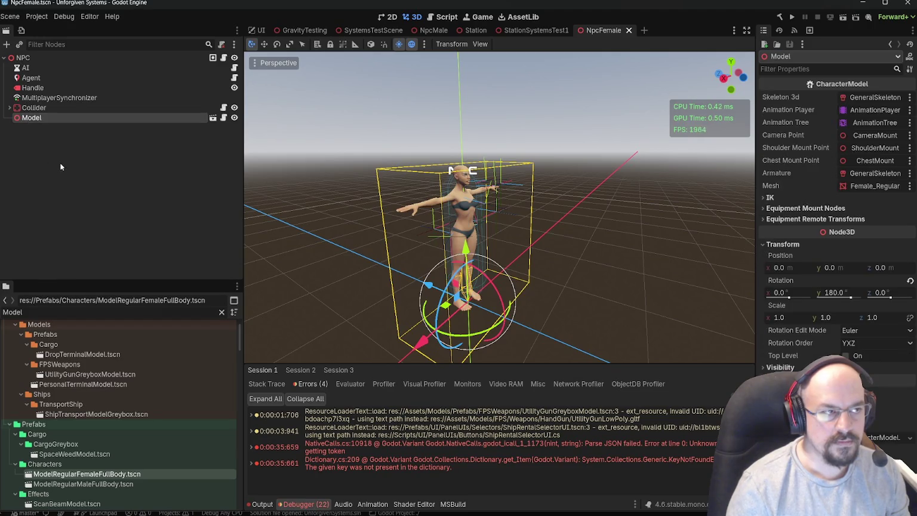
Raise the Handle name label above the female model's head and save.
click(33, 88)
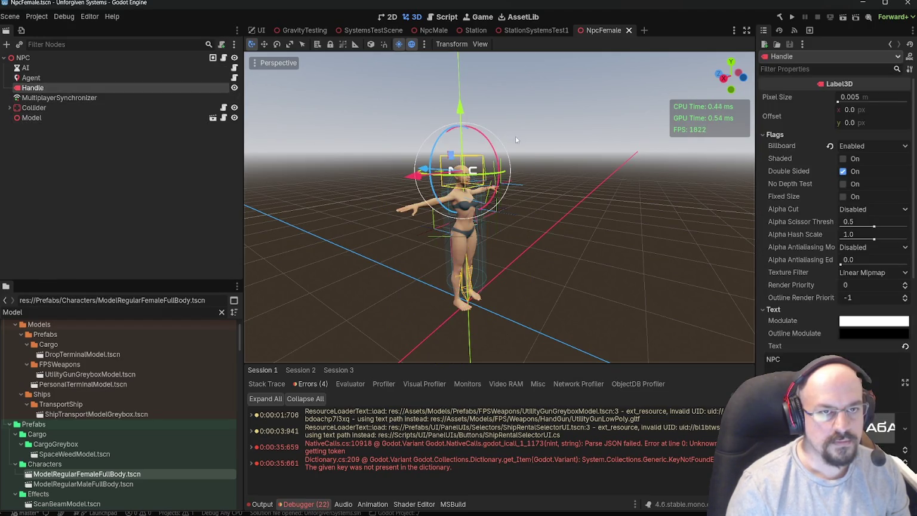
drag(465, 111, 464, 79)
key(ctrl+s)
scroll(479, 147, up, 3)
scroll(479, 147, down, 2)
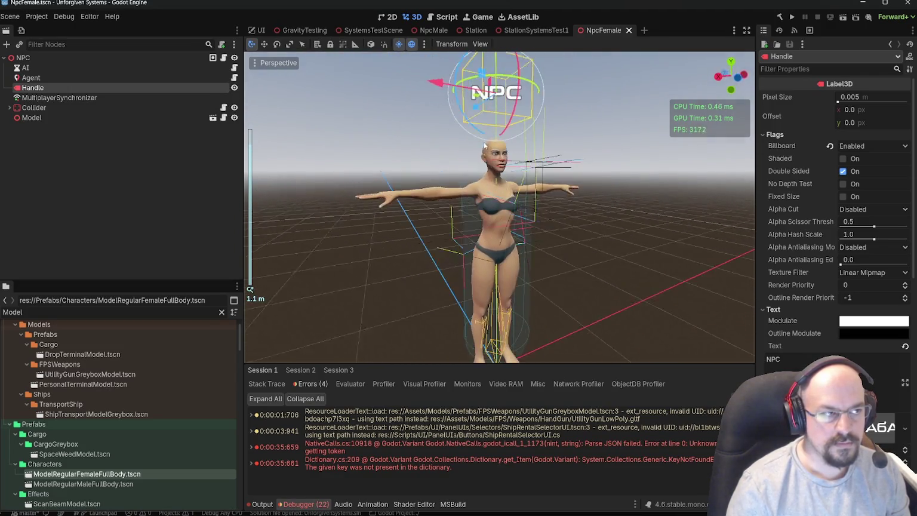
click(65, 173)
Set the NPC's Gender to Female, save, and close NpcFemale.tscn.
click(24, 57)
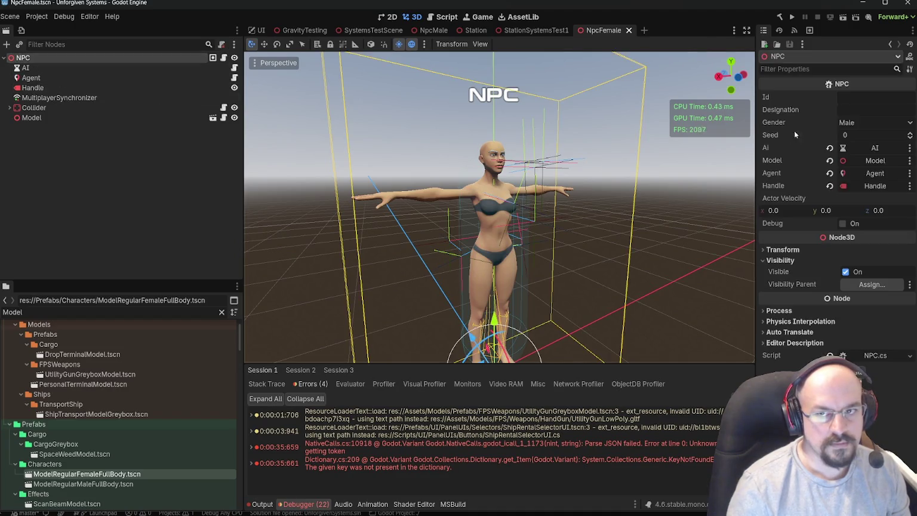
click(861, 124)
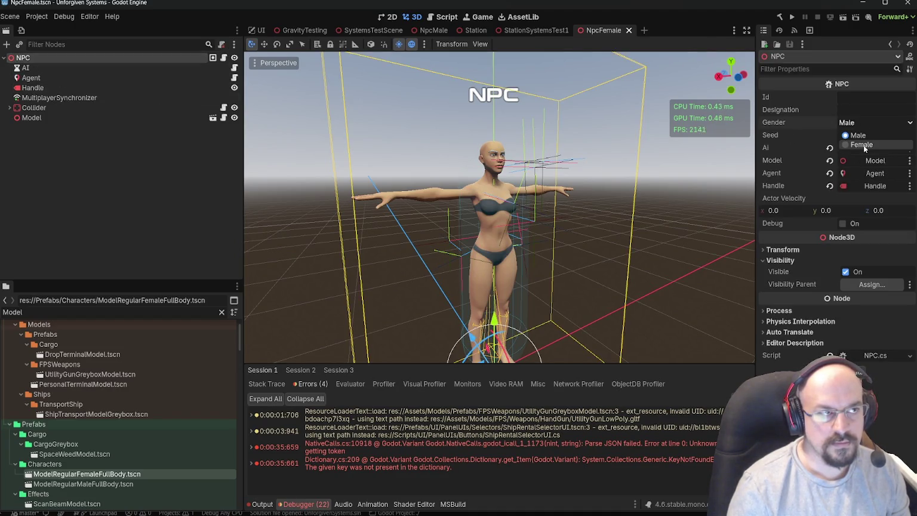
click(864, 144)
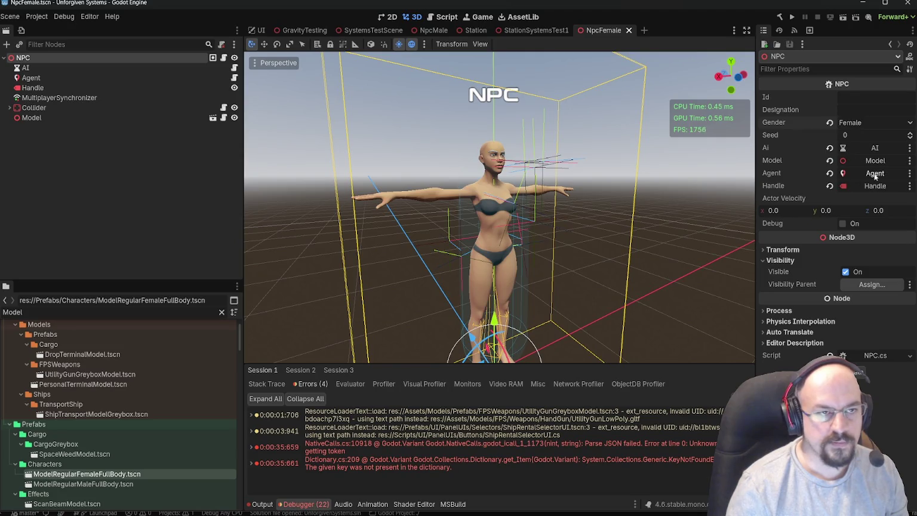
key(ctrl+s)
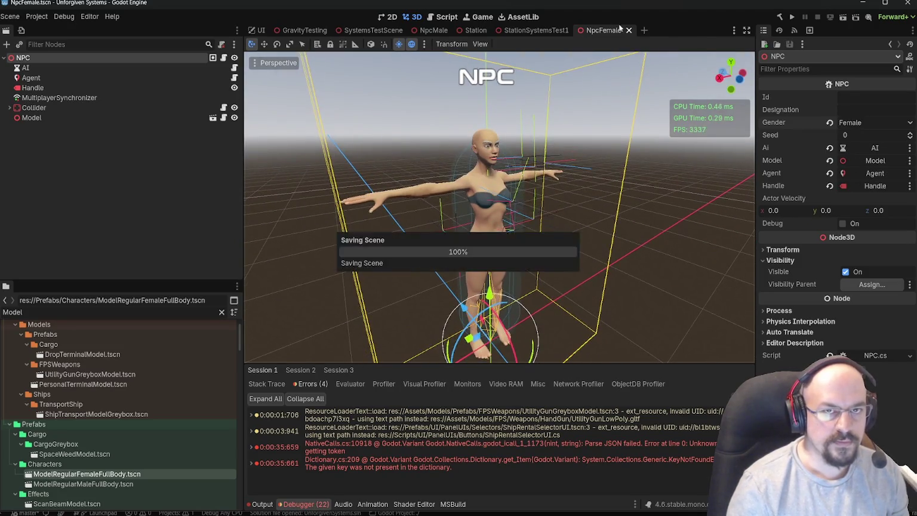
click(629, 30)
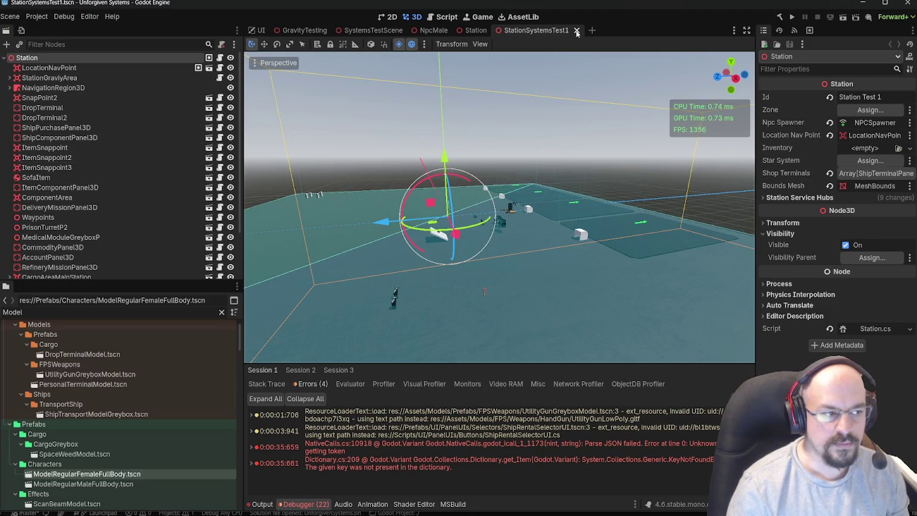
Open NpcSpawnerSystems.tscn and expand the NPCSpawner's Npc Asset Resource prefab slots.
double_click(30, 310)
text(npcspa)
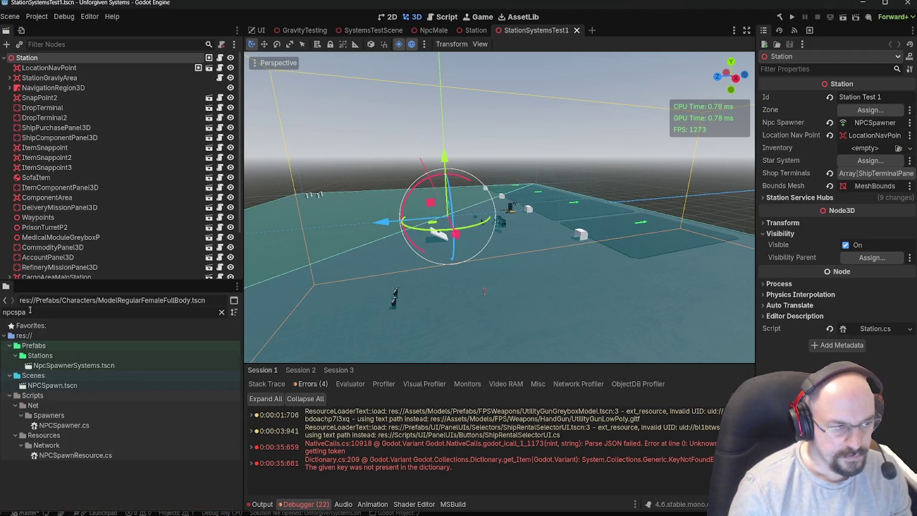
double_click(66, 365)
double_click(58, 386)
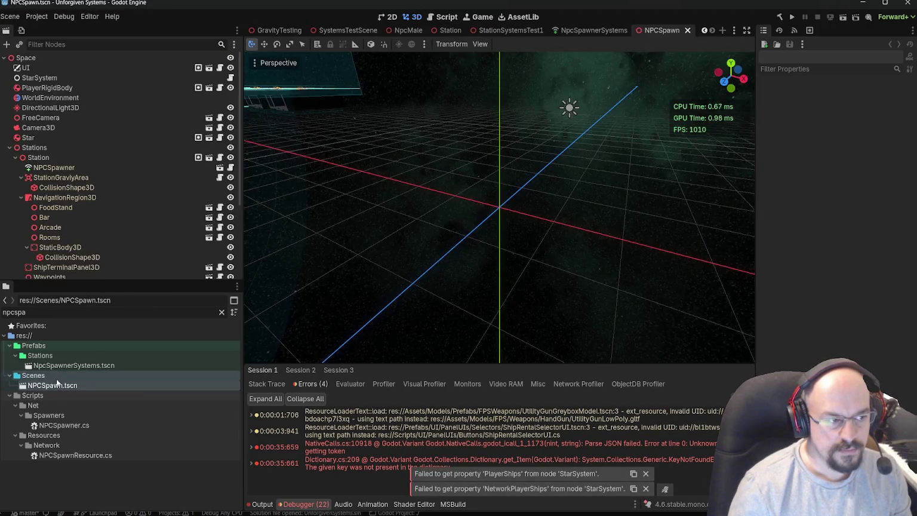
double_click(81, 367)
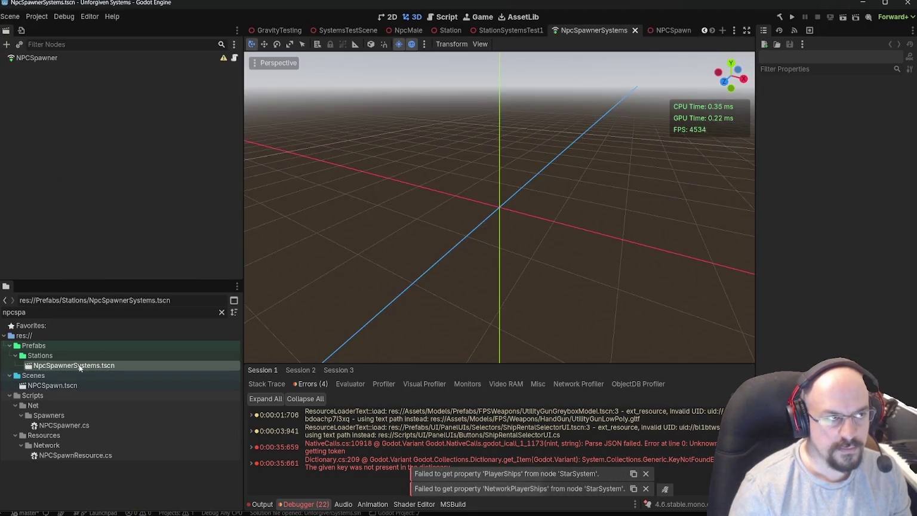
click(38, 62)
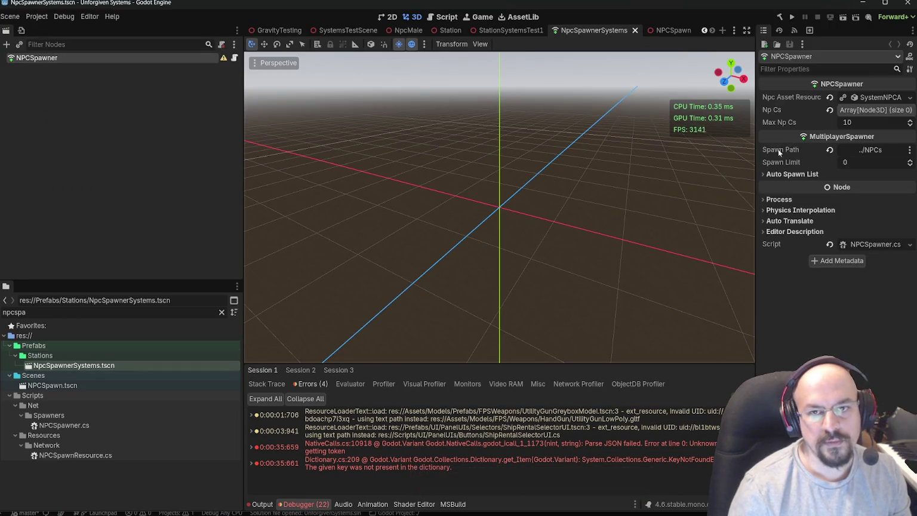
drag(756, 151, 486, 151)
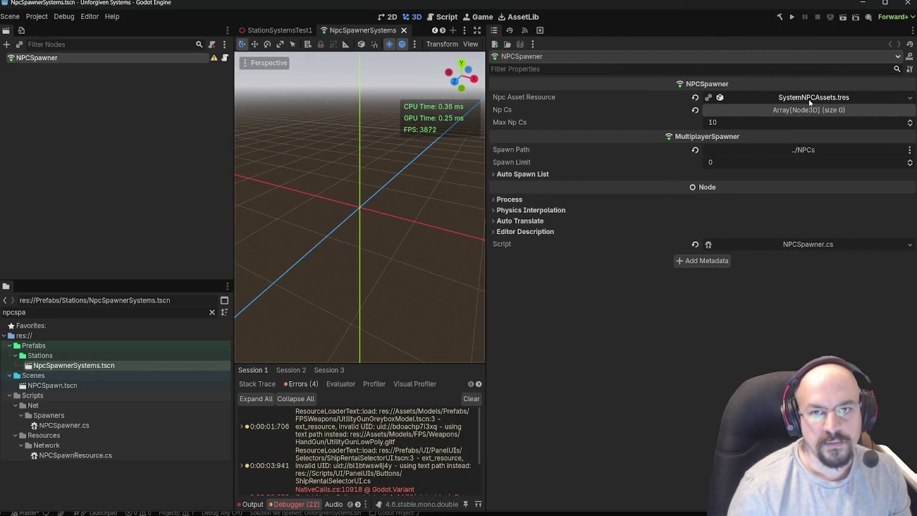
click(809, 97)
key(ctrl+s)
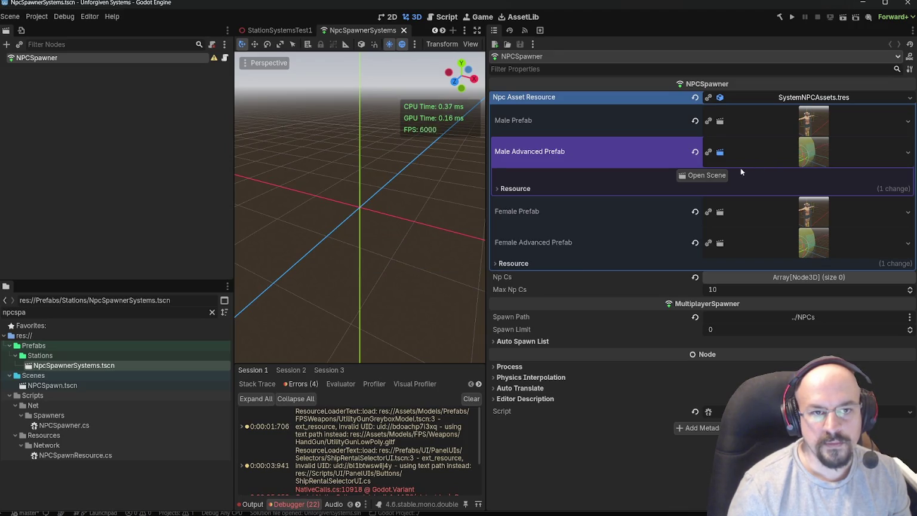
Quick-load NpcFemale into Female Prefab and the 'femaleadv' match into Female Advanced Prefab.
right_click(818, 216)
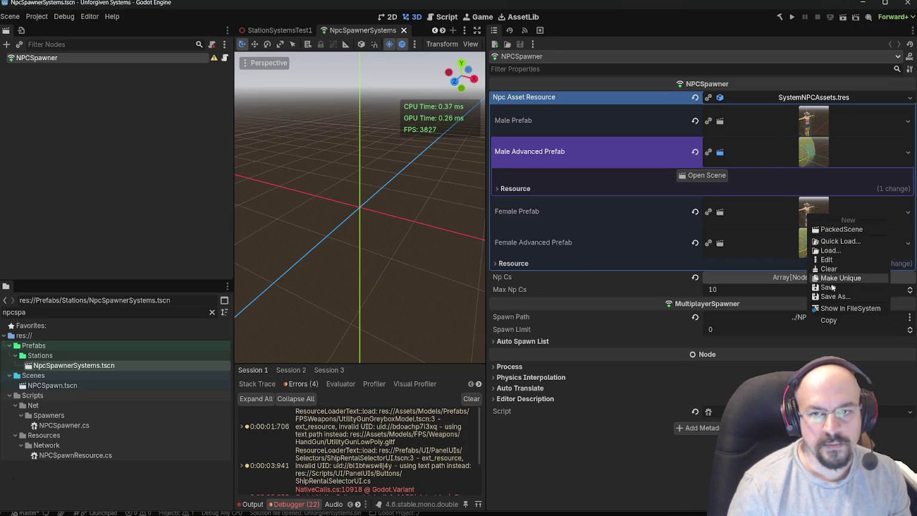
click(836, 242)
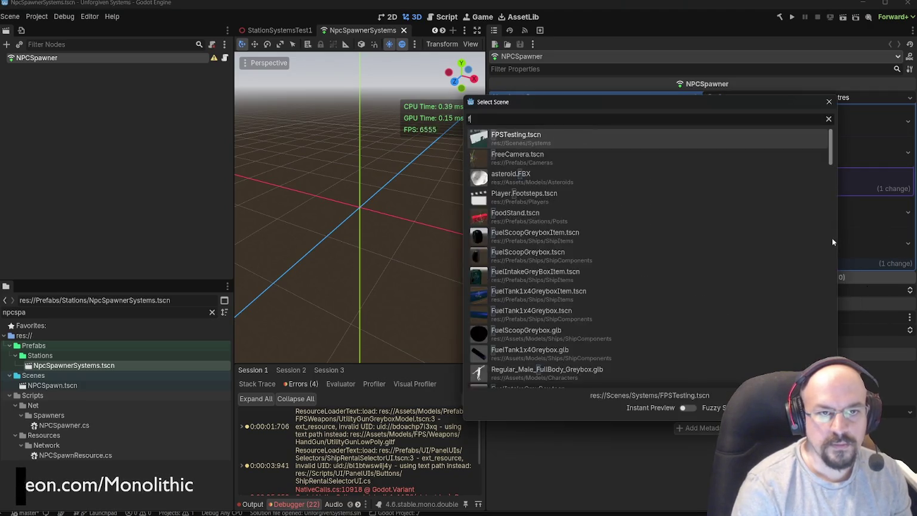
text(female)
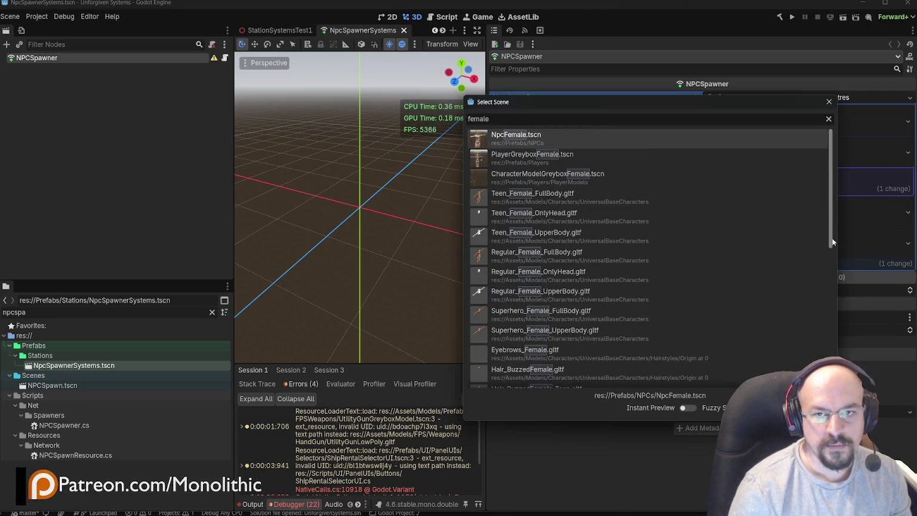
key(Return)
right_click(836, 240)
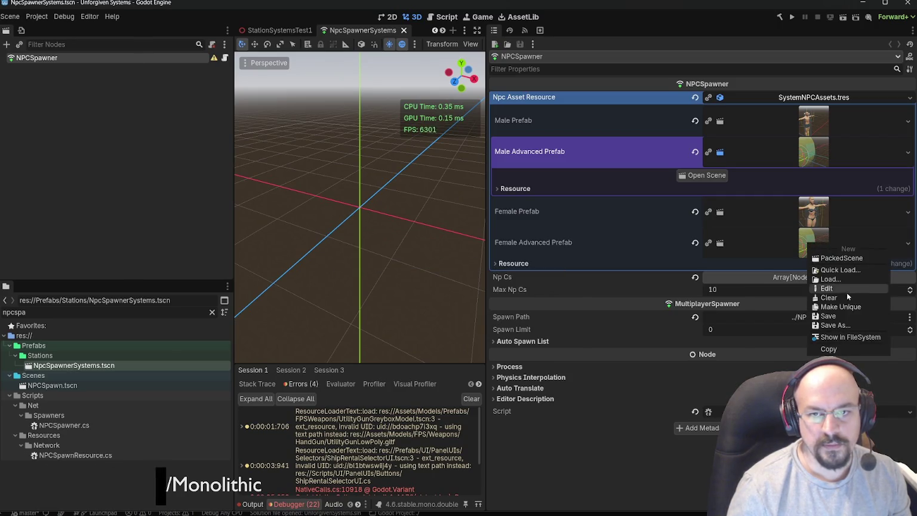
click(834, 270)
text(femaleadv)
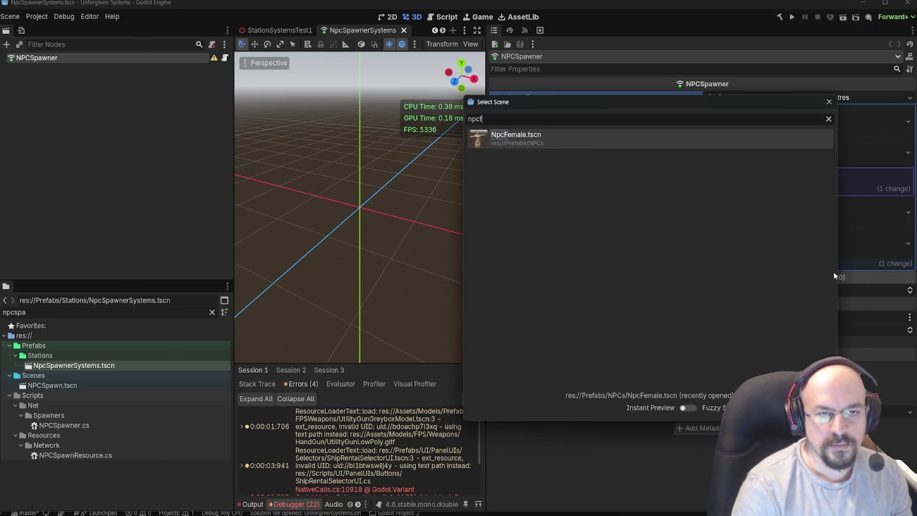
key(Return)
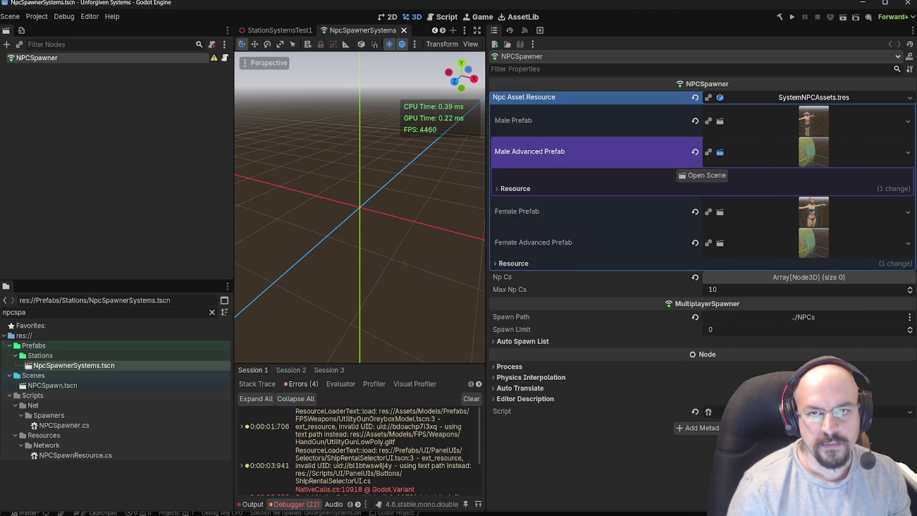
Quick-load NpcMale.tscn into the Male Prefab slot and save the spawner scene.
click(812, 123)
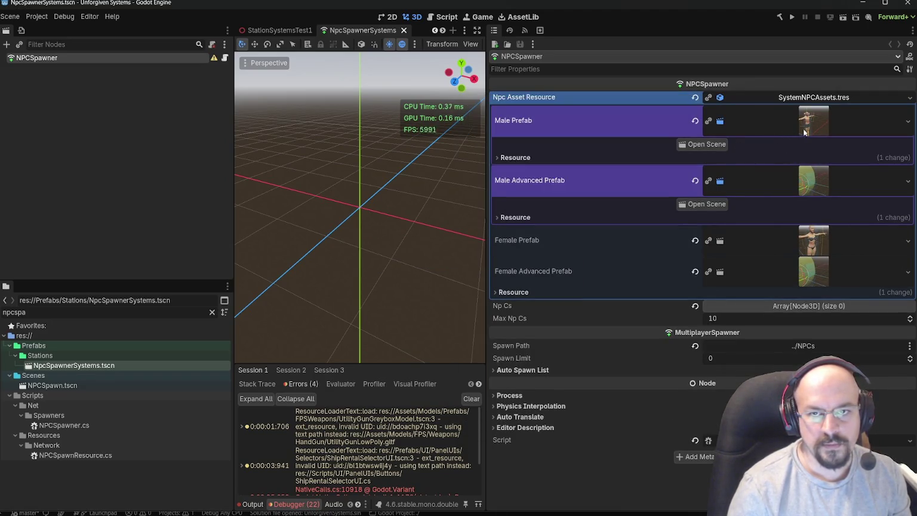
click(822, 125)
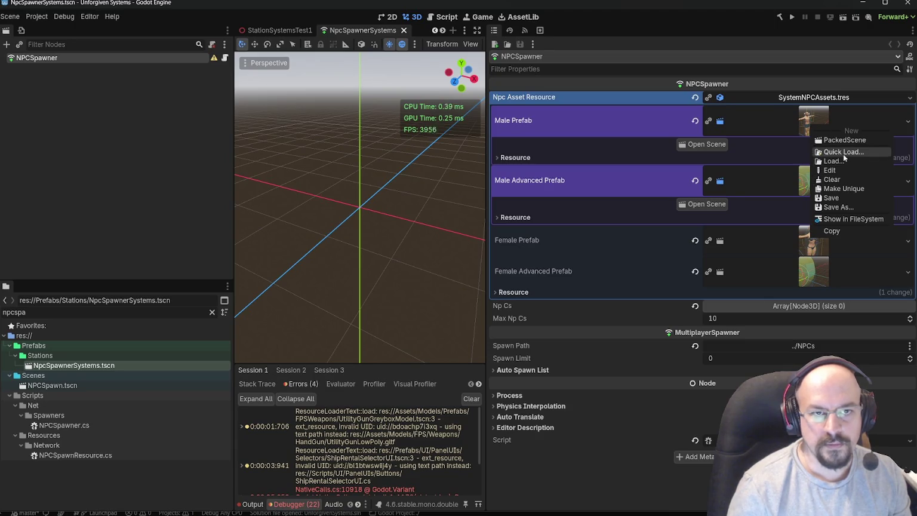
click(843, 158)
text(npcmale)
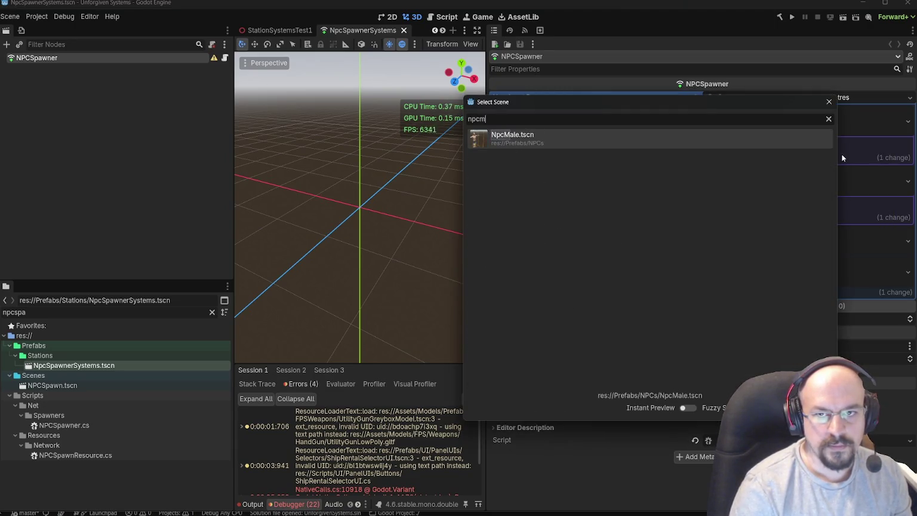
key(Return)
key(ctrl+s)
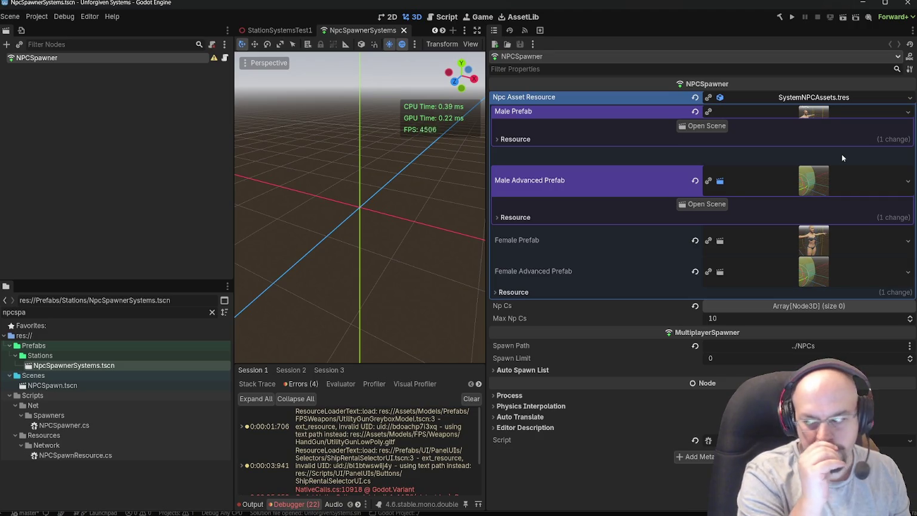
click(808, 113)
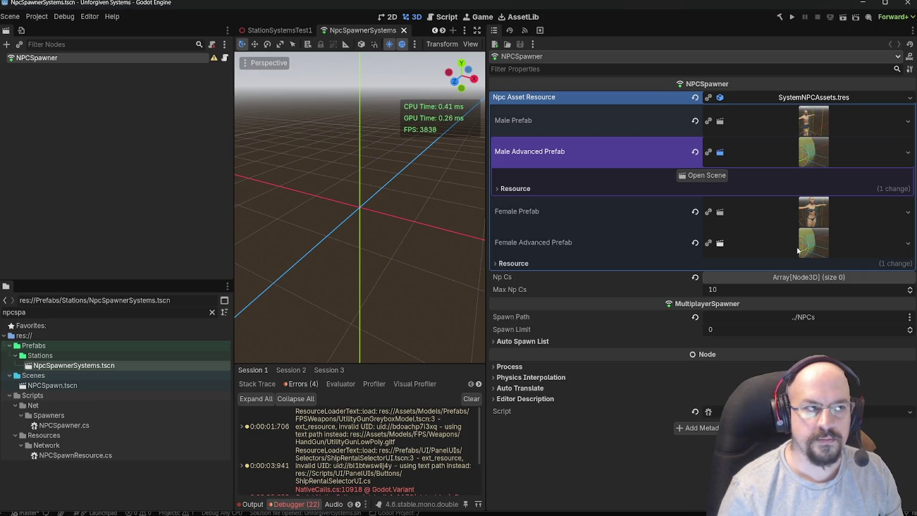
key(ctrl+s)
click(124, 156)
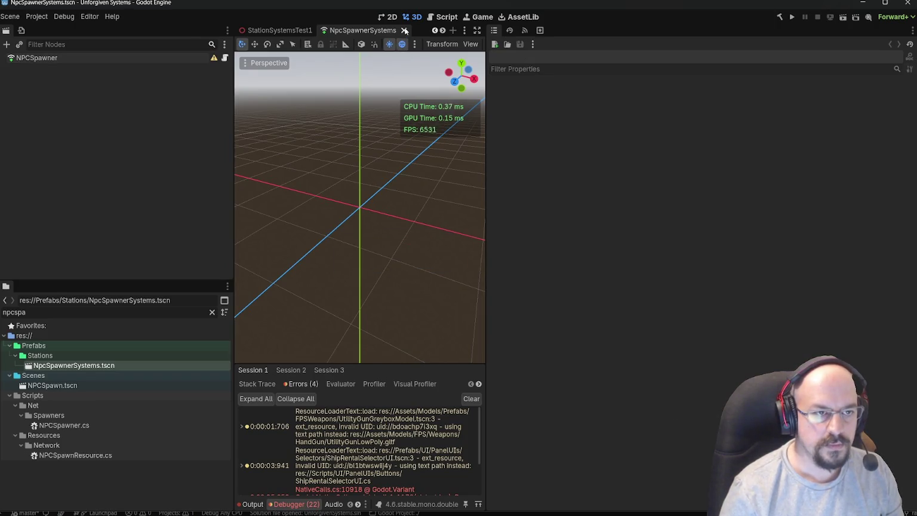
Close the NpcSpawnerSystems and NPCSpawn scene tabs.
click(404, 31)
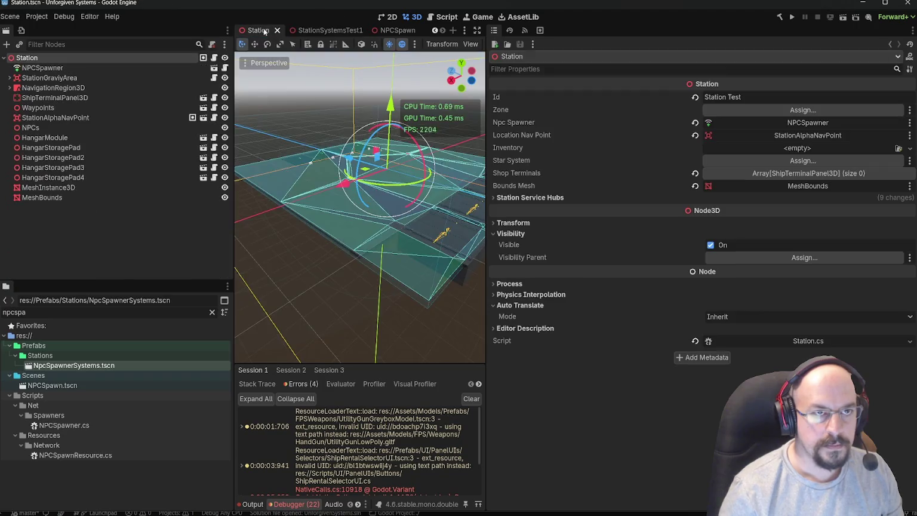
click(393, 30)
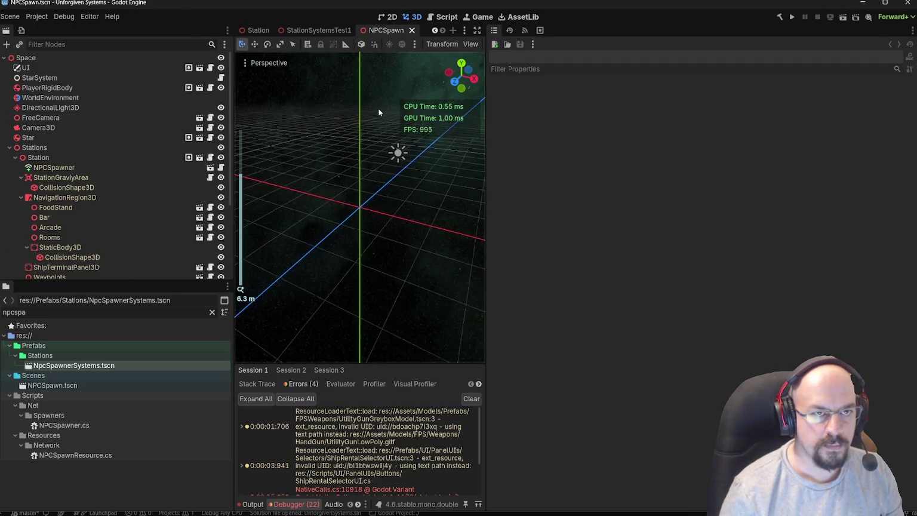
click(412, 31)
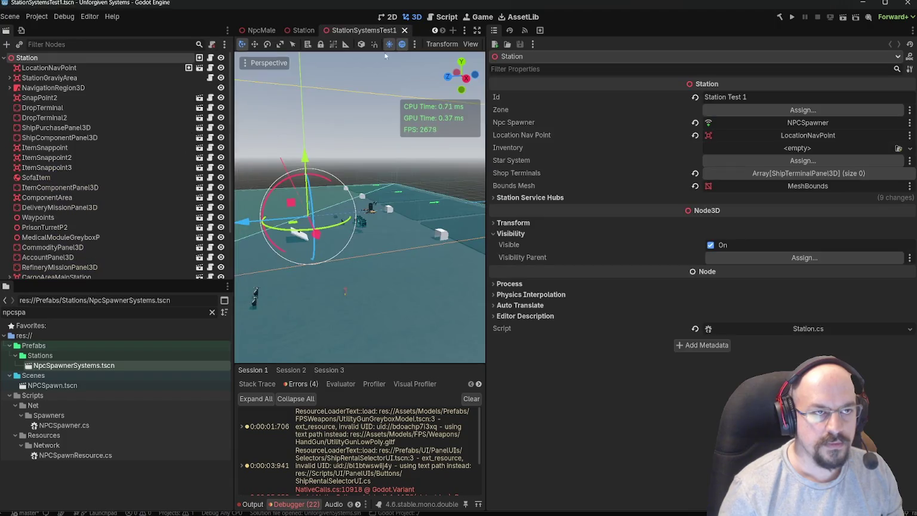
scroll(329, 32, up, 1)
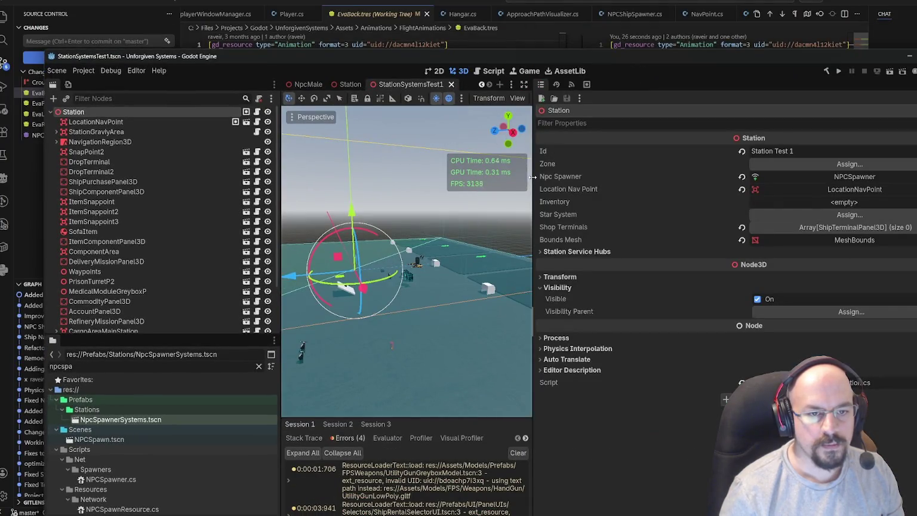
key(ctrl+s)
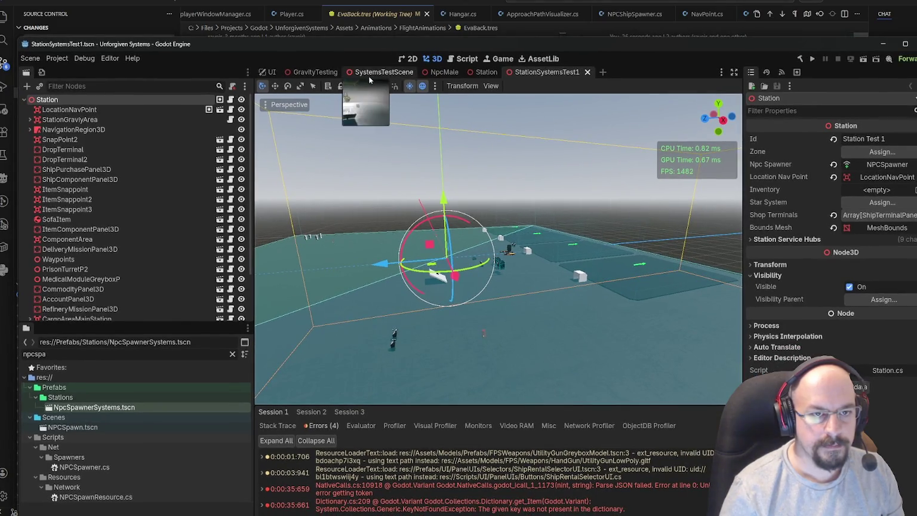
In SystemsTestScene, filter nodes for 'playe' and open PlayerRigidBody's PlayerGreyboxMale scene.
click(382, 72)
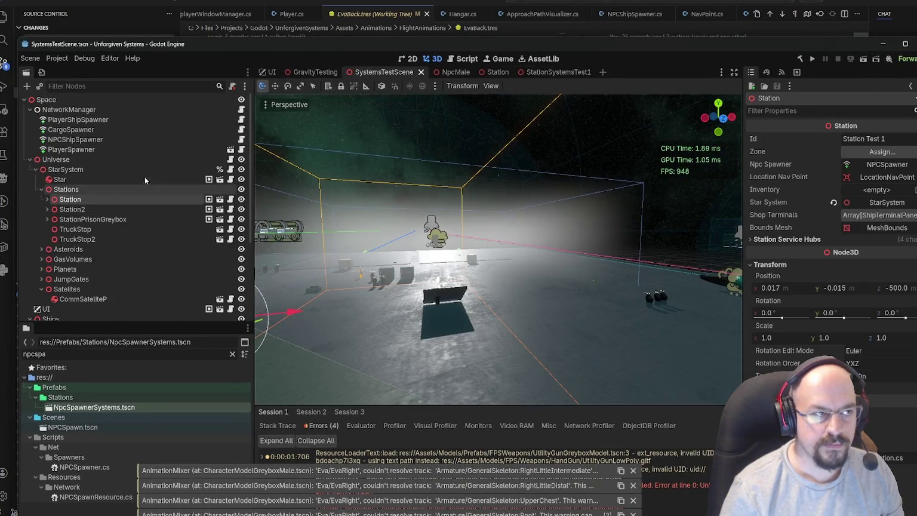
click(88, 89)
text(playe)
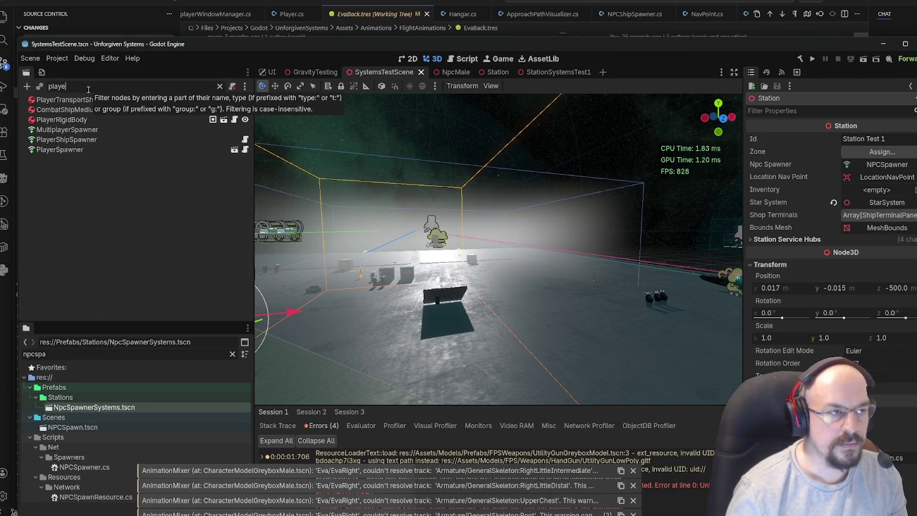
click(76, 120)
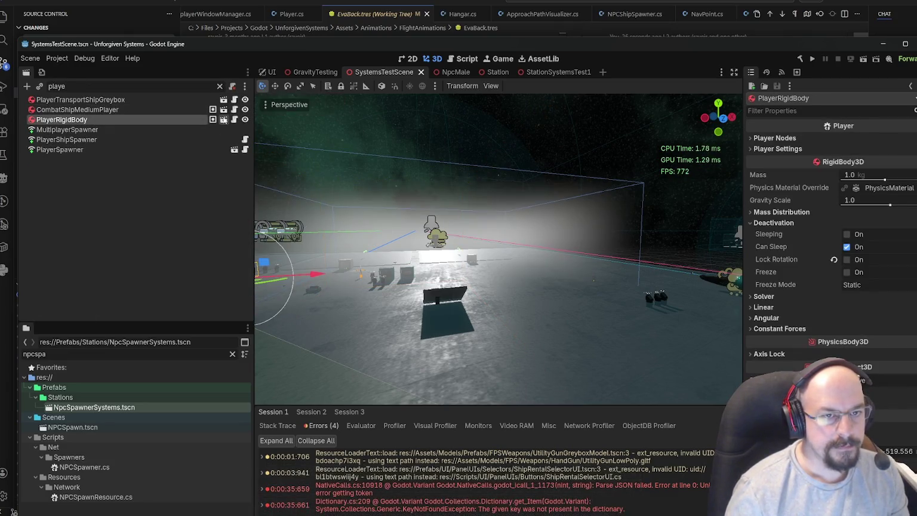
click(213, 119)
scroll(438, 149, down, 5)
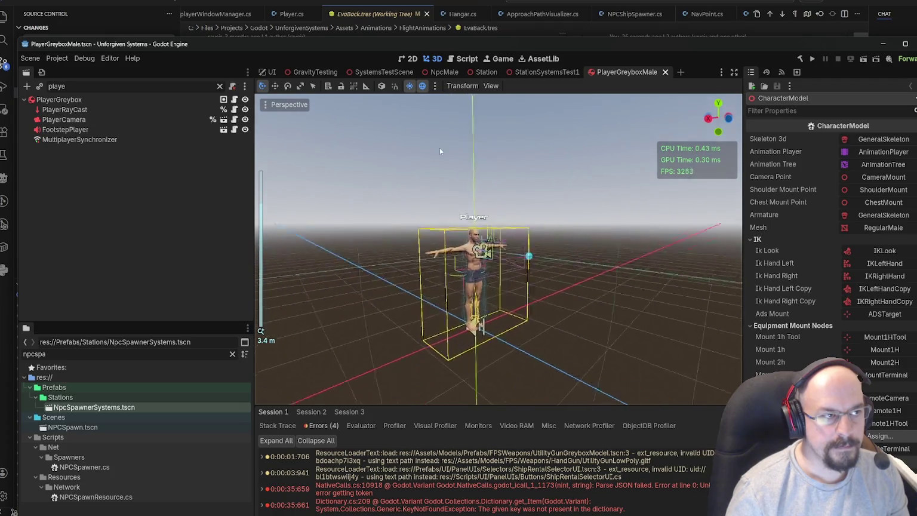
Clear the node filter to show PlayerGreyboxMale's full node tree and save.
click(220, 86)
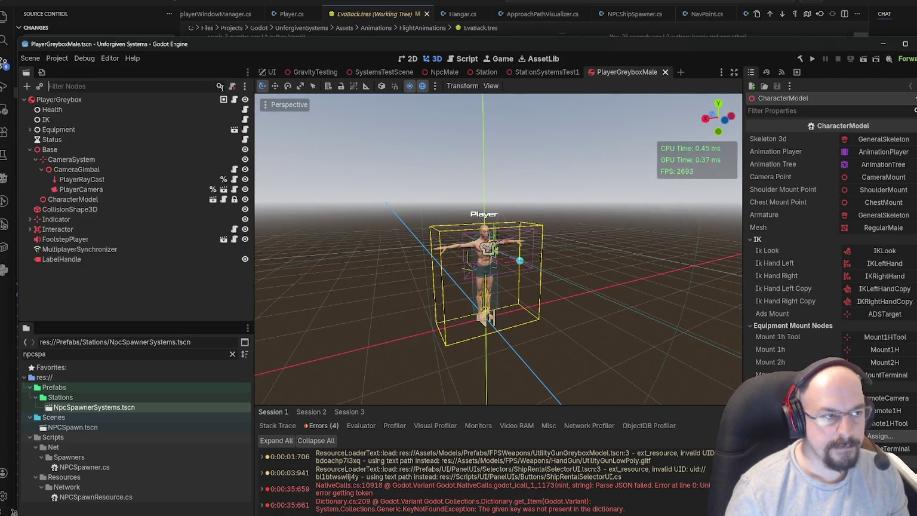
click(86, 99)
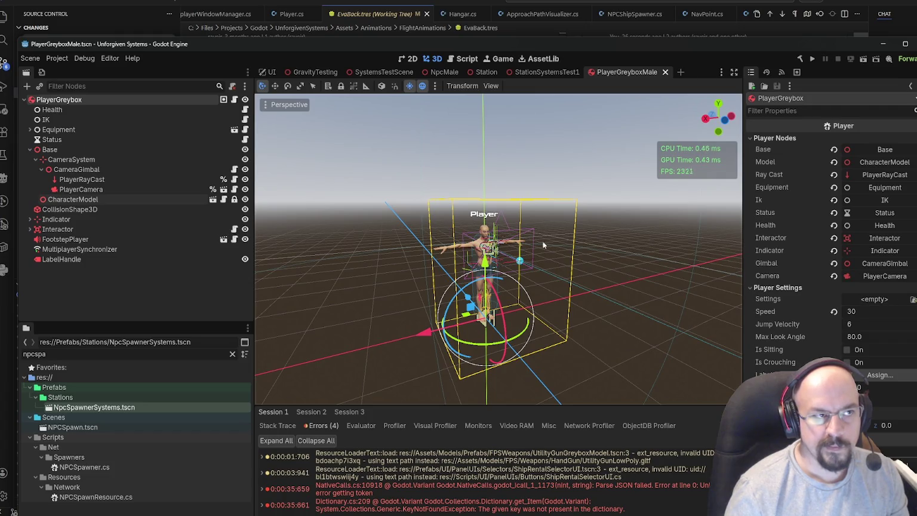
scroll(544, 244, up, 5)
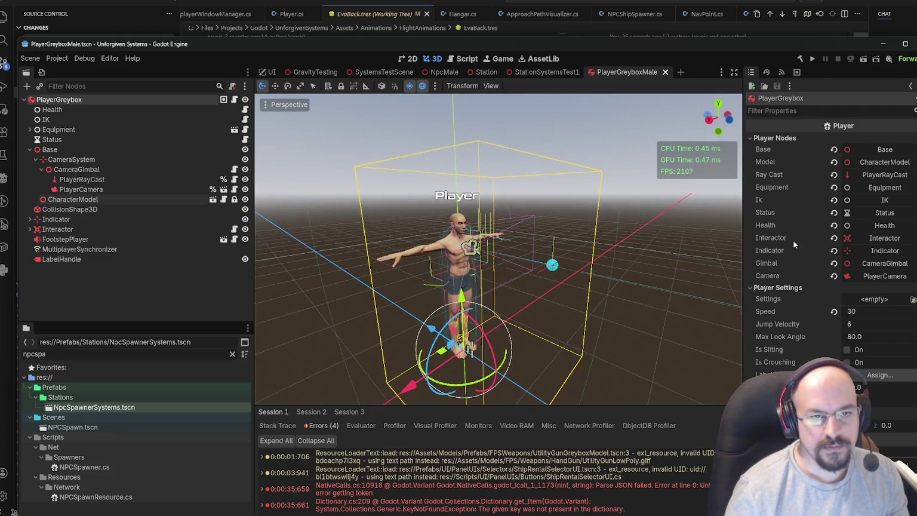
scroll(862, 255, down, 3)
scroll(854, 239, up, 3)
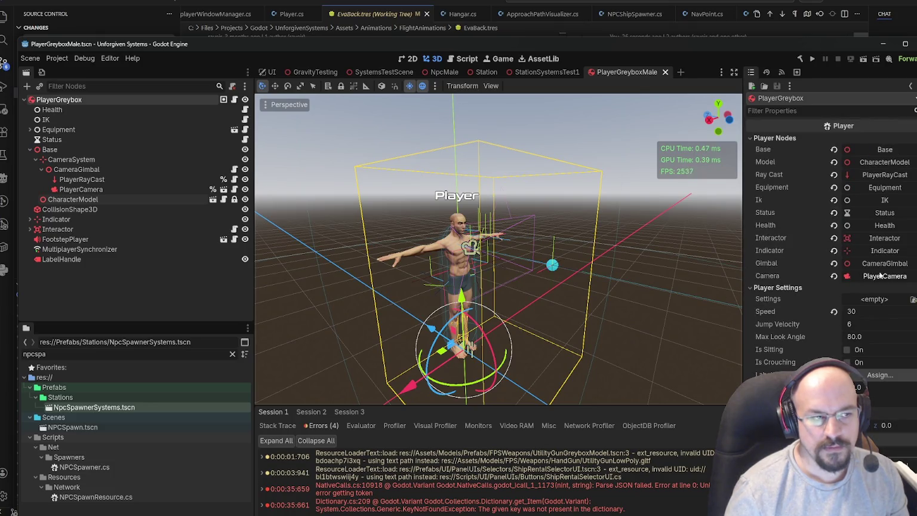
key(ctrl+s)
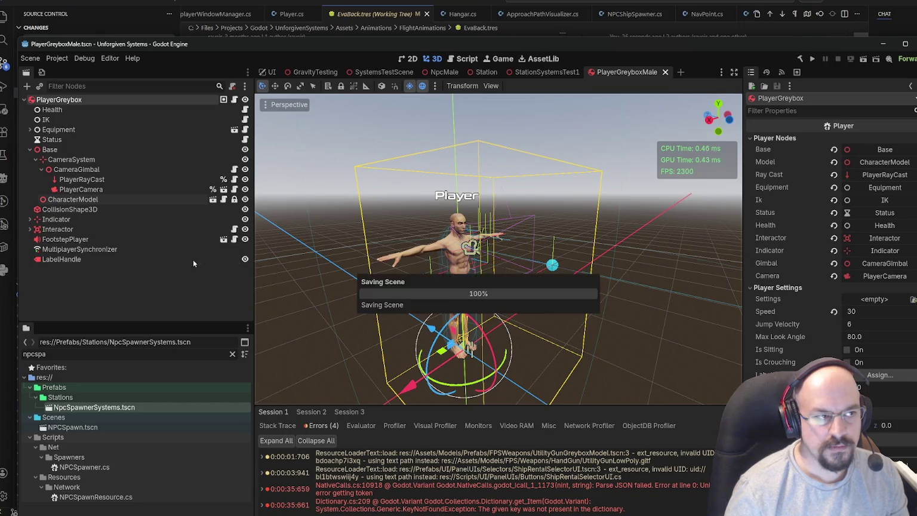
Set CameraGimbal's Model property to CharacterModel and save.
click(77, 170)
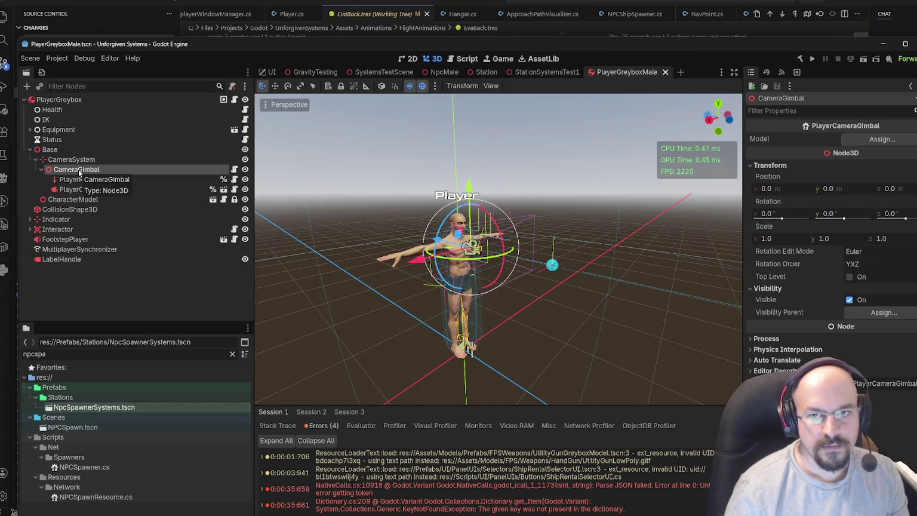
click(883, 138)
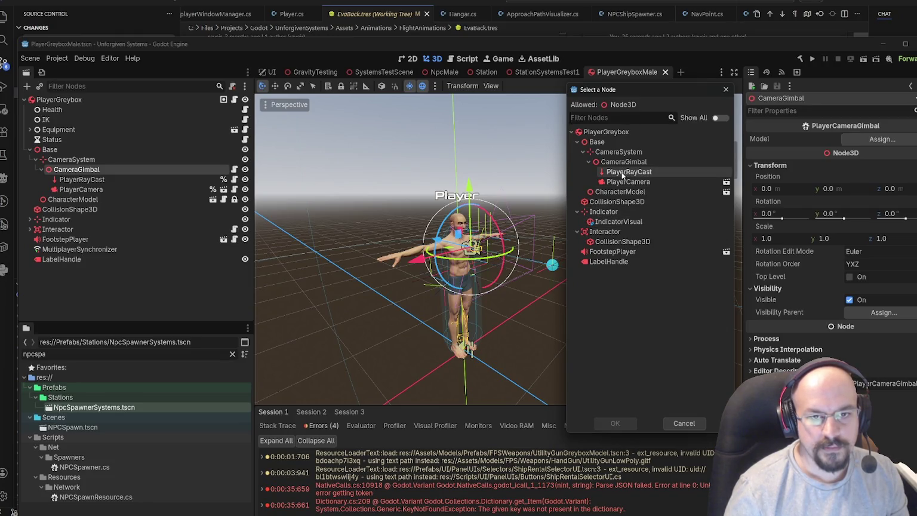
double_click(620, 191)
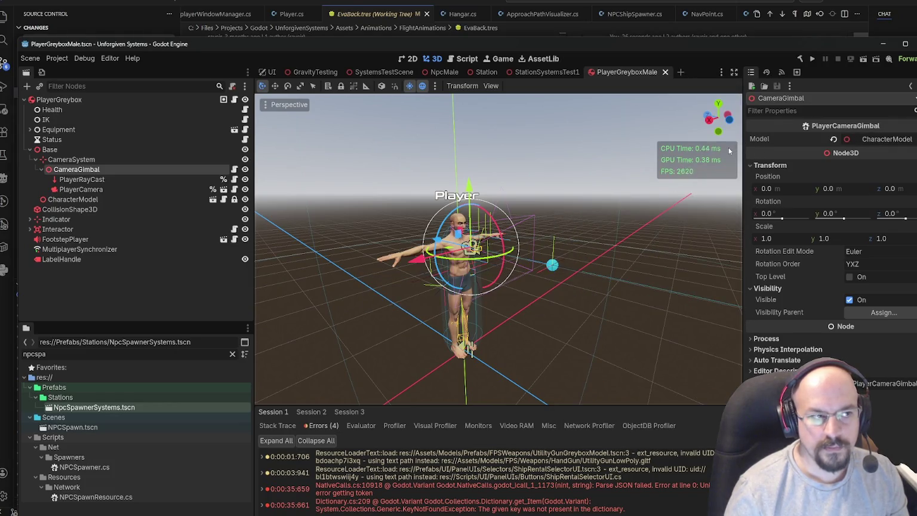
click(95, 271)
click(78, 172)
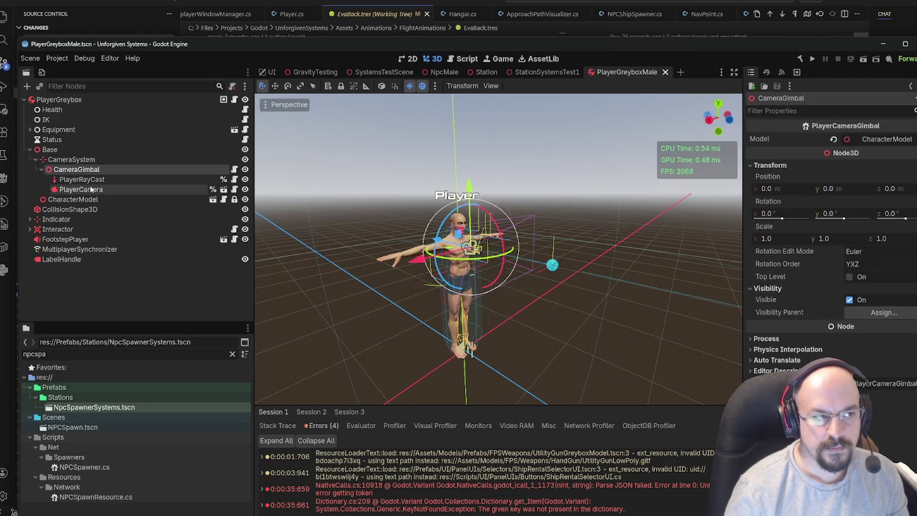
click(87, 281)
key(ctrl+s)
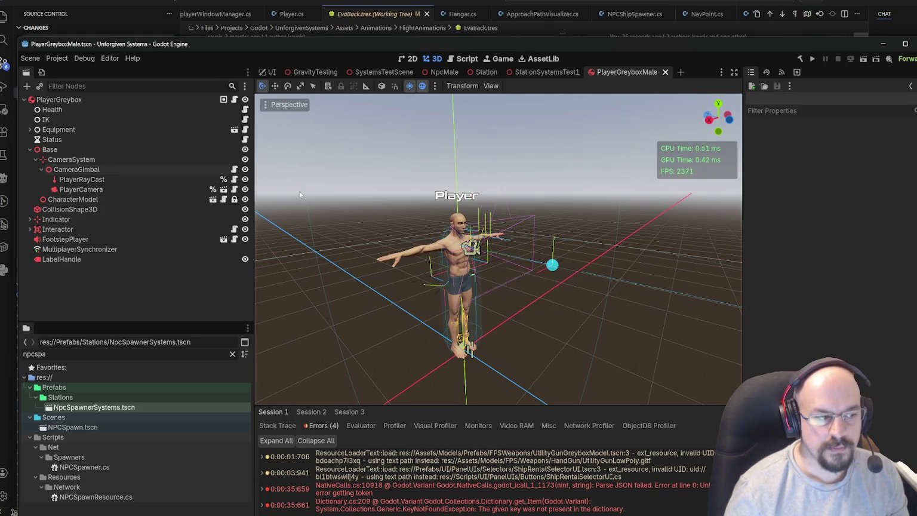
Filter the FileSystem for 'playerg' and open PlayerGreyboxFemale.tscn.
text(p;la)
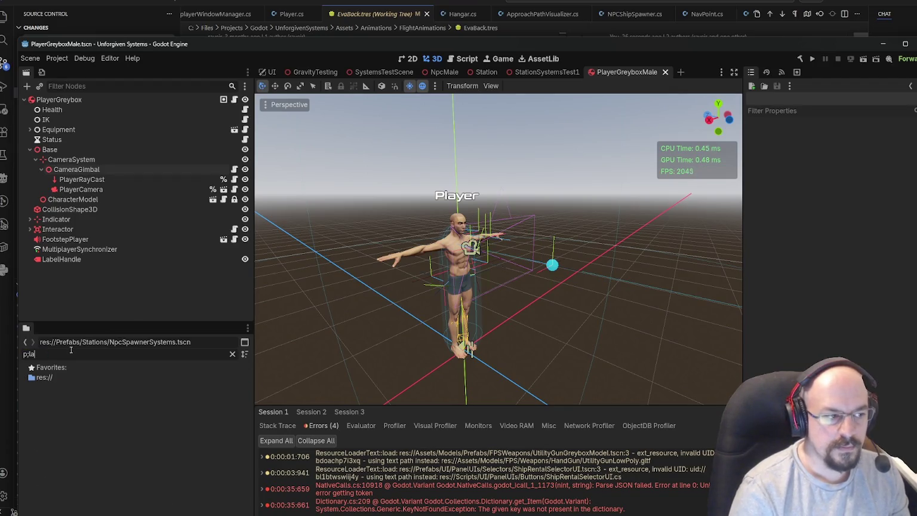
key(BackSpace)
key(BackSpace)
text(layerg)
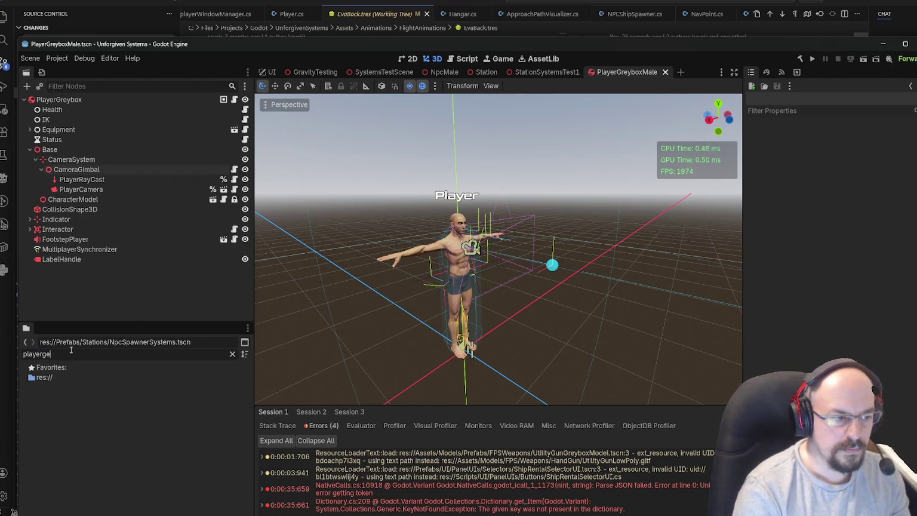
double_click(94, 407)
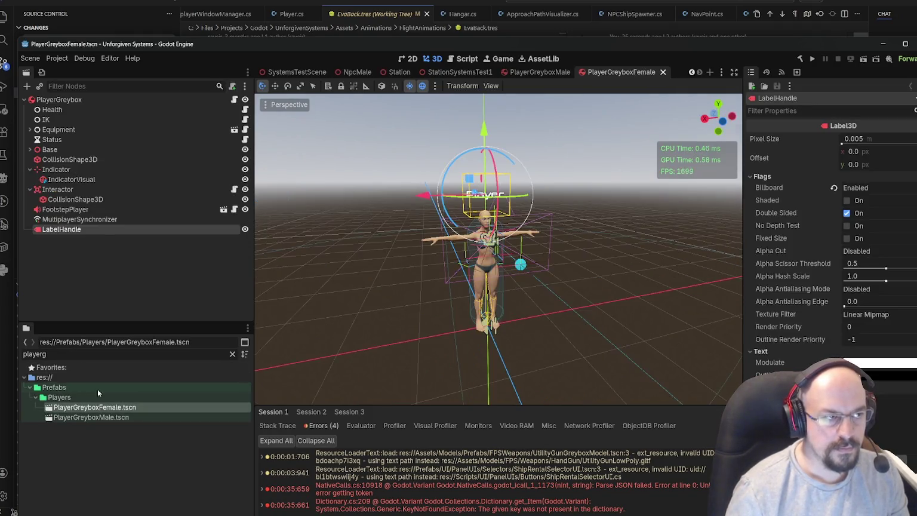
Link the female CameraGimbal's Model to CharacterModel, then close the scene.
click(30, 149)
click(72, 160)
click(79, 169)
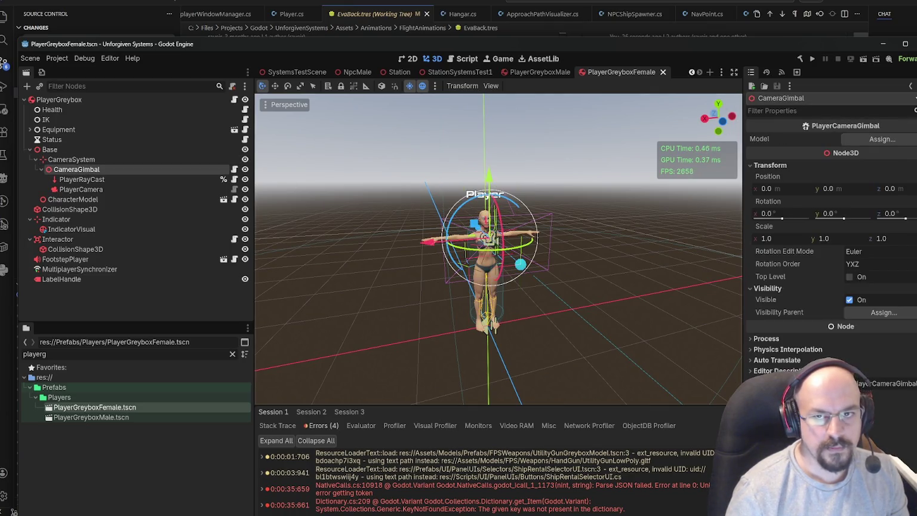
click(864, 143)
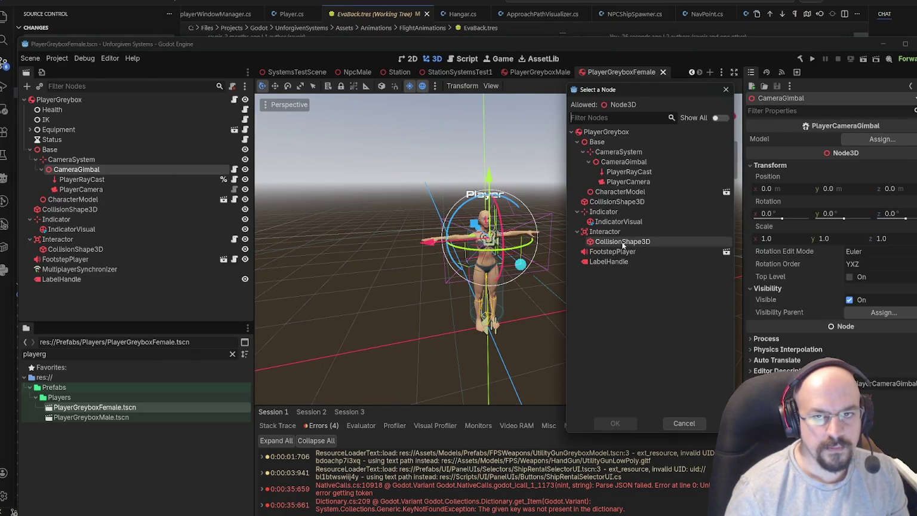
double_click(619, 192)
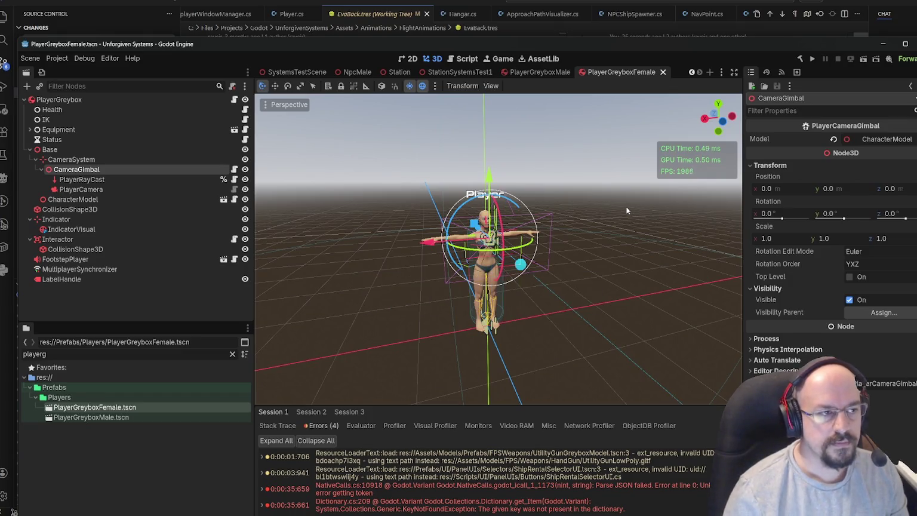
click(90, 189)
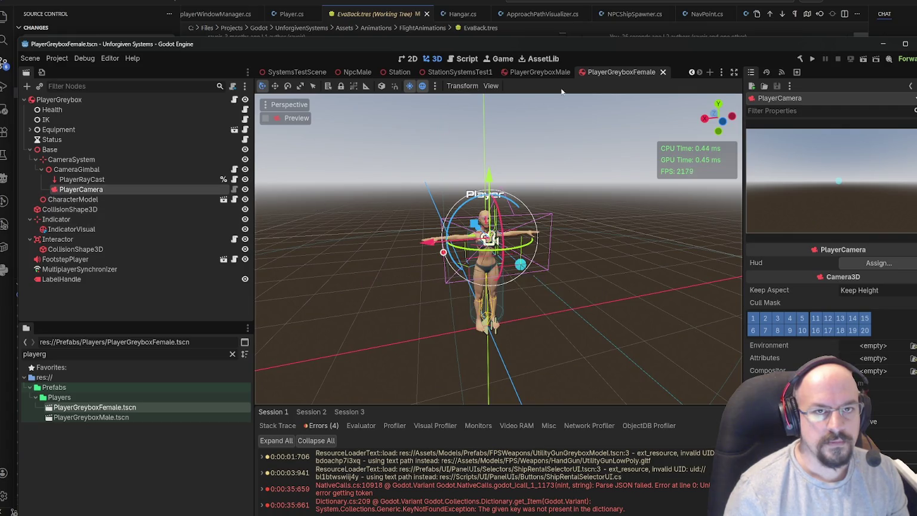
click(662, 73)
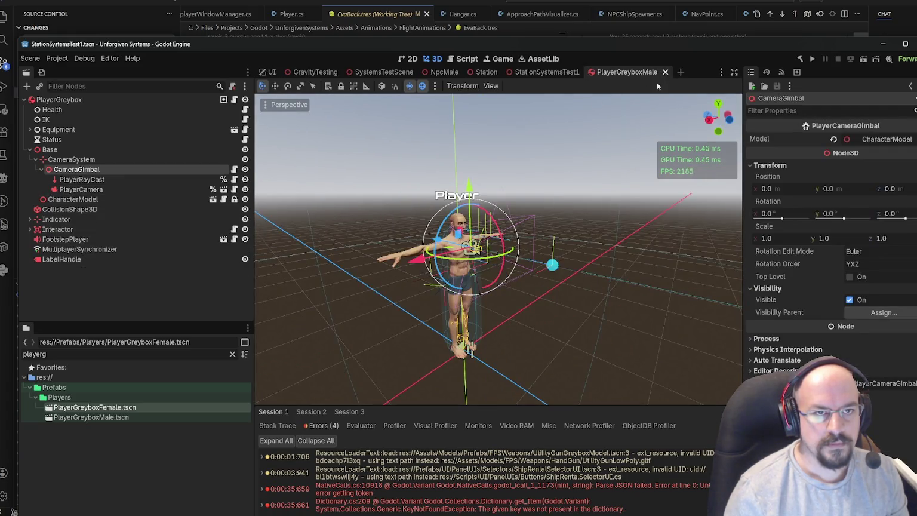
Close PlayerGreyboxMale and open Multiplayer.tscn via a 'multipla' filter, then switch to the code editor.
click(665, 72)
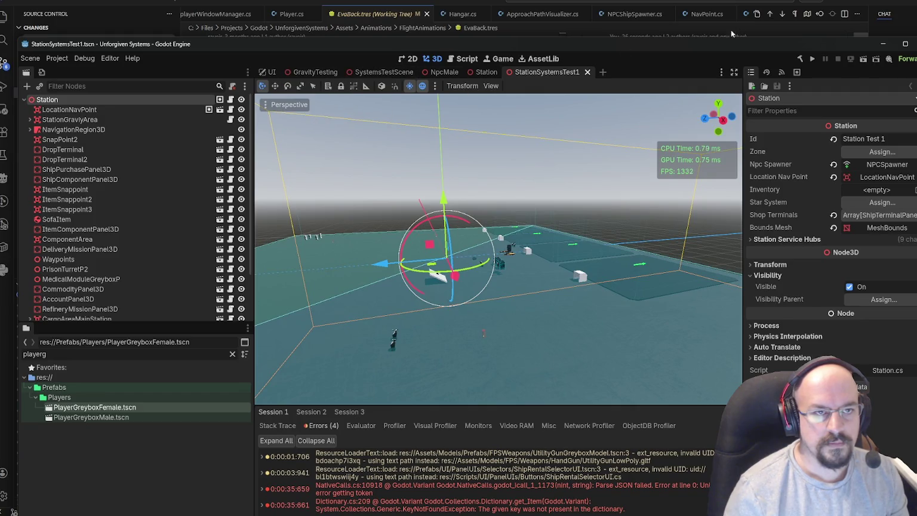
click(110, 90)
text(mu)
key(BackSpace)
key(BackSpace)
key(BackSpace)
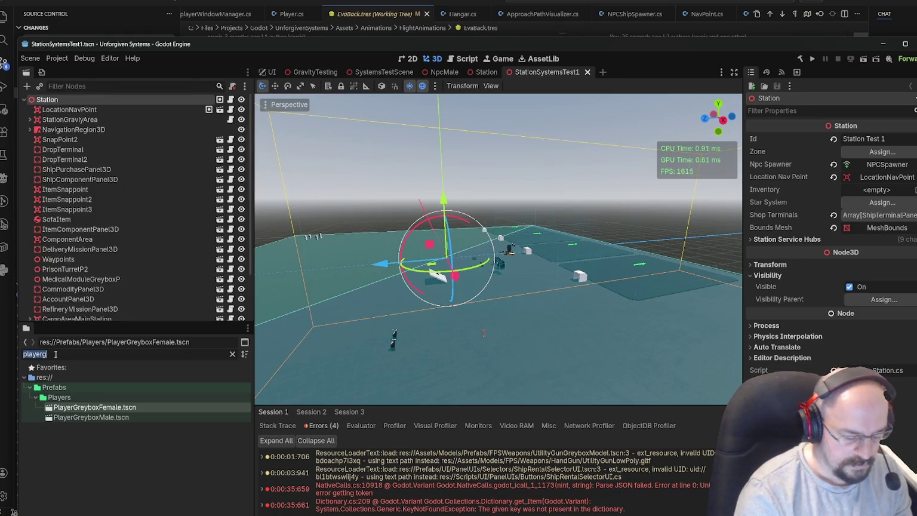
text(multipla)
double_click(81, 437)
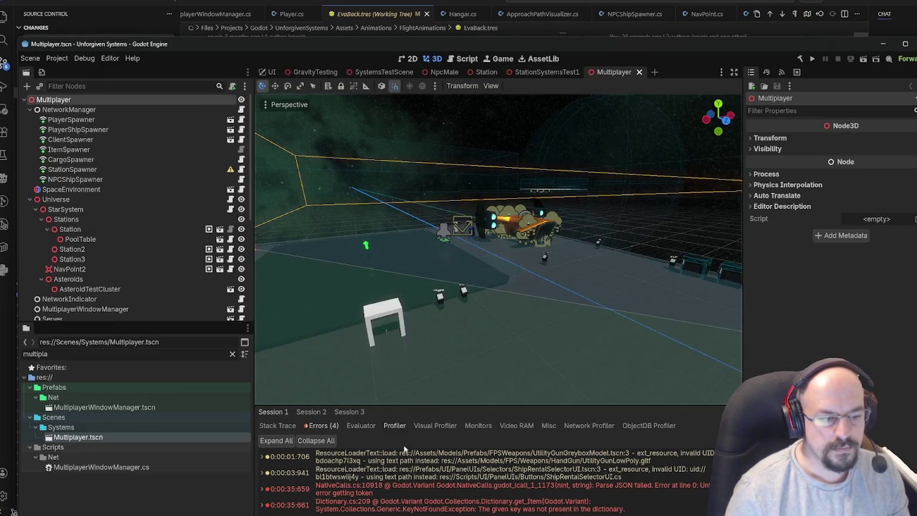
key(alt+Tab)
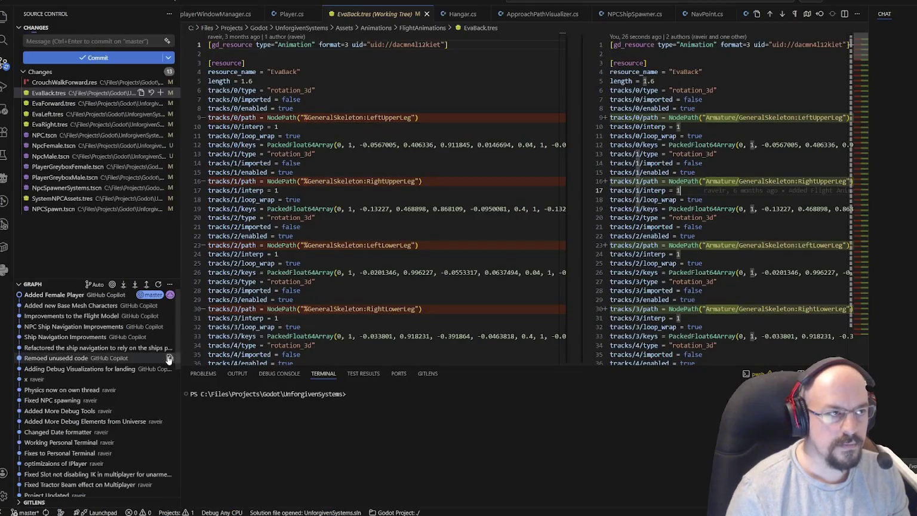
Discard the changes to EvaBack.tres, EvaForward.tres, EvaLeft.tres and EvaRight.tres.
right_click(82, 94)
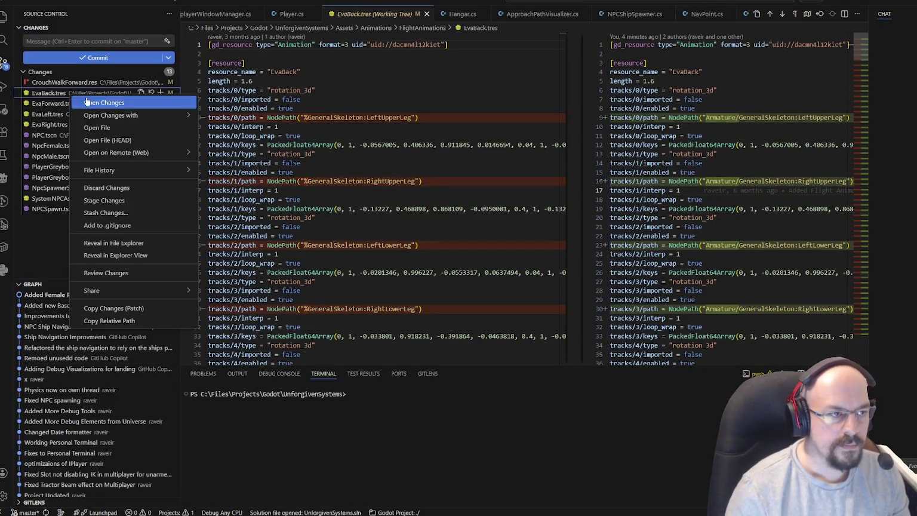
key(Escape)
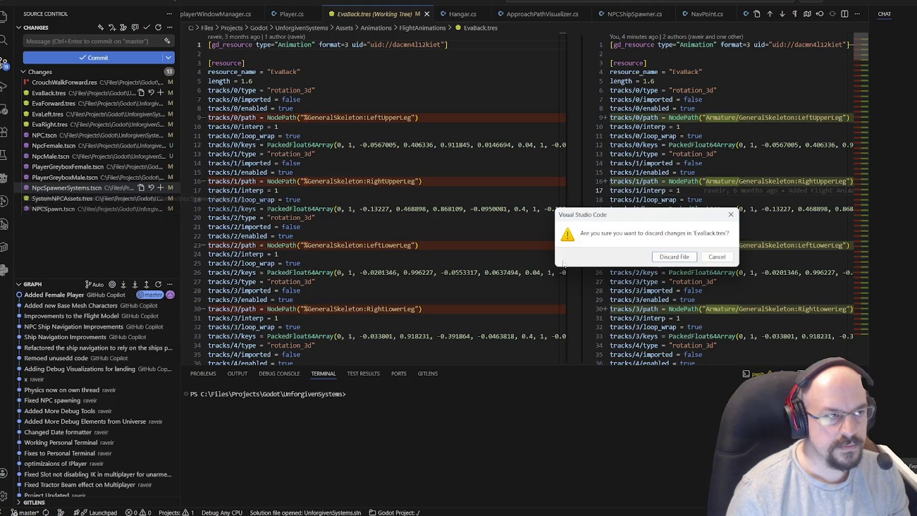
click(672, 258)
right_click(55, 92)
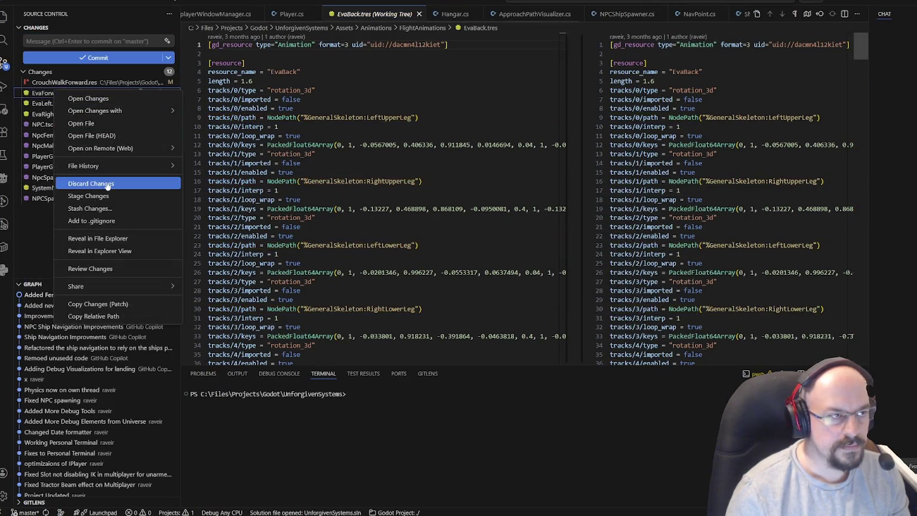
click(106, 185)
click(678, 257)
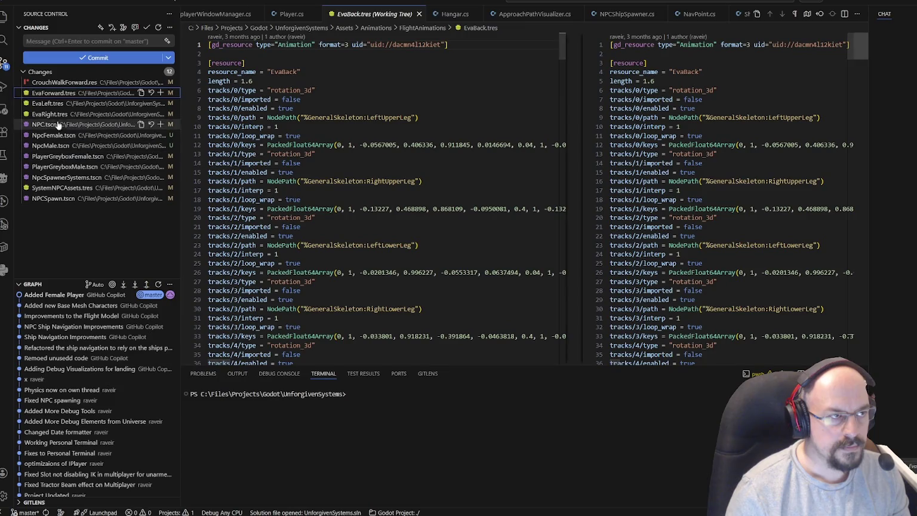
right_click(55, 93)
click(110, 185)
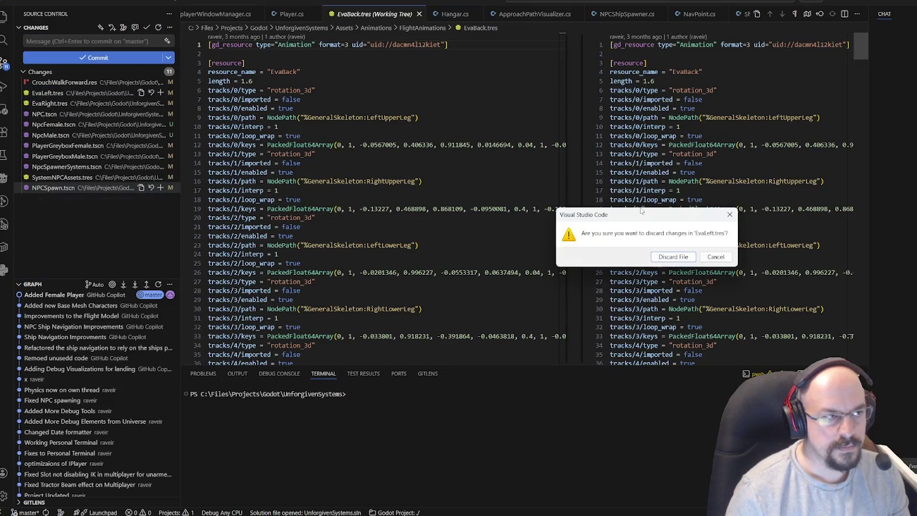
click(661, 257)
right_click(68, 92)
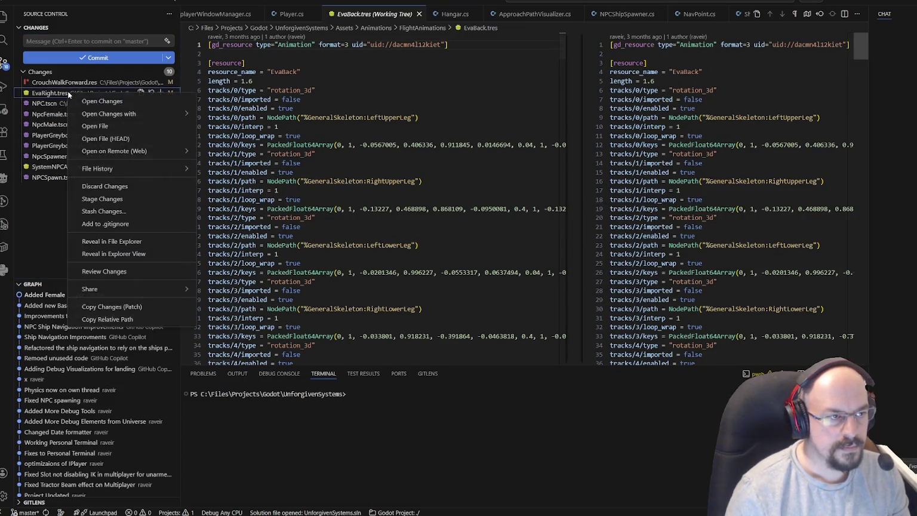
click(110, 187)
click(656, 257)
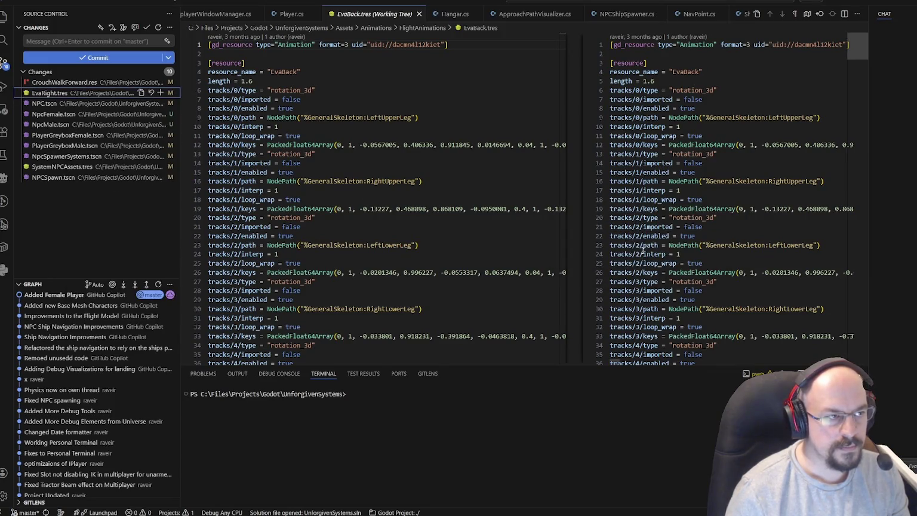
Commit the remaining changes as 'Added Female/Male NPC' and sync them to the remote.
click(59, 40)
text(Added Female/Male NPC)
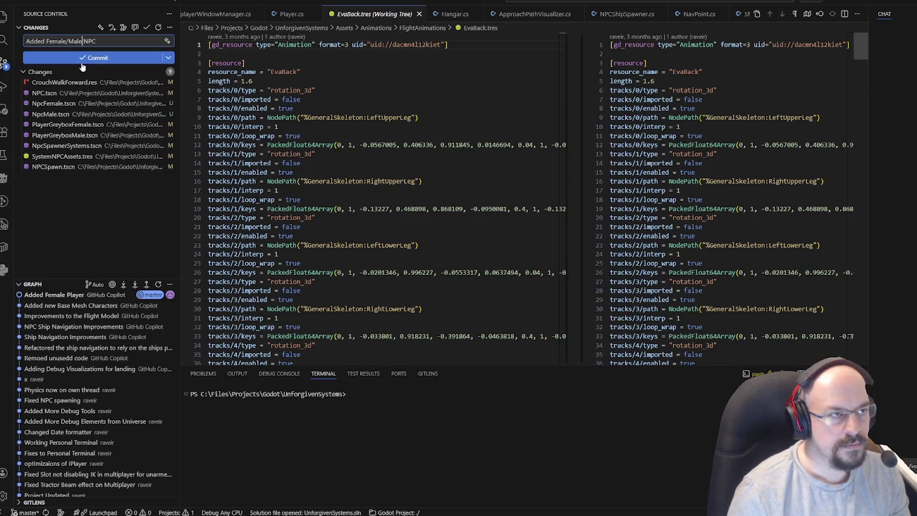
click(78, 60)
click(73, 60)
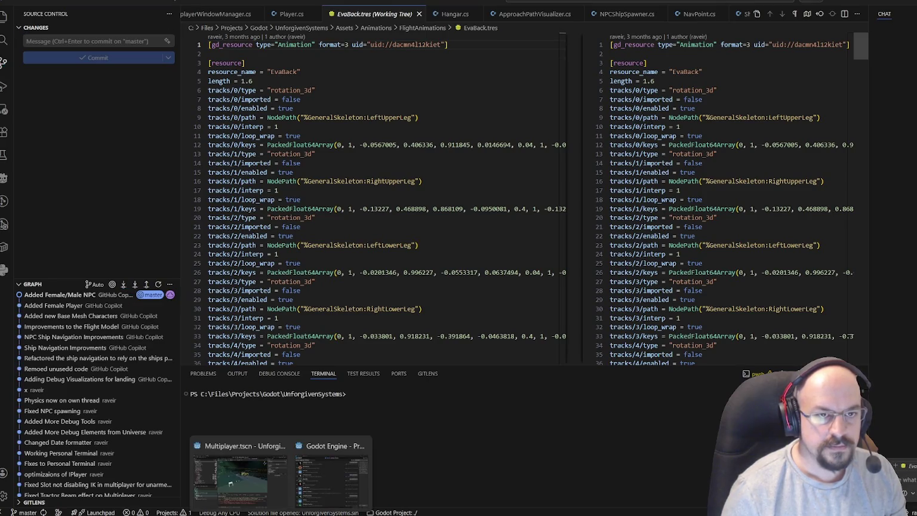
Back in the Godot editor, save the project and launch the multiplayer test run.
click(240, 465)
key(ctrl+s)
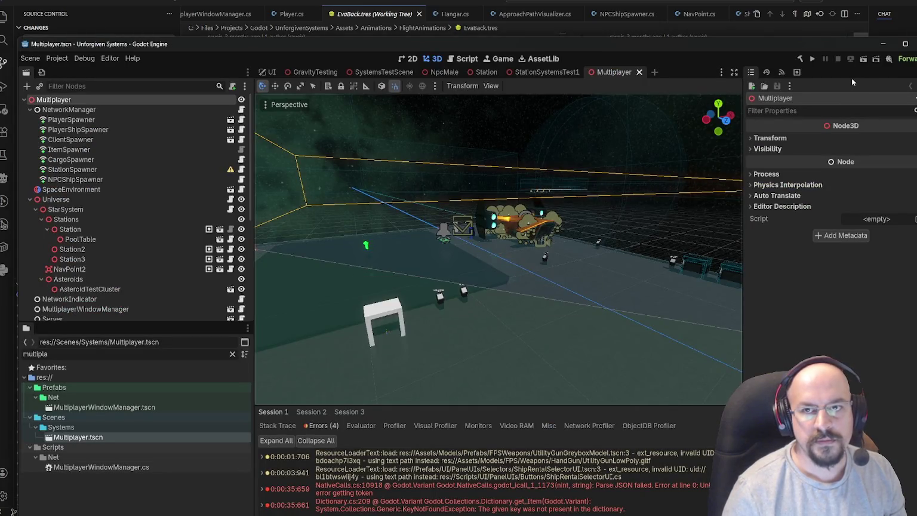
click(863, 58)
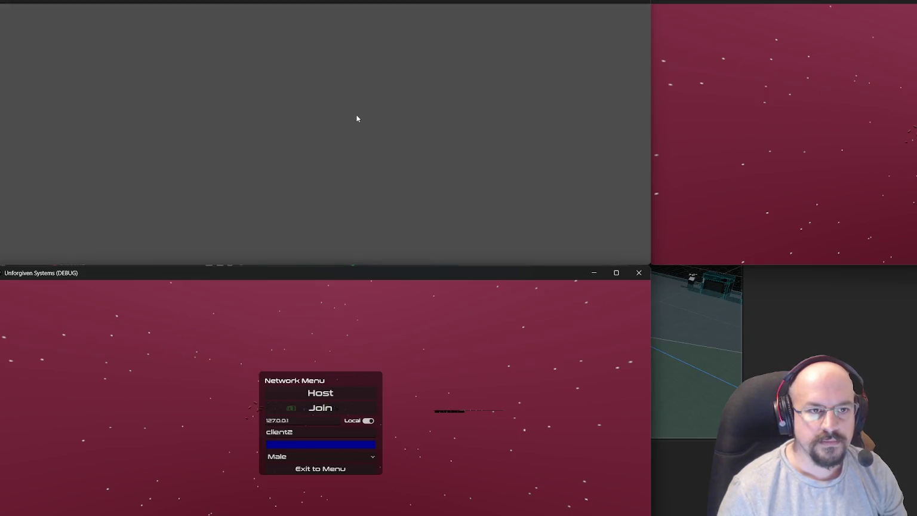
In the other game instance, draw the flashlight, cycle items twice with Q, then open the pause menu.
click(356, 118)
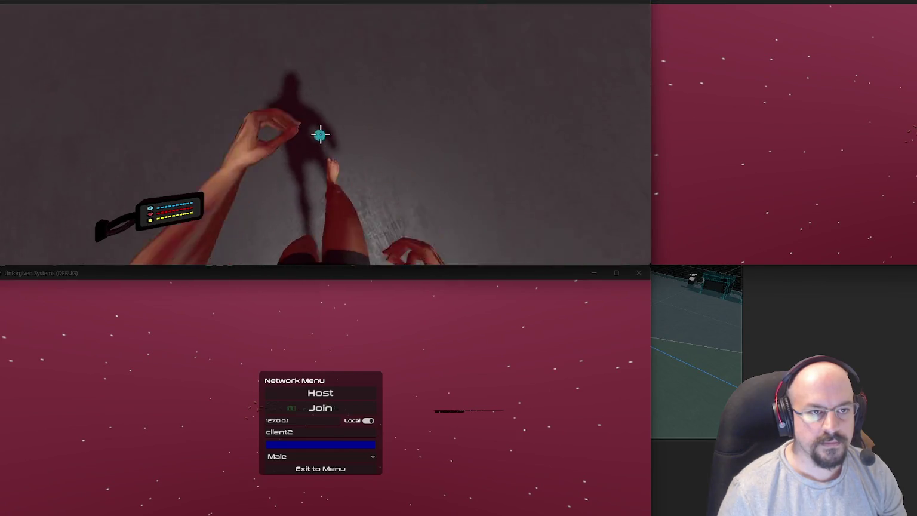
key(1)
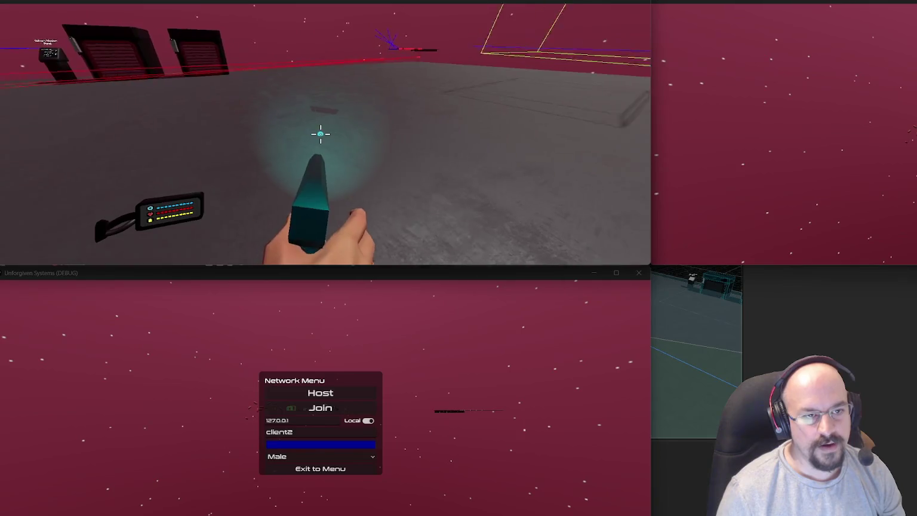
key(q)
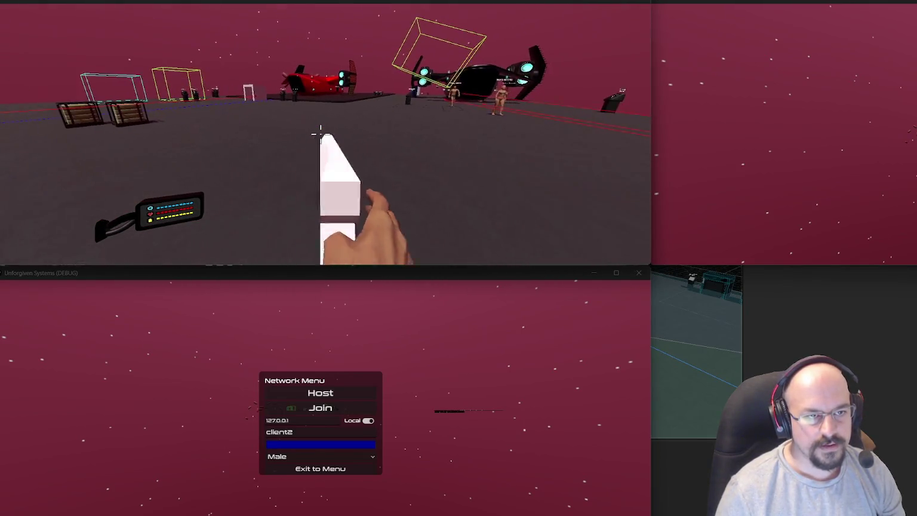
key(q)
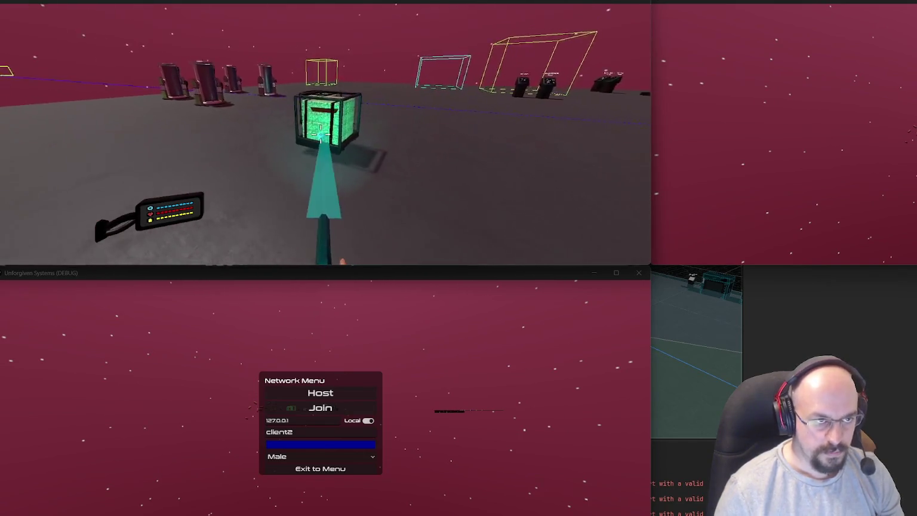
key(Escape)
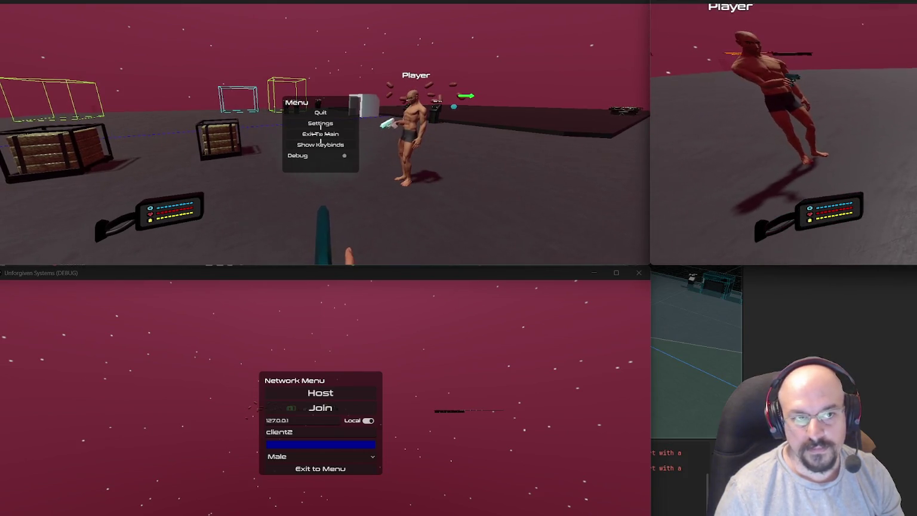
Raise, lower and raise the tablet again in the second client, then switch to another window.
key(Tab)
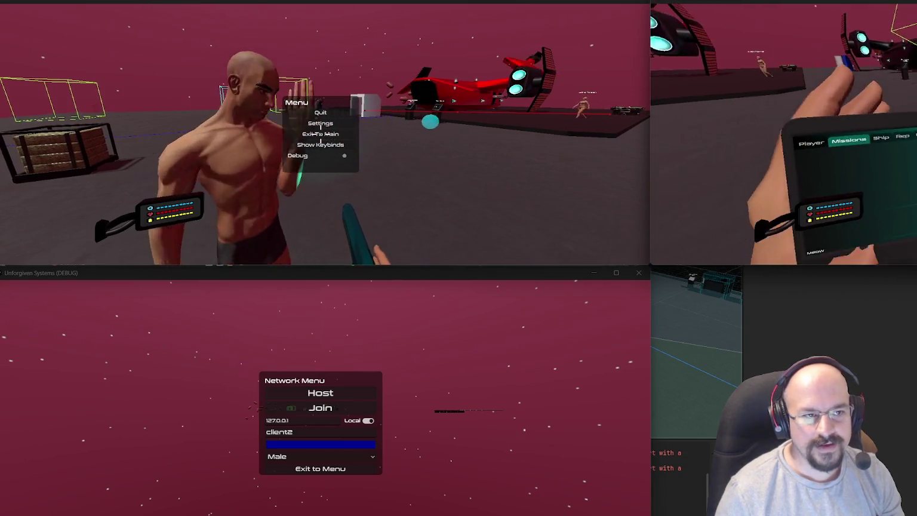
key(Tab)
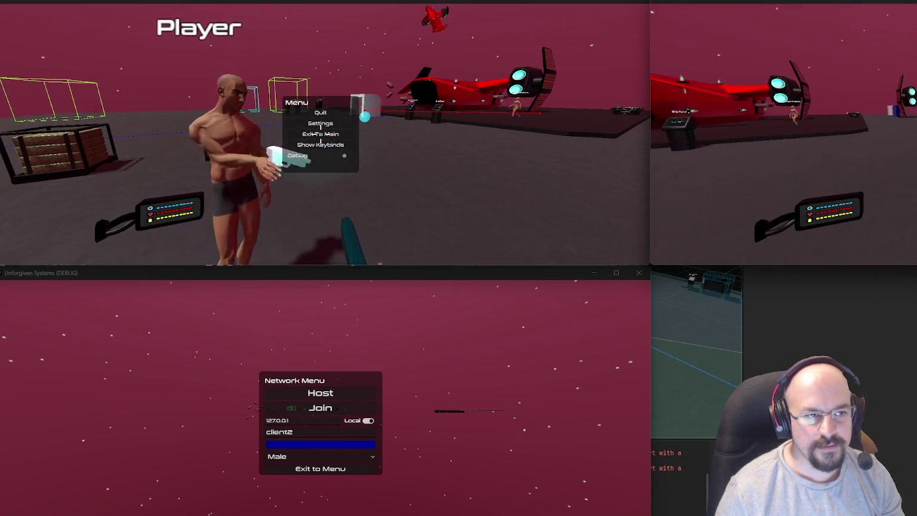
key(Tab)
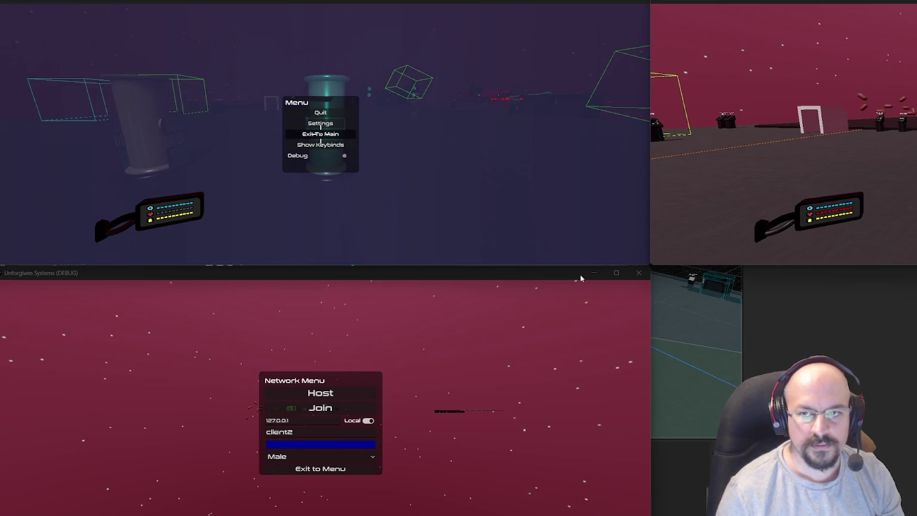
key(alt+Tab)
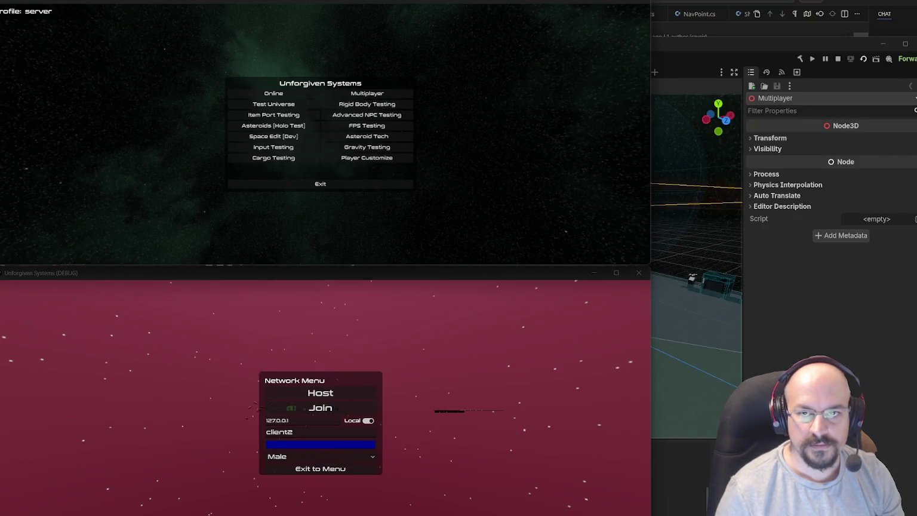
Stop the multiplayer test, close the EvaBack.tres diff in VS Code, and maximize Godot again.
click(838, 60)
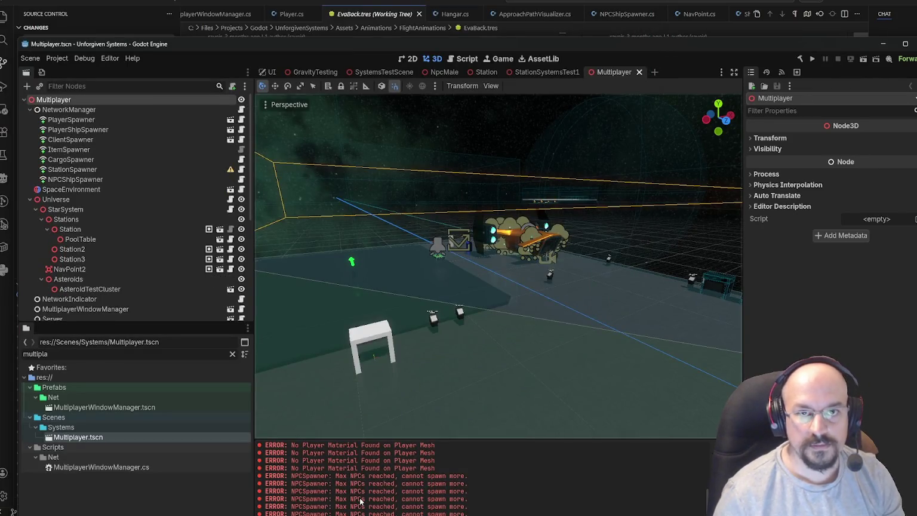
click(882, 45)
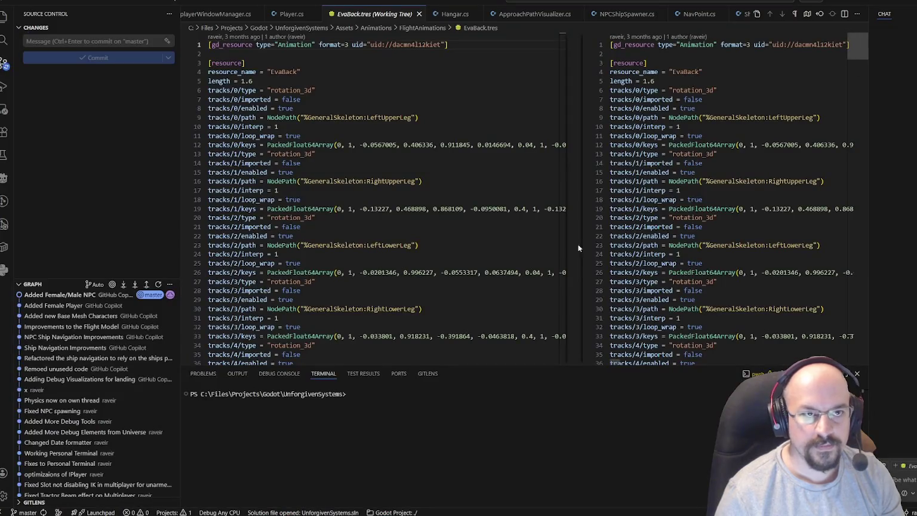
click(419, 14)
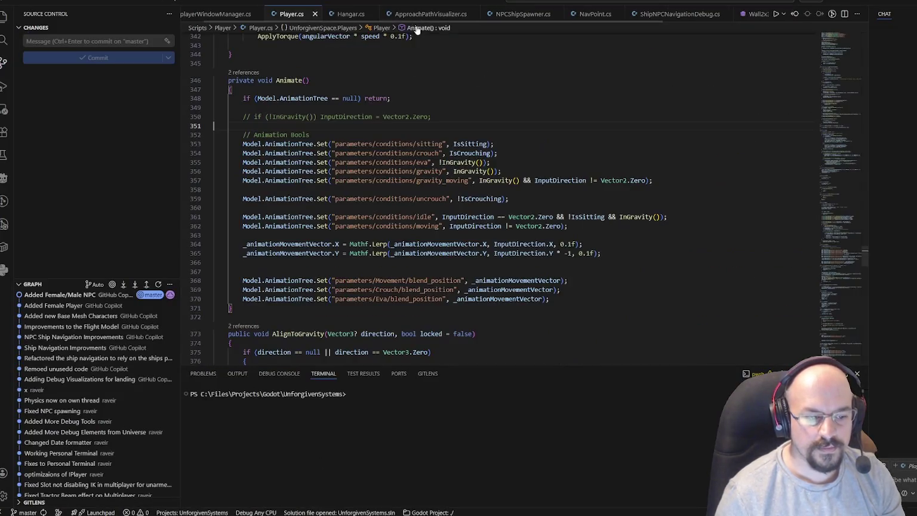
mouse_move(365, 515)
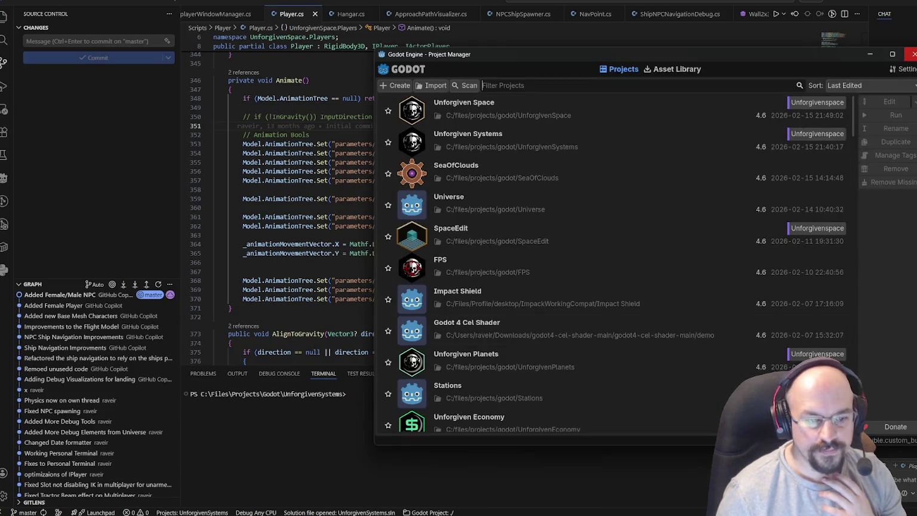
double_click(519, 397)
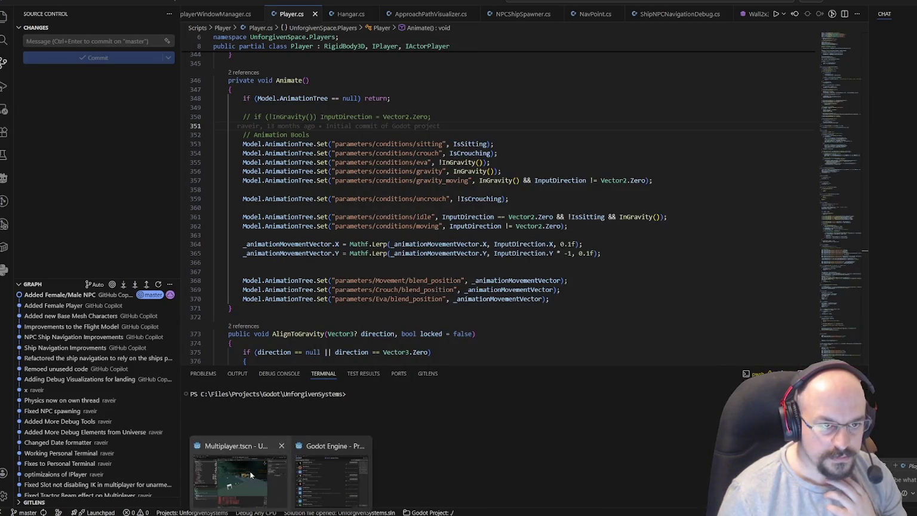
click(251, 475)
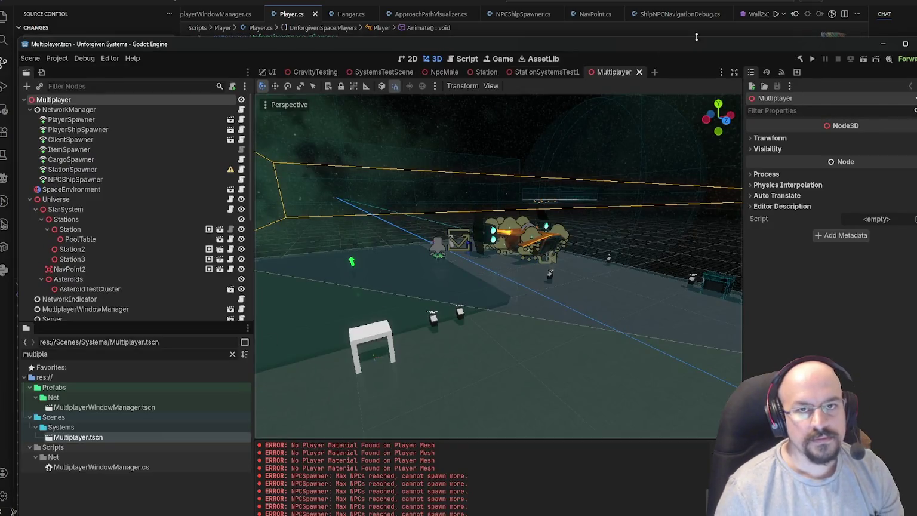
double_click(657, 53)
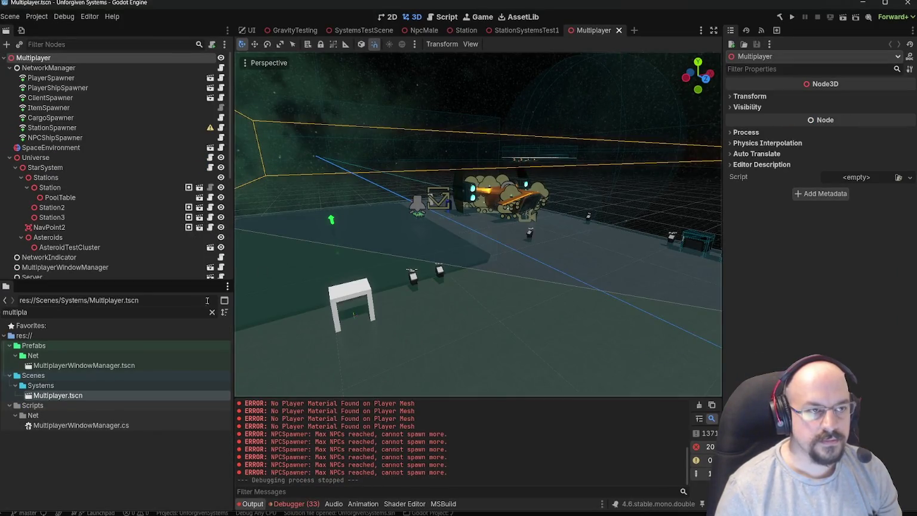
Open NpcMaleAdvanced.tscn and inspect its model scene's armature and skeleton bones.
text(npcadv)
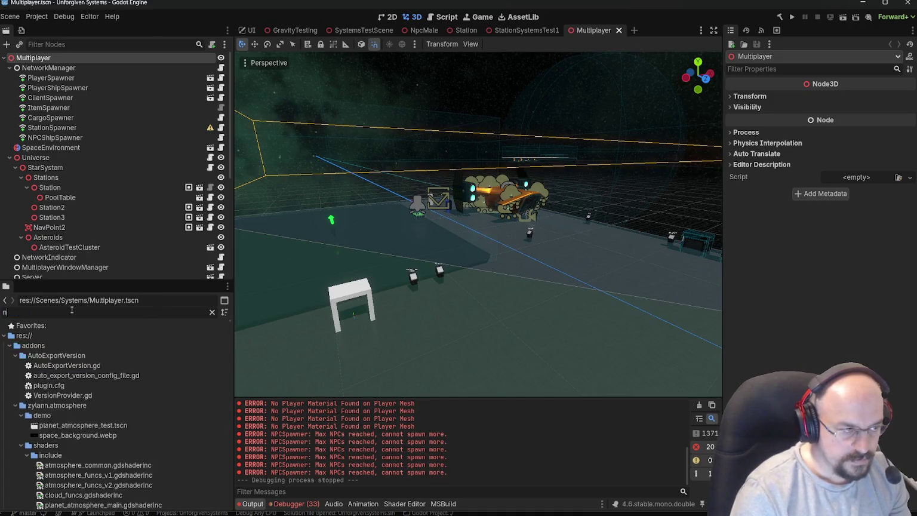
double_click(84, 365)
scroll(401, 150, up, 5)
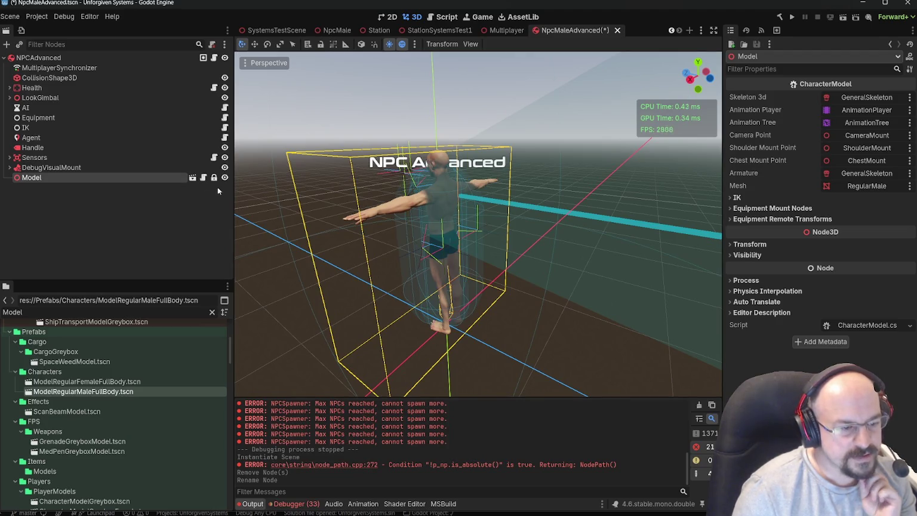
click(192, 177)
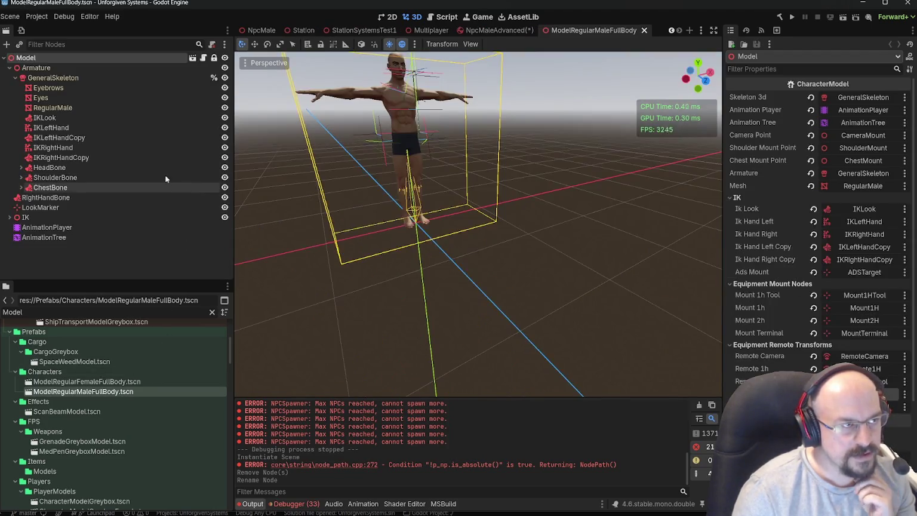
click(37, 68)
click(55, 78)
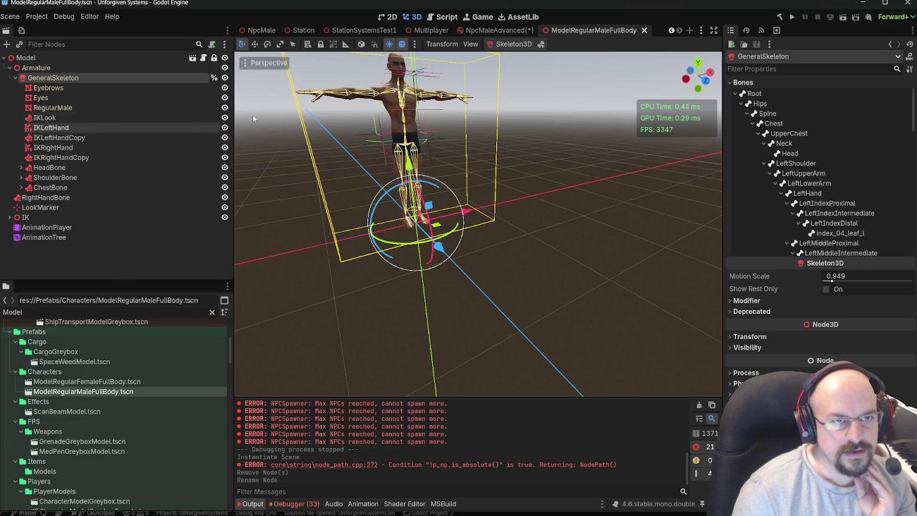
scroll(537, 96, down, 4)
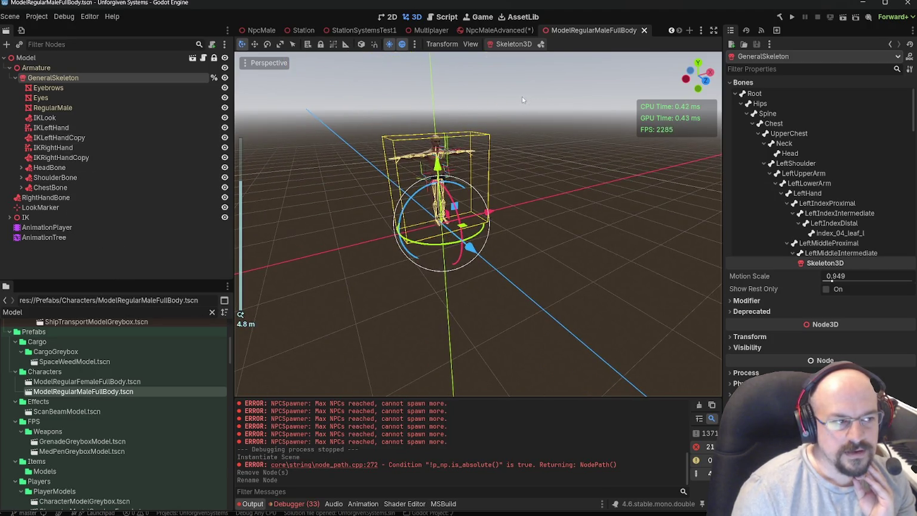
scroll(182, 350, down, 3)
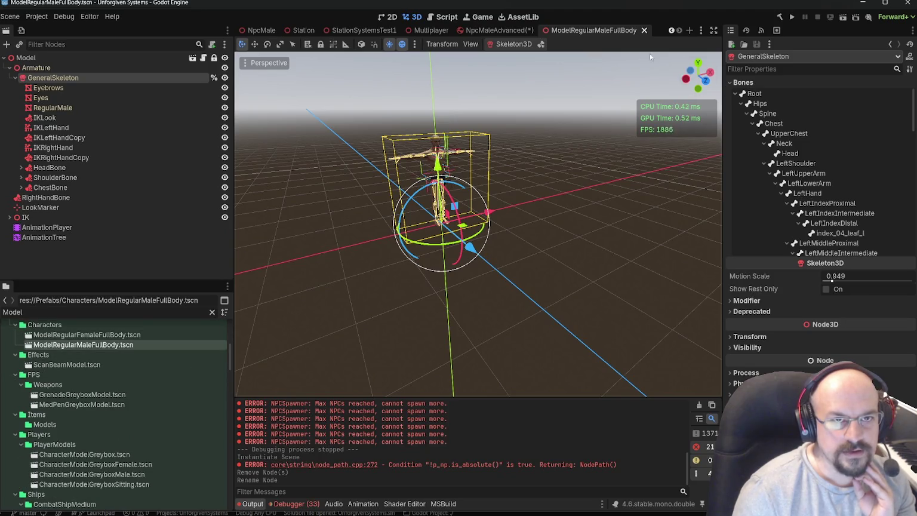
Set the Model node's Rotation Y to 180 in NpcMaleAdvanced and save the scene.
click(644, 30)
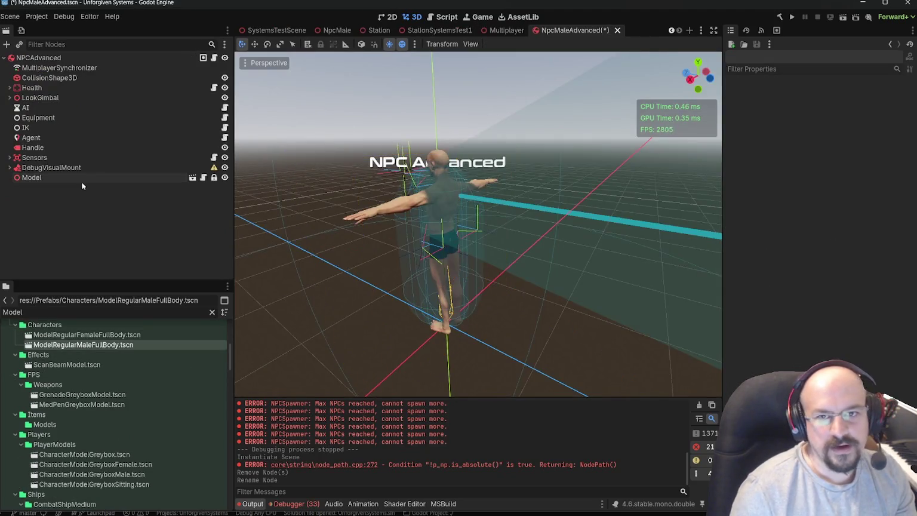
click(751, 244)
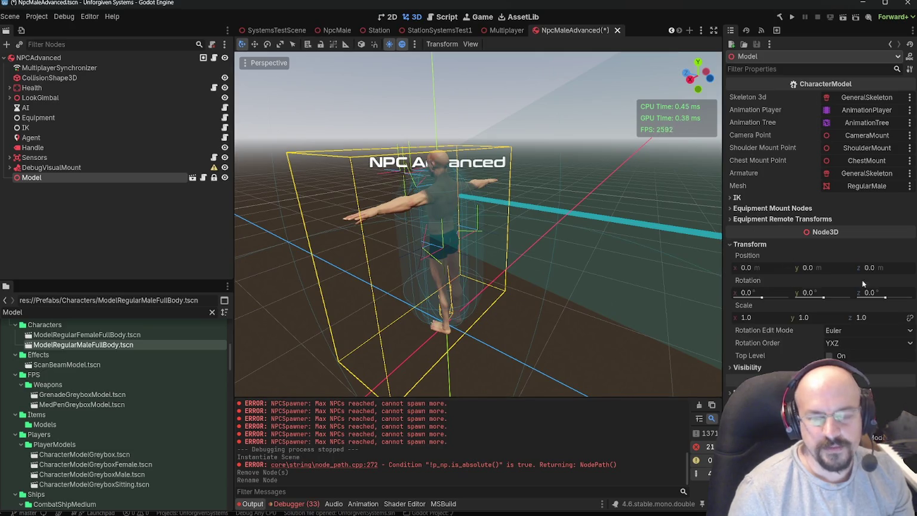
text(80)
key(Return)
key(ctrl+s)
Review the Model node's IK settings, the Agent navigation and the NPC's AI settings.
click(24, 178)
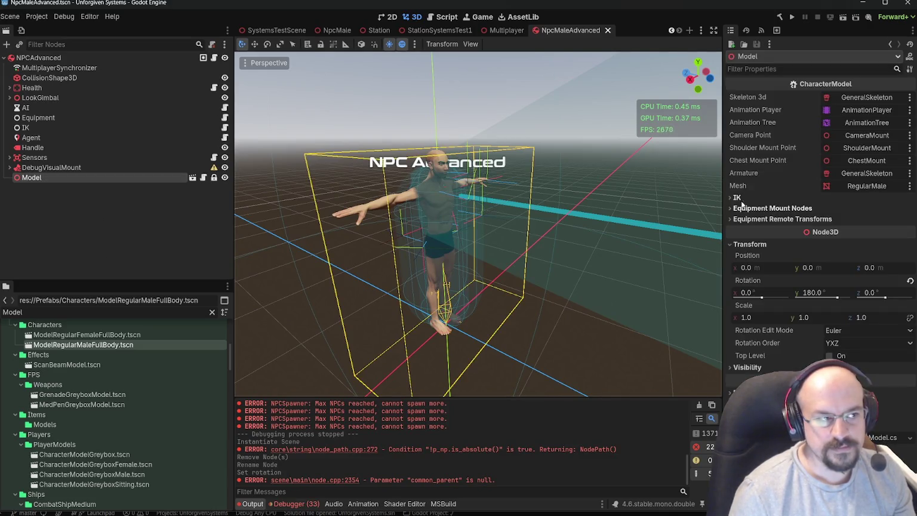
click(739, 199)
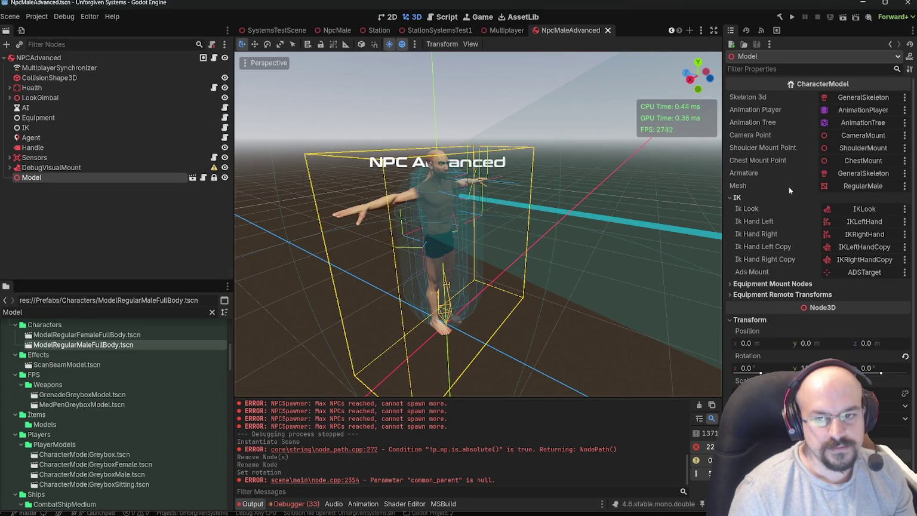
scroll(789, 191, down, 1)
click(31, 218)
click(30, 138)
click(36, 109)
click(39, 58)
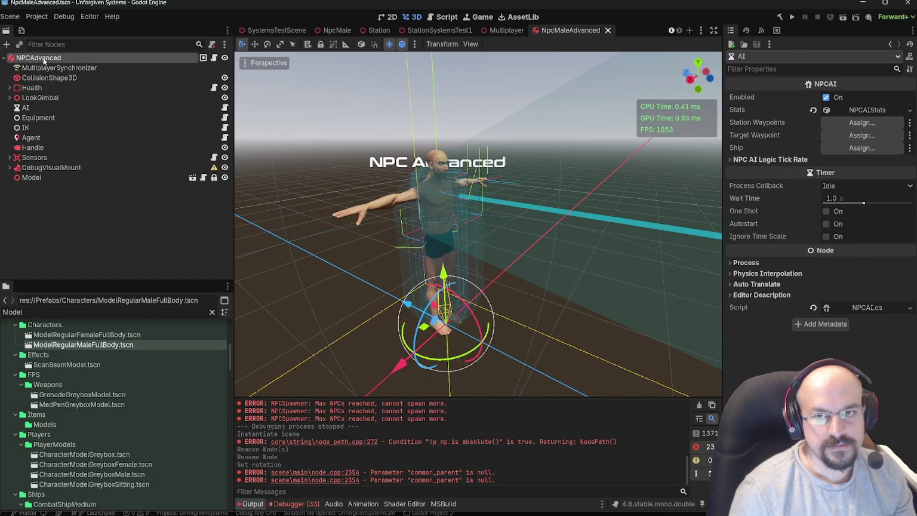
Assign the Model node to the NPC's Model field and save the scene.
click(839, 239)
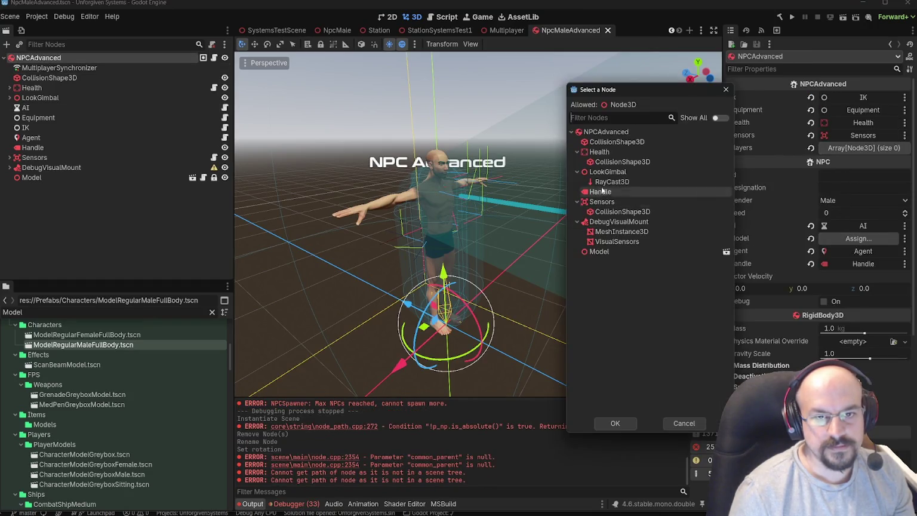
double_click(598, 254)
key(ctrl+s)
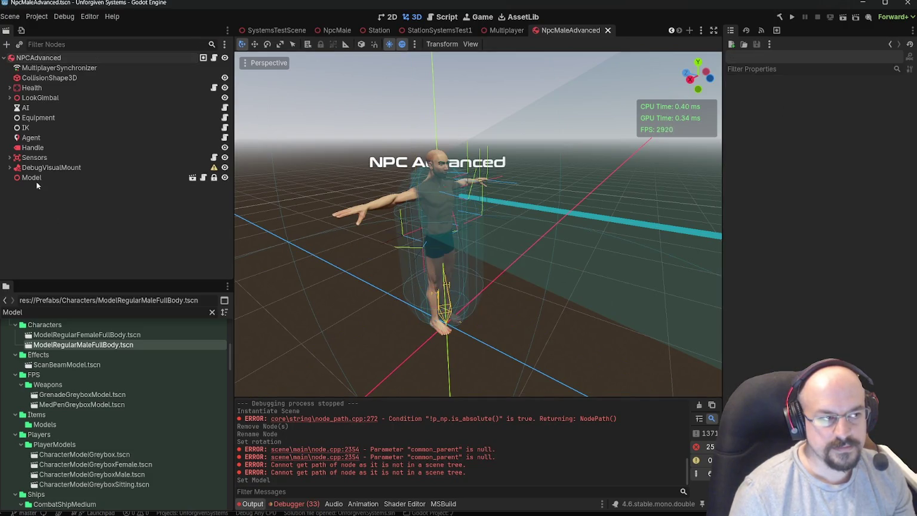
click(40, 159)
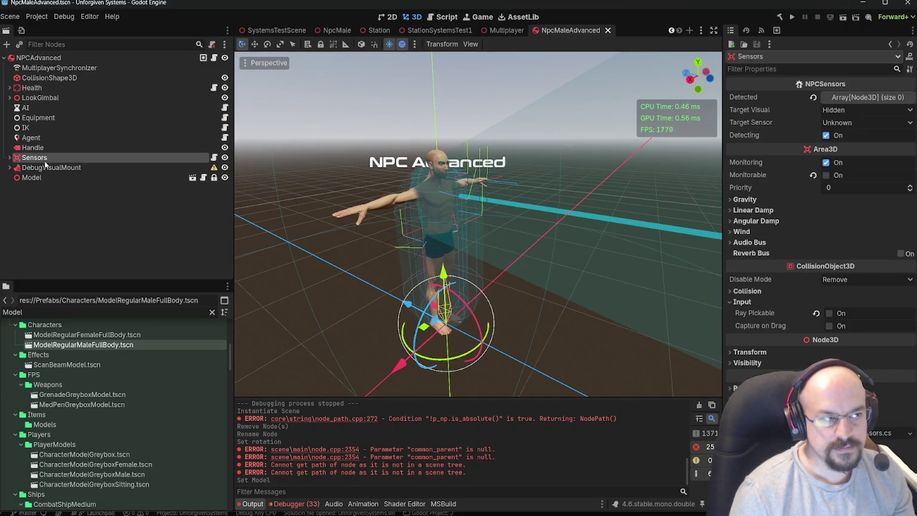
click(50, 186)
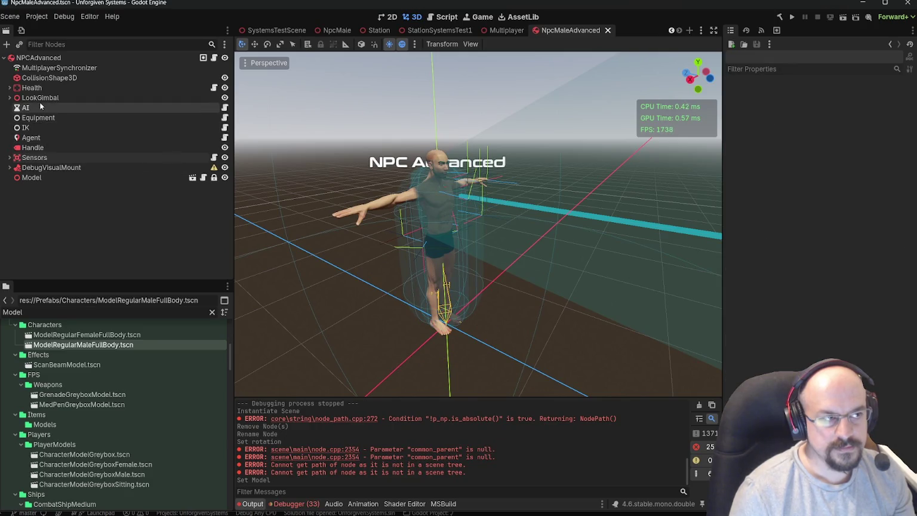
Drag the Handle label node up 0.395 units above the head and save NpcMaleAdvanced.
click(34, 147)
drag(432, 106, 433, 69)
click(75, 231)
key(ctrl+s)
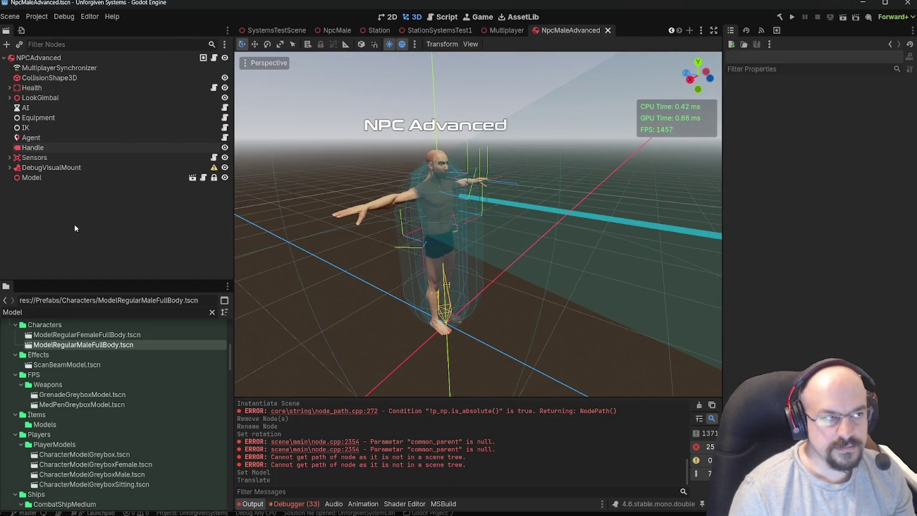
click(74, 58)
key(ctrl+s)
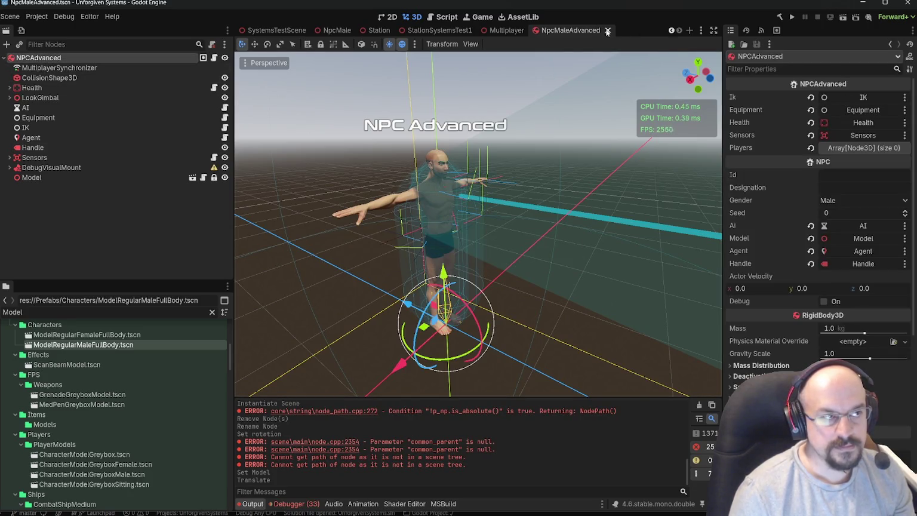
Save the scene as NpcFemaleAdvanced.tscn in res://Prefabs/NPCs via Scene > Save Scene As.
click(10, 16)
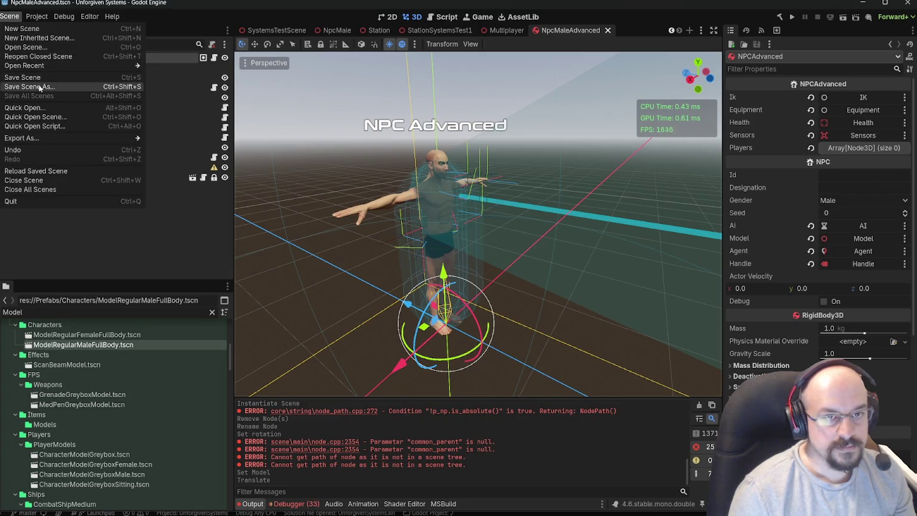
click(39, 87)
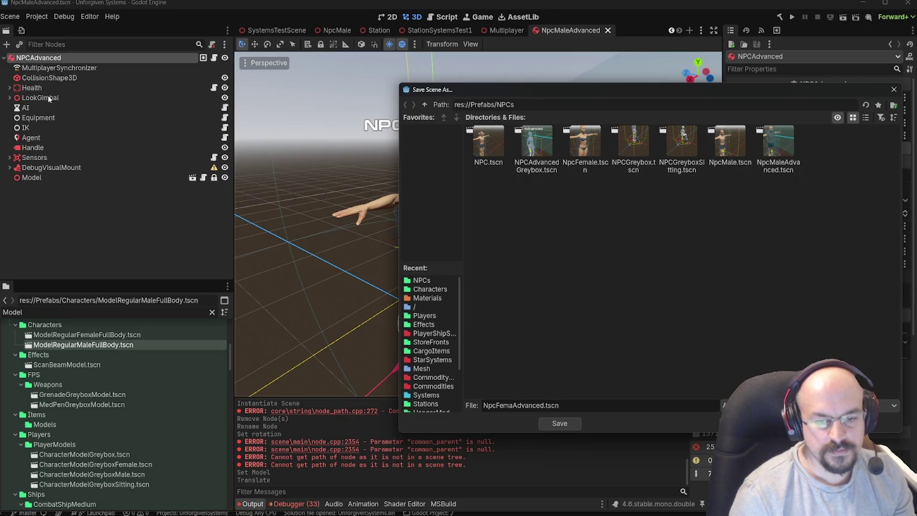
key(Return)
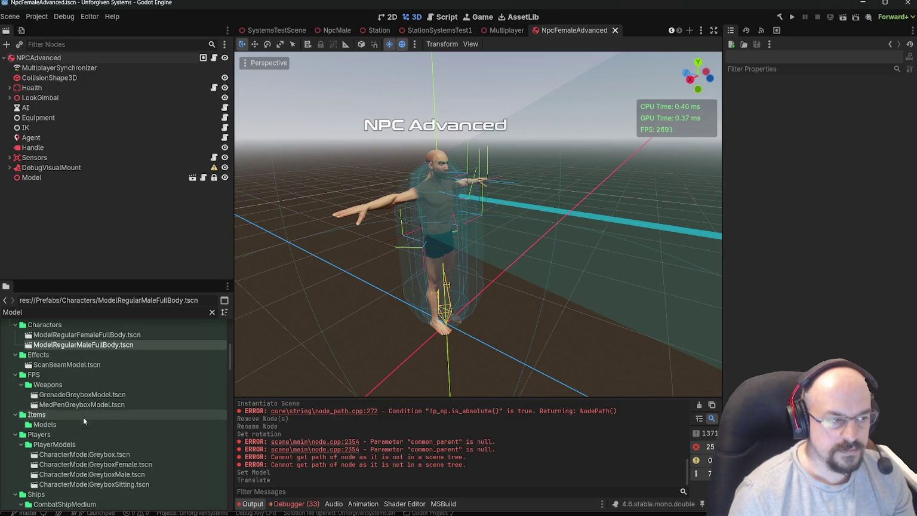
Find ModelRegularFemaleFullBody.tscn with the 'modelreg' filter and add it under NPCAdvanced.
click(43, 315)
text(modelreg)
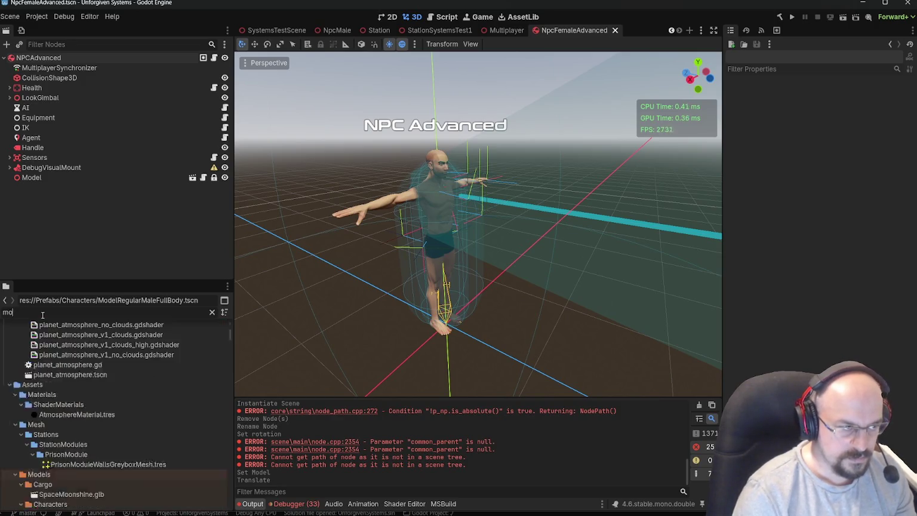
click(70, 365)
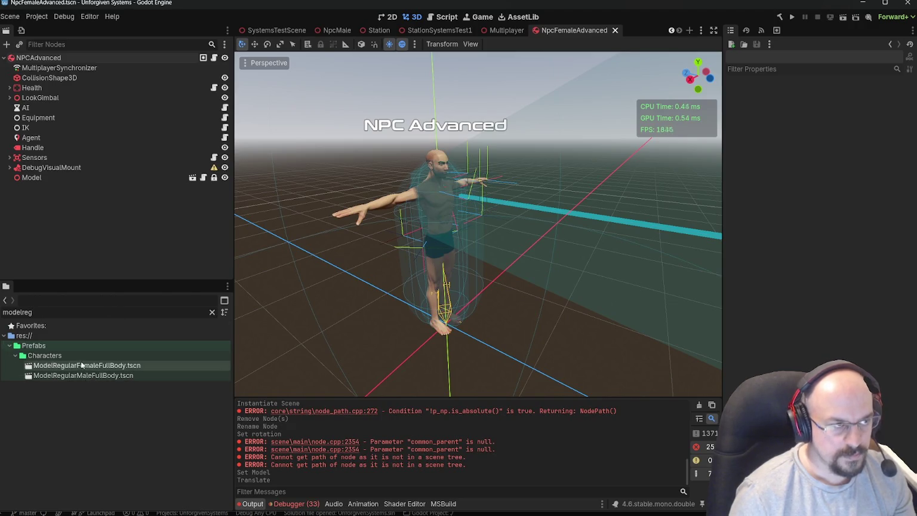
mouse_move(71, 366)
mouse_down()
mouse_move(135, 114)
mouse_move(43, 60)
mouse_up()
Delete the old male Model node, rename Model2 to Model, and save NpcFemaleAdvanced.
click(33, 177)
key(Delete)
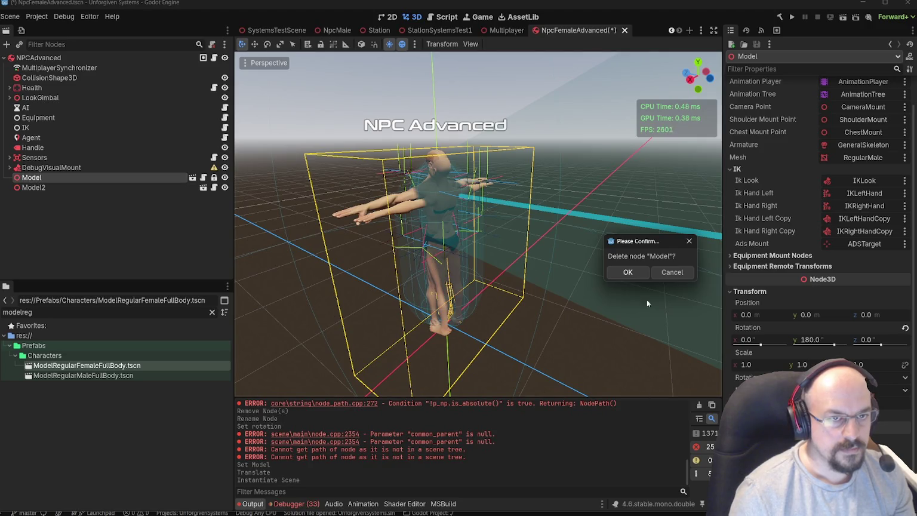
click(631, 272)
click(31, 177)
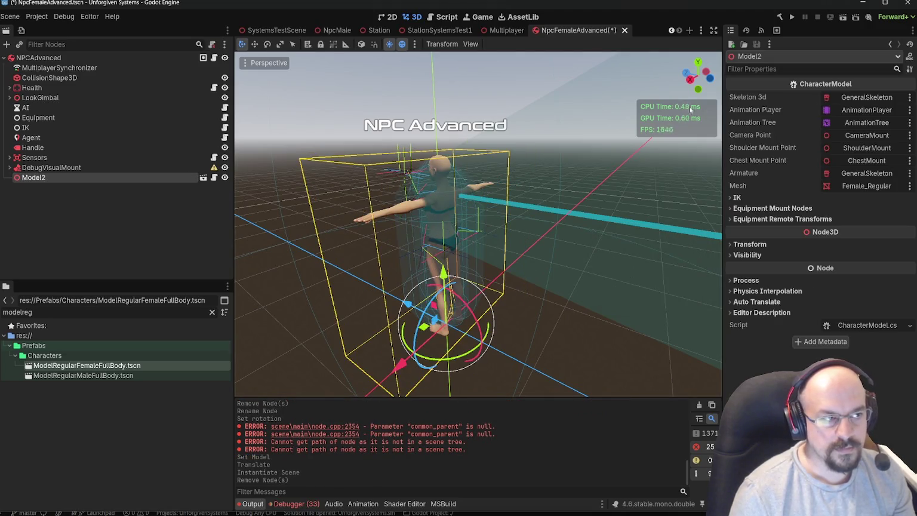
double_click(134, 178)
text(Model)
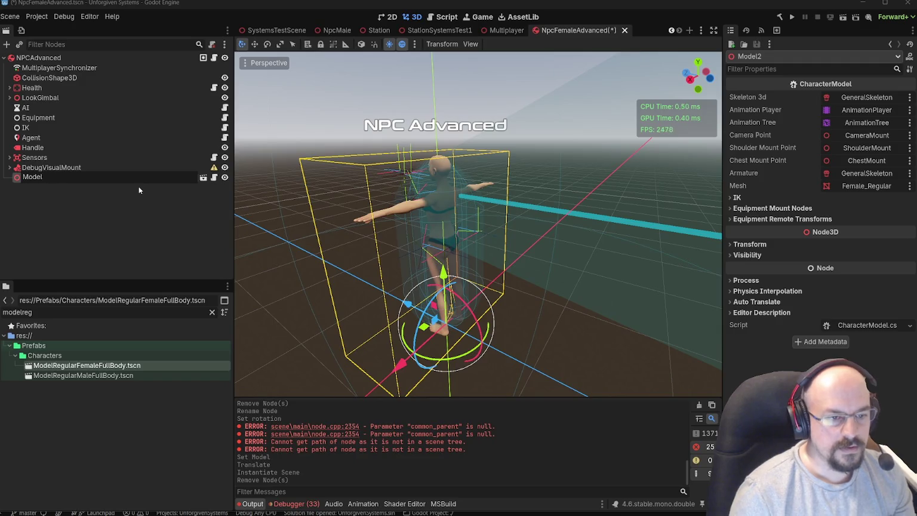
key(Return)
key(ctrl+s)
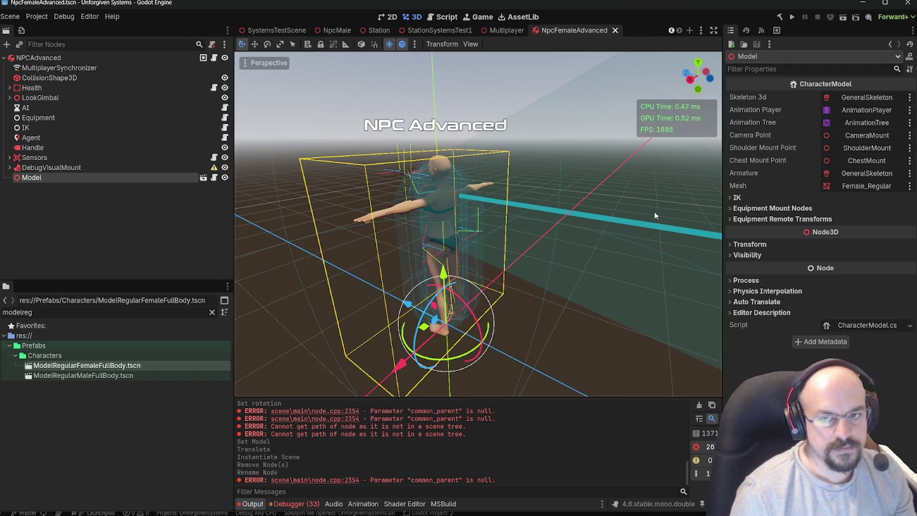
click(750, 245)
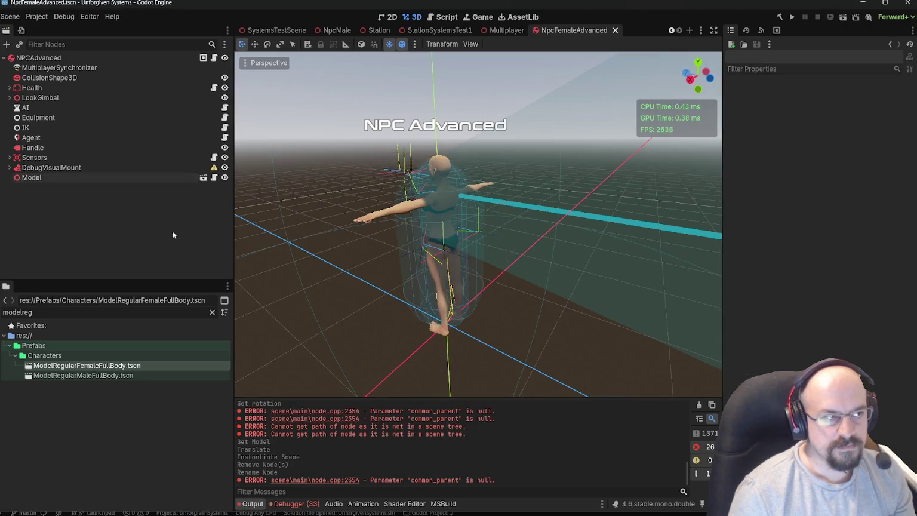
click(203, 177)
Turn the female full-body model's root 180° on Y and save it.
click(49, 57)
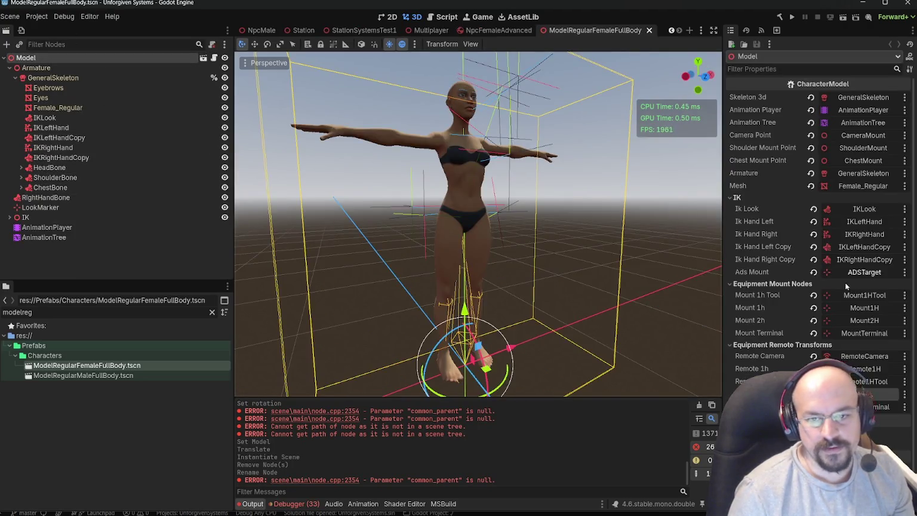
scroll(846, 287, down, 2)
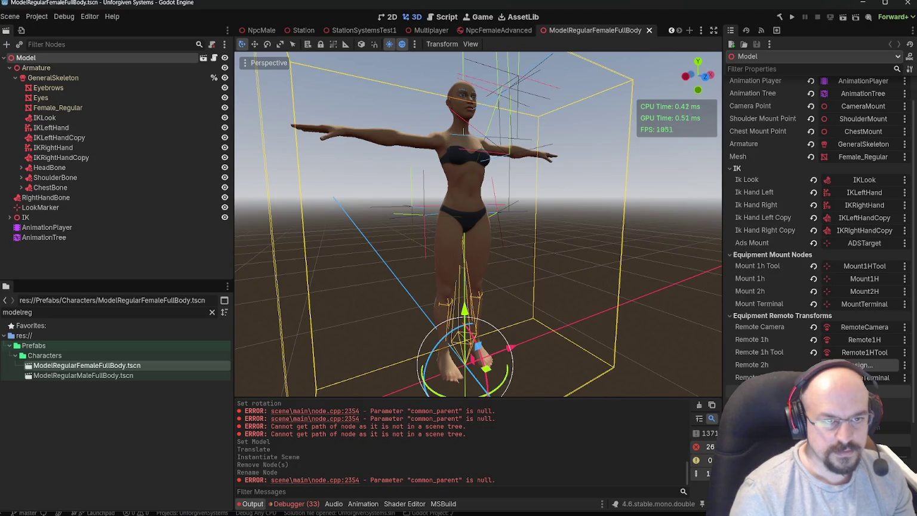
key(ctrl+s)
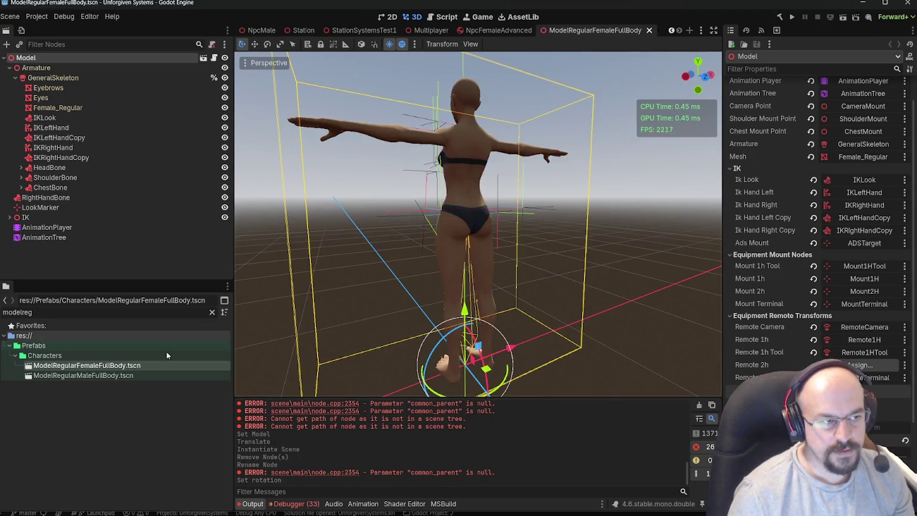
Set ModelRegularMaleFullBody's root Rotation Y to 180, then close both model scenes.
double_click(84, 375)
scroll(816, 347, down, 4)
click(812, 340)
text(180)
key(Return)
mouse_move(621, 251)
mouse_down()
mouse_move(549, 237)
mouse_move(487, 280)
mouse_move(526, 179)
mouse_up()
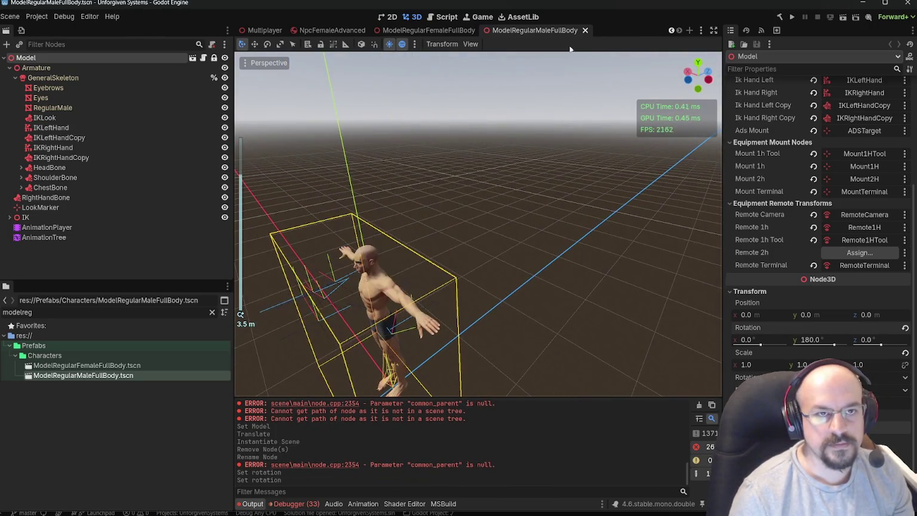
click(585, 31)
click(649, 31)
scroll(528, 137, down, 2)
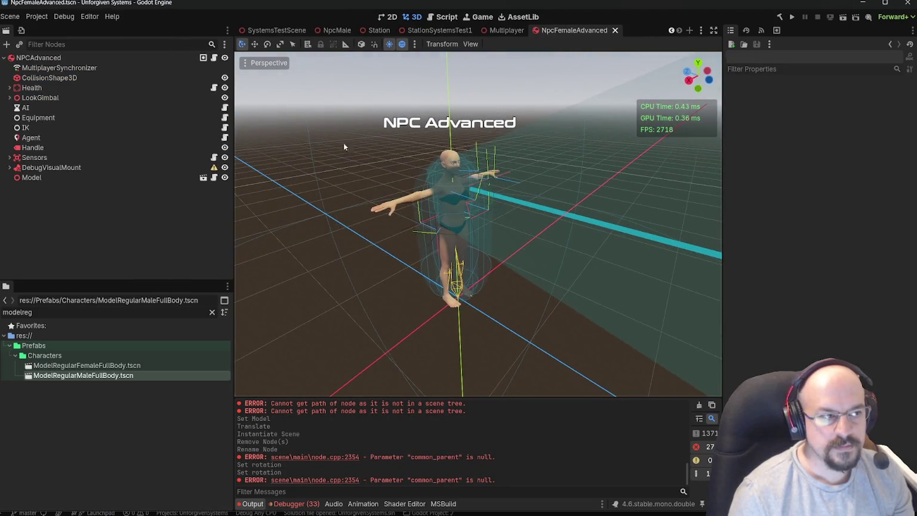
Assign the Model node to NPCAdvanced's Model property.
click(32, 177)
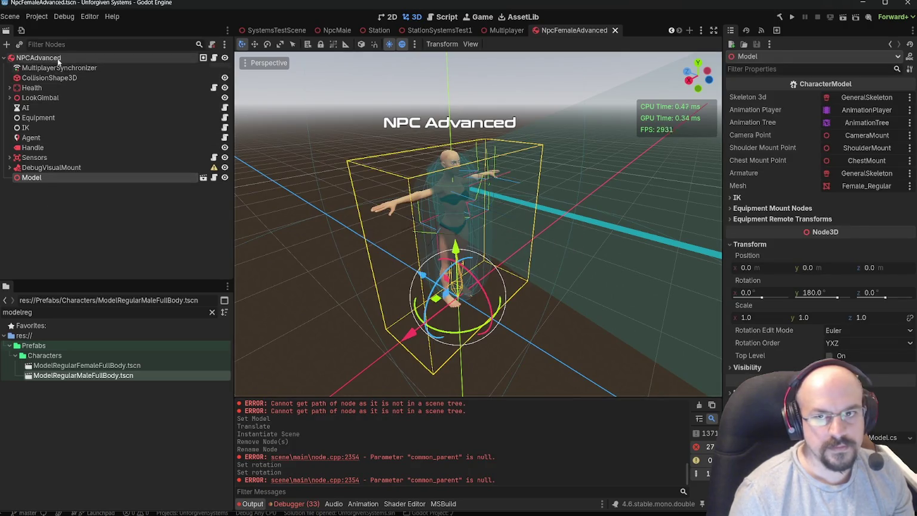
click(38, 57)
click(823, 239)
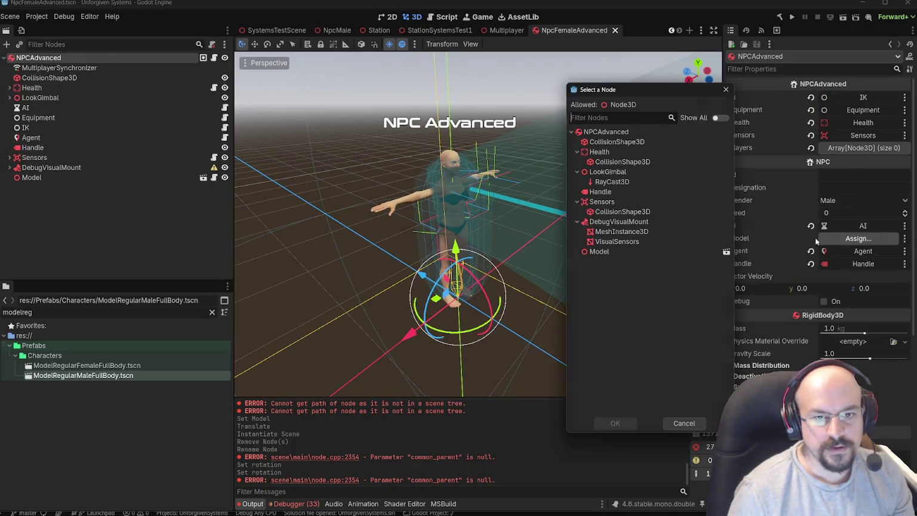
double_click(599, 251)
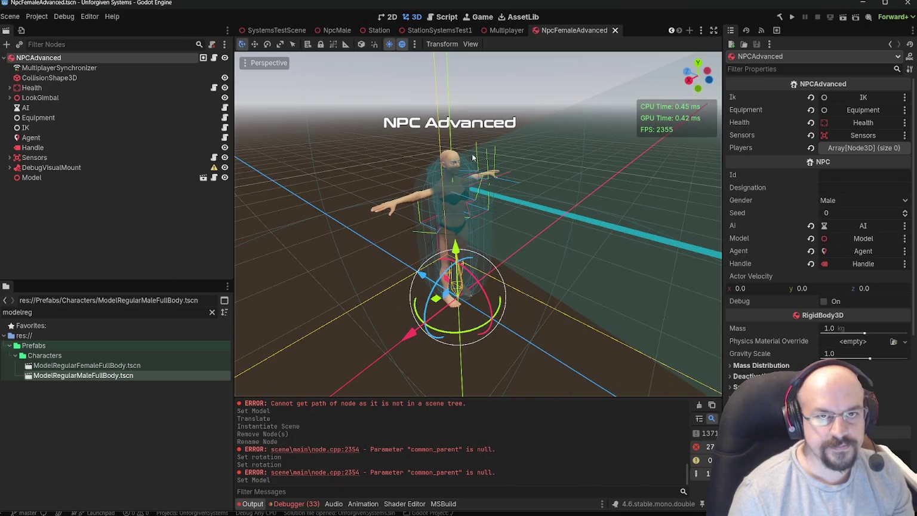
Close the NpcFemaleAdvanced and Multiplayer scenes and switch to another application.
click(614, 31)
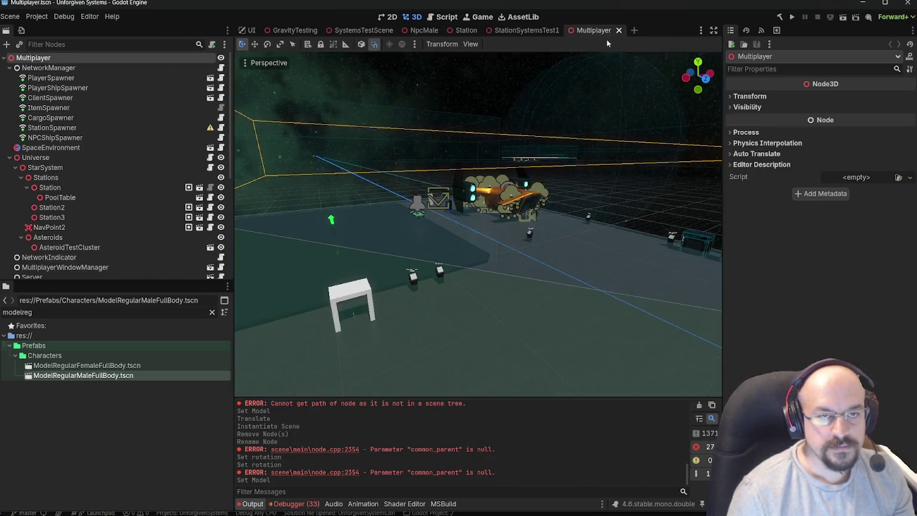
click(619, 30)
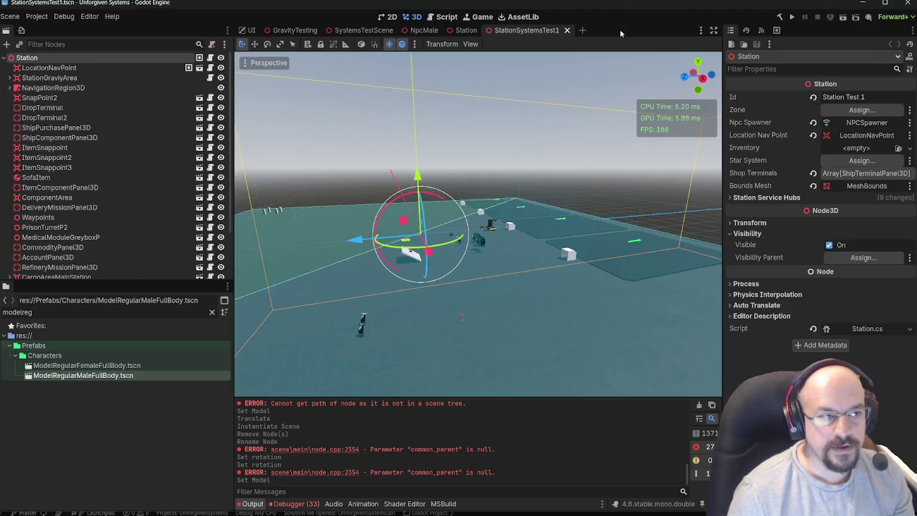
key(alt+Tab)
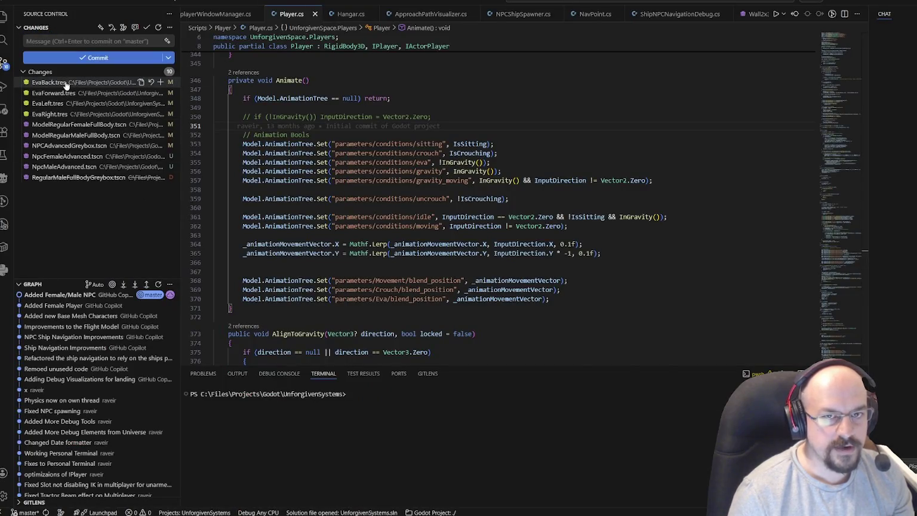
Review the EvaBack.tres diff showing the old GeneralSkeleton track paths.
click(66, 83)
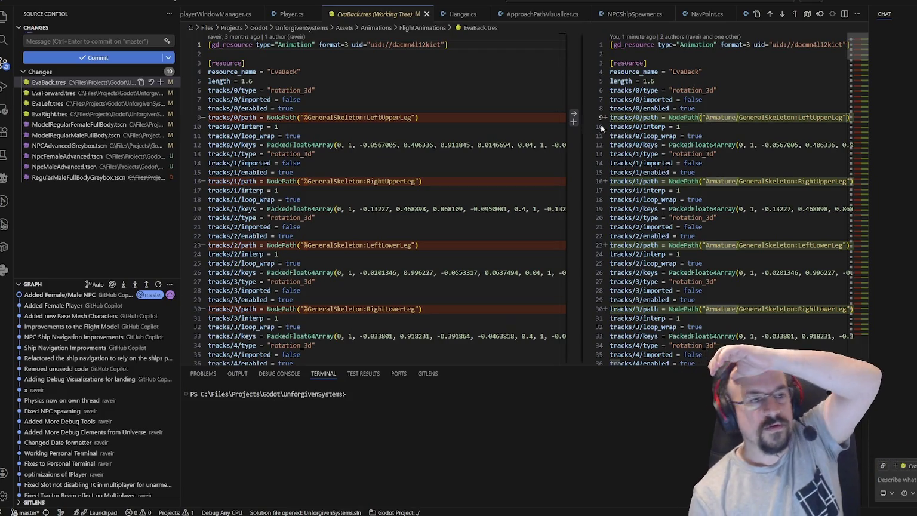
click(309, 117)
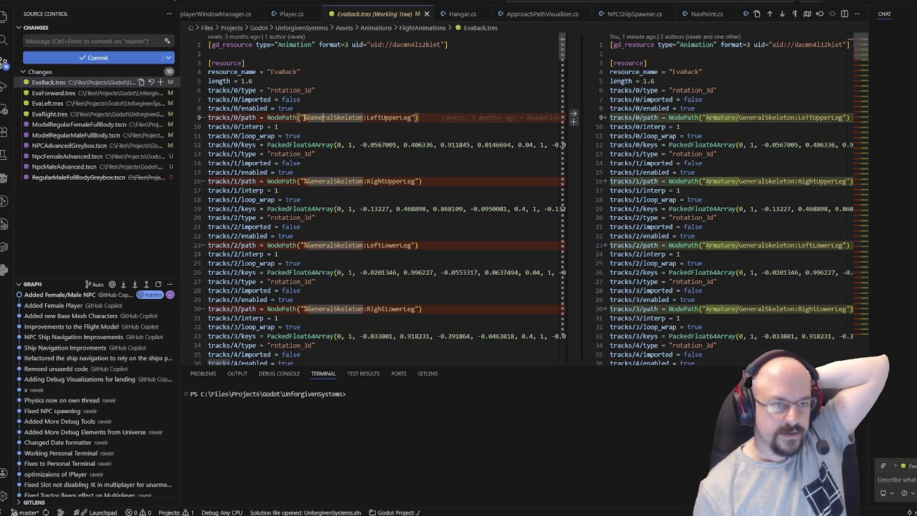
drag(304, 118, 408, 118)
click(330, 118)
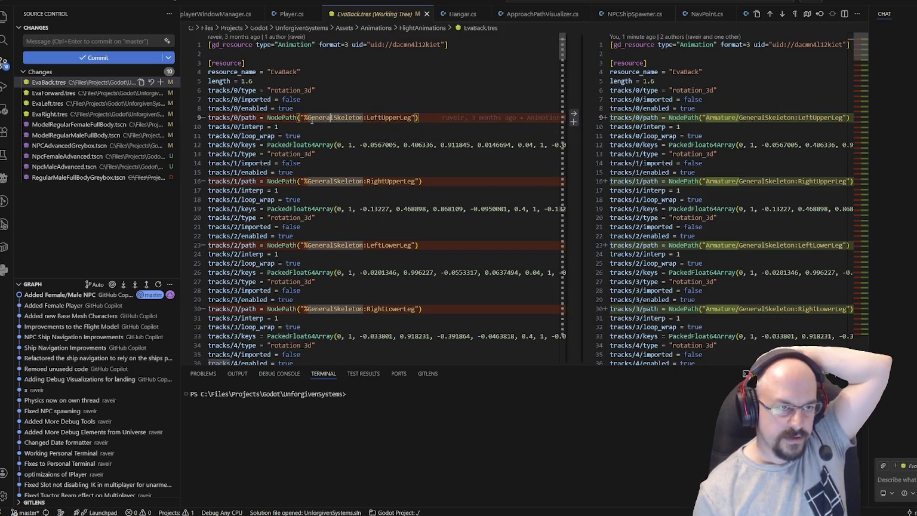
click(305, 117)
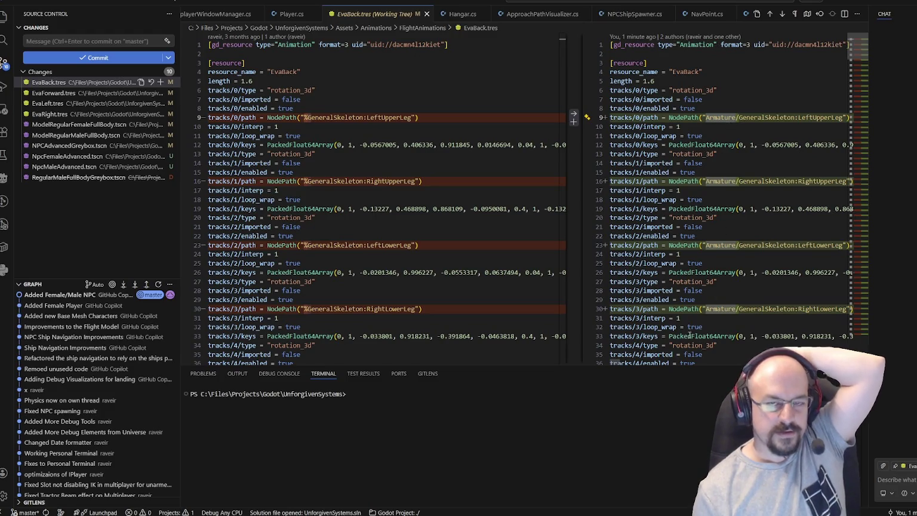
scroll(756, 182, down, 2)
scroll(751, 173, up, 2)
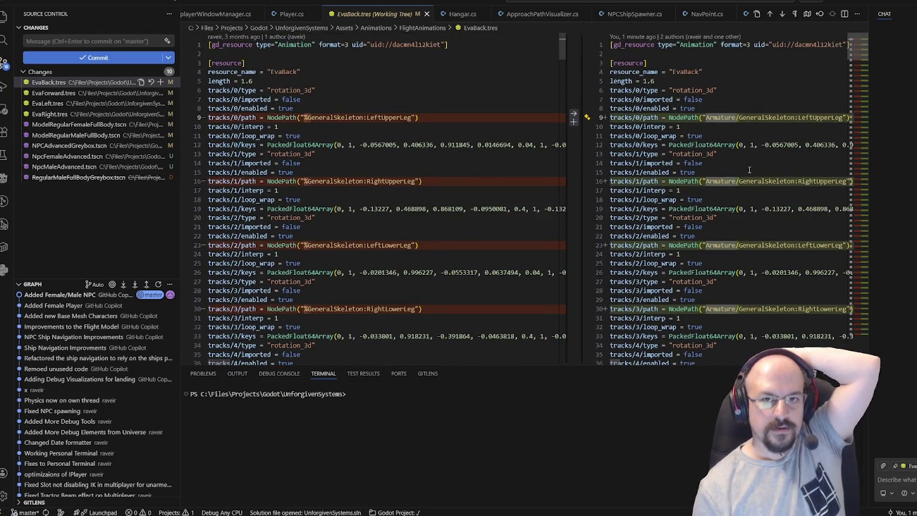
scroll(746, 163, down, 3)
scroll(746, 163, up, 3)
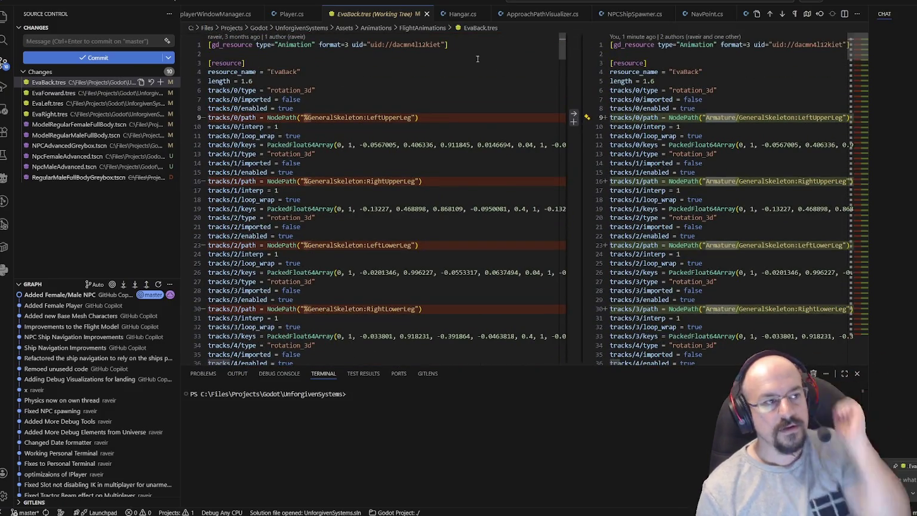
Discard the changes to EvaBack.tres and EvaForward.tres.
right_click(82, 97)
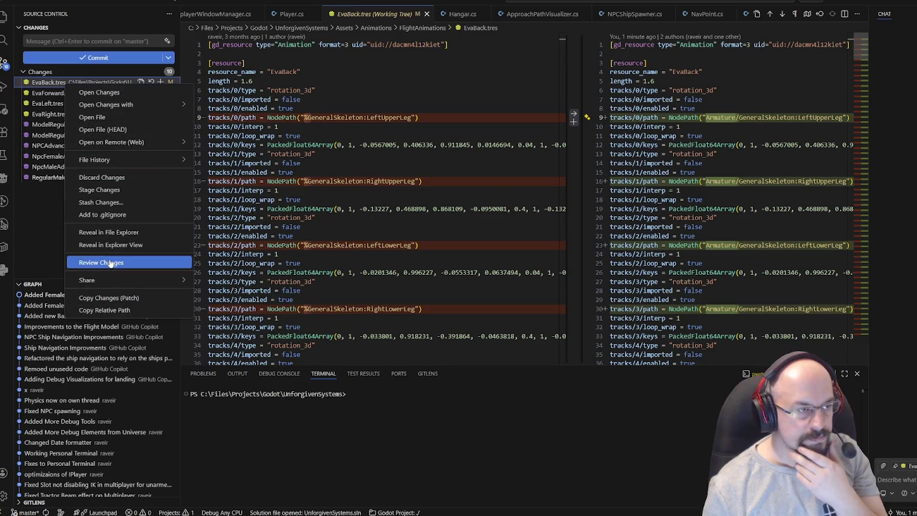
click(51, 236)
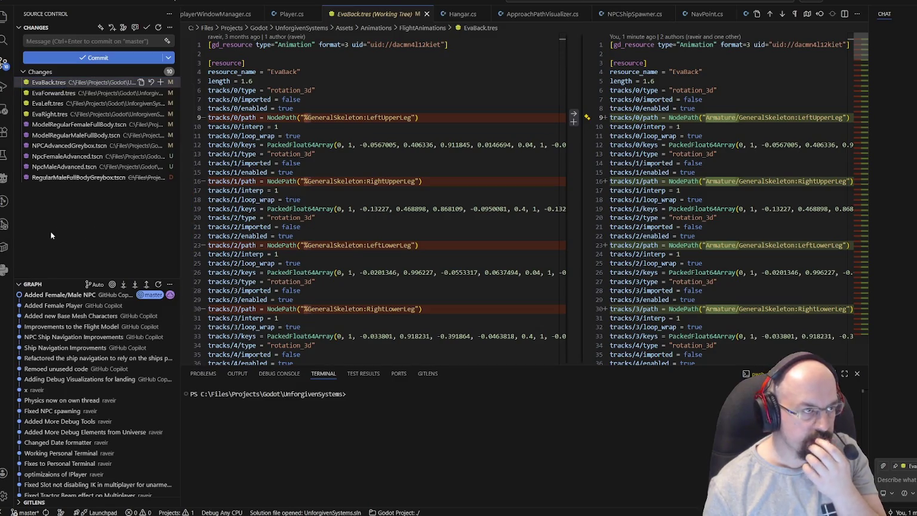
right_click(63, 85)
right_click(49, 82)
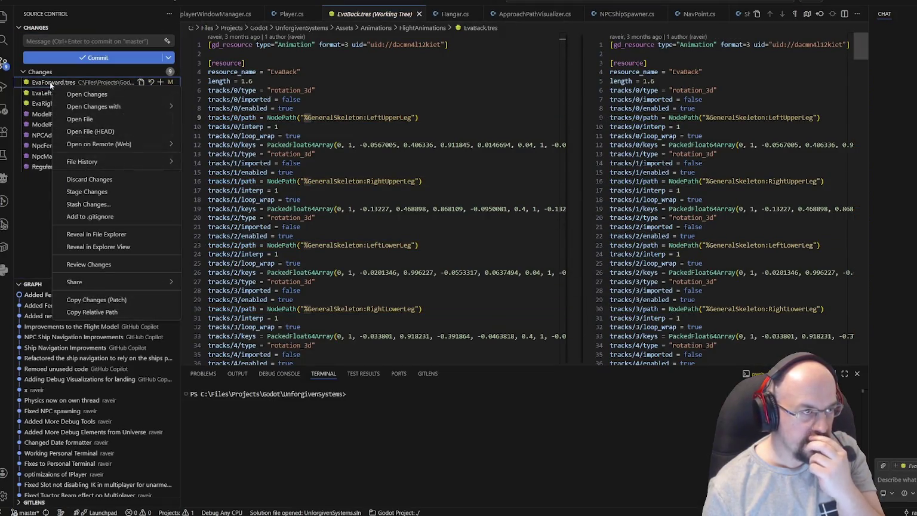
right_click(41, 82)
click(75, 175)
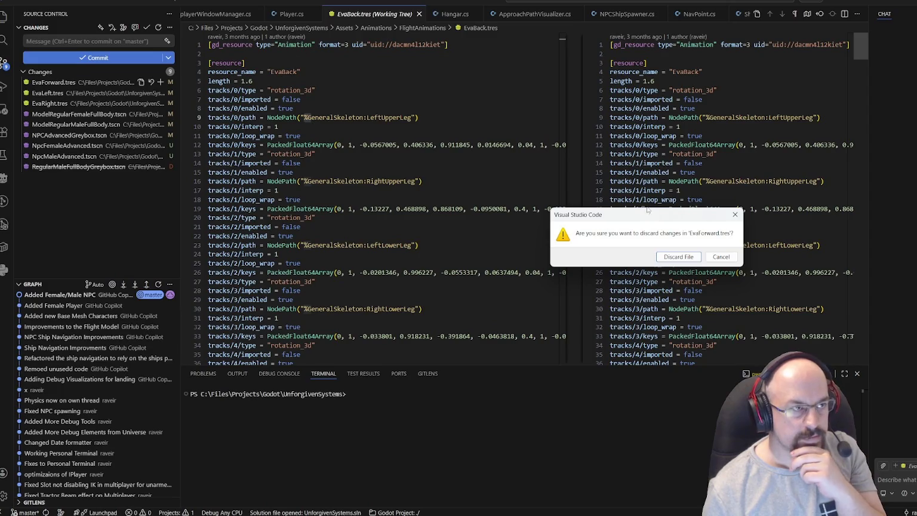
click(677, 259)
Discard the changes to EvaLeft.tres and EvaRight.tres.
click(48, 83)
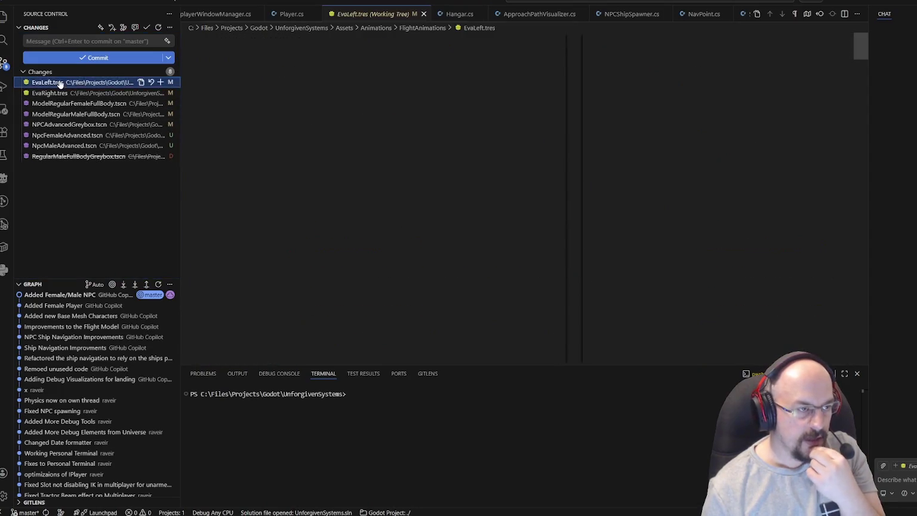
right_click(63, 83)
click(96, 174)
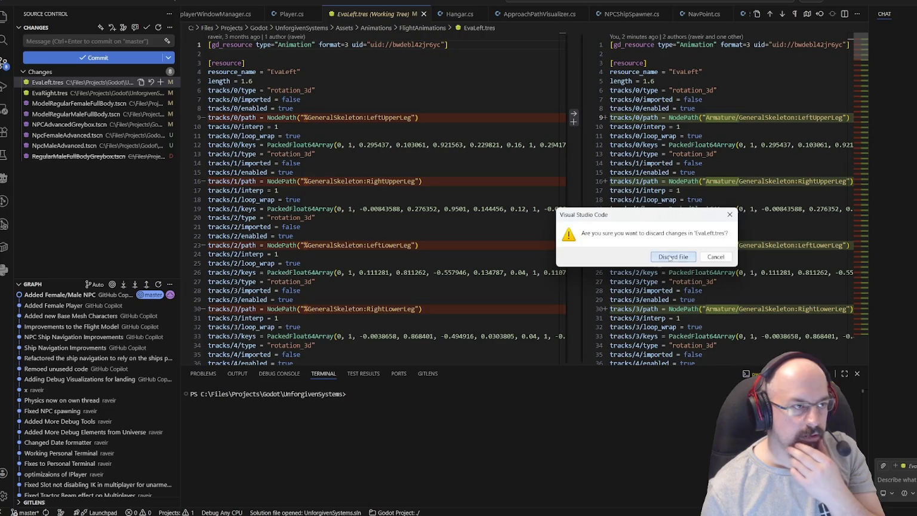
click(669, 258)
click(48, 83)
right_click(55, 84)
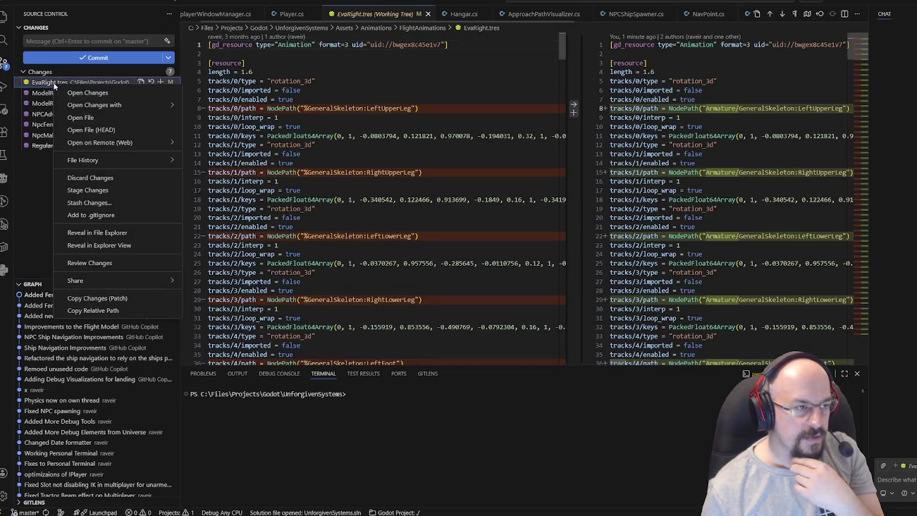
click(91, 177)
click(657, 258)
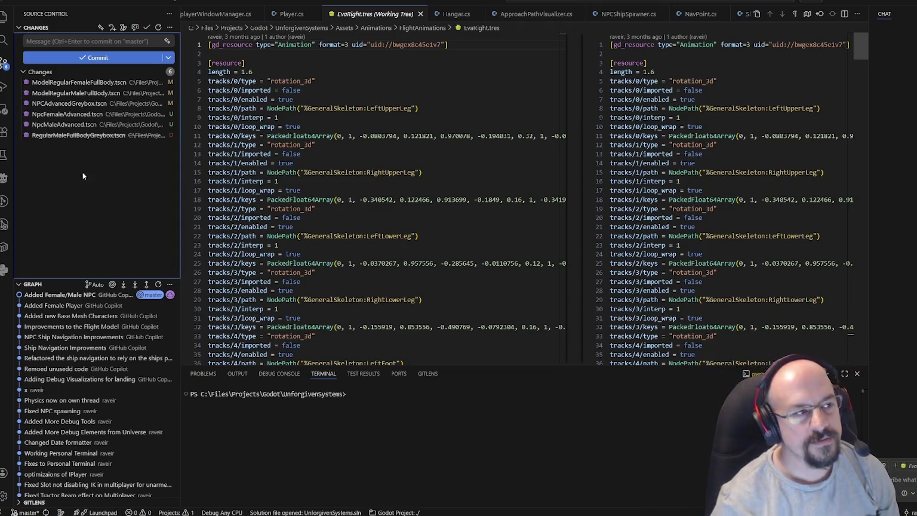
Commit the remaining changes as 'Added Advanced Female and Male NPCS' and return to Godot.
click(68, 41)
text(Added Advanced Female and Male NPCS)
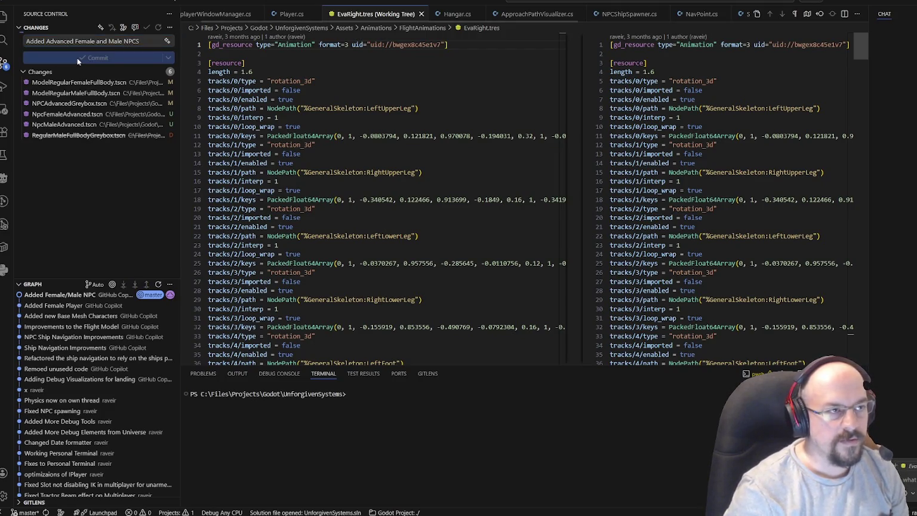
click(78, 58)
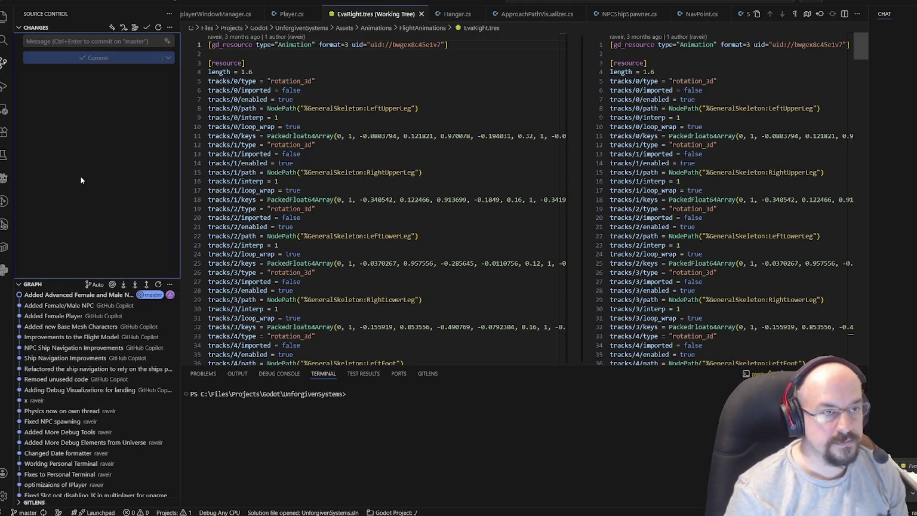
key(alt+Tab)
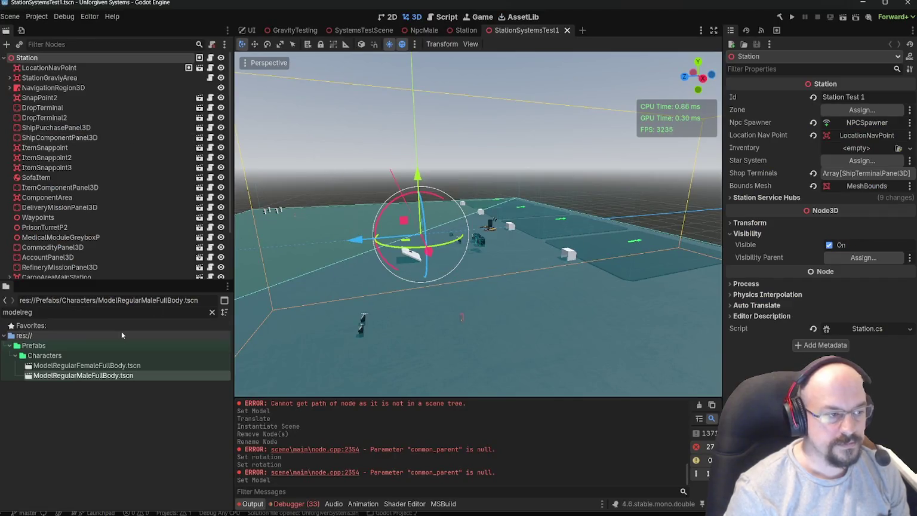
Open the NpcSpawnerSystems scene from the FileSystem filter.
text(systems)
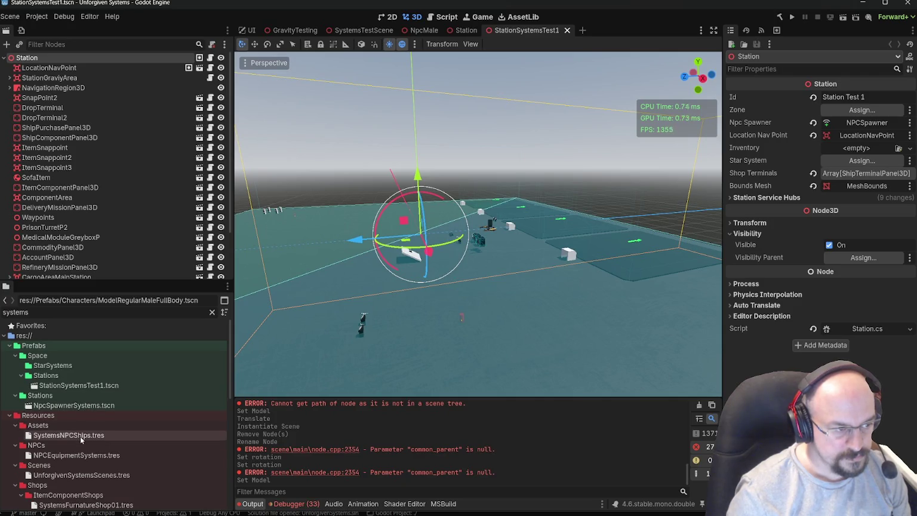
scroll(81, 440, down, 3)
text(npcspa)
double_click(73, 365)
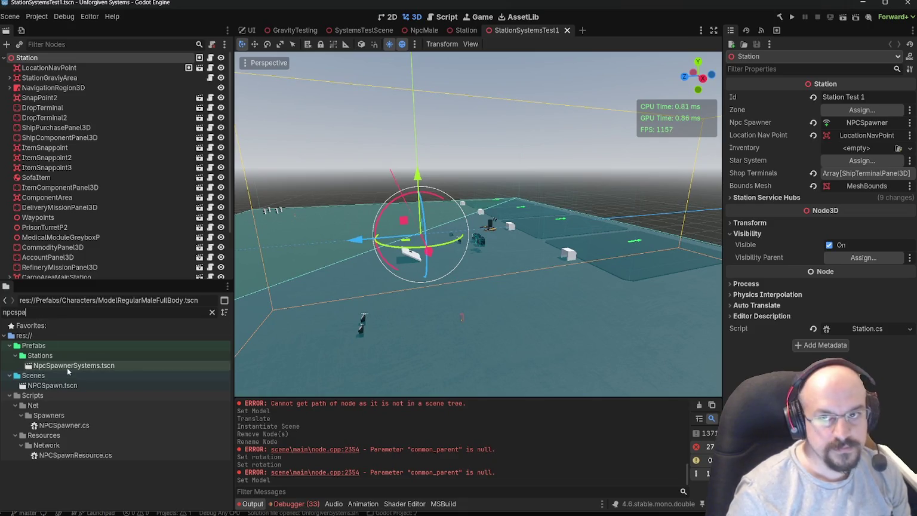
Set Male Advanced Prefab to NpcMaleAdvanced.tscn via Quick Load.
right_click(886, 167)
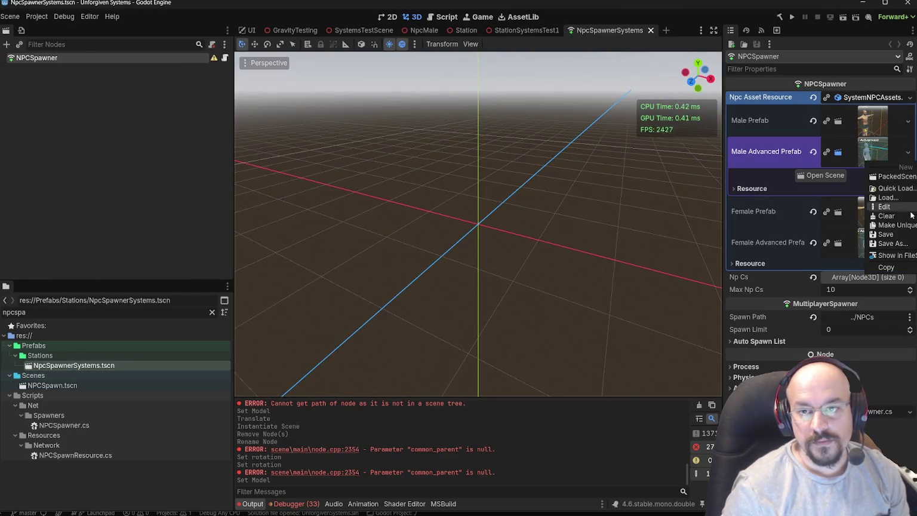
click(890, 190)
text(mal)
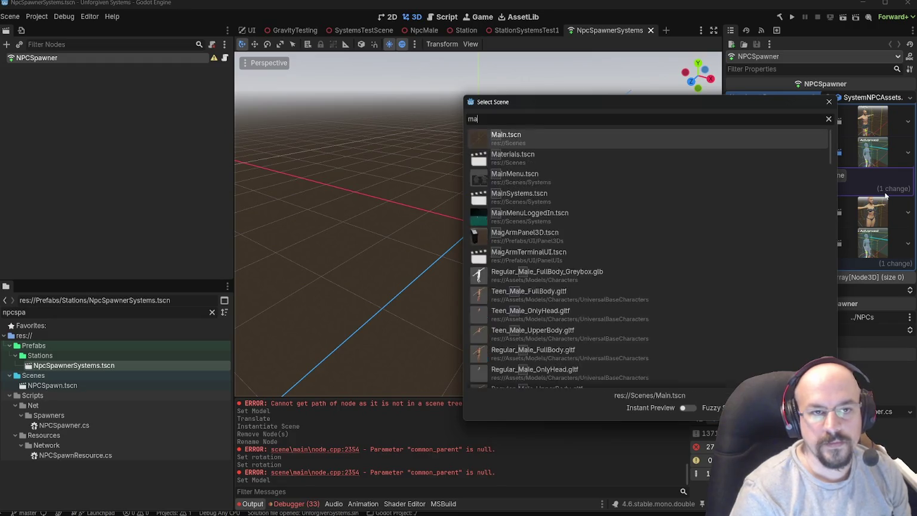
text(ead)
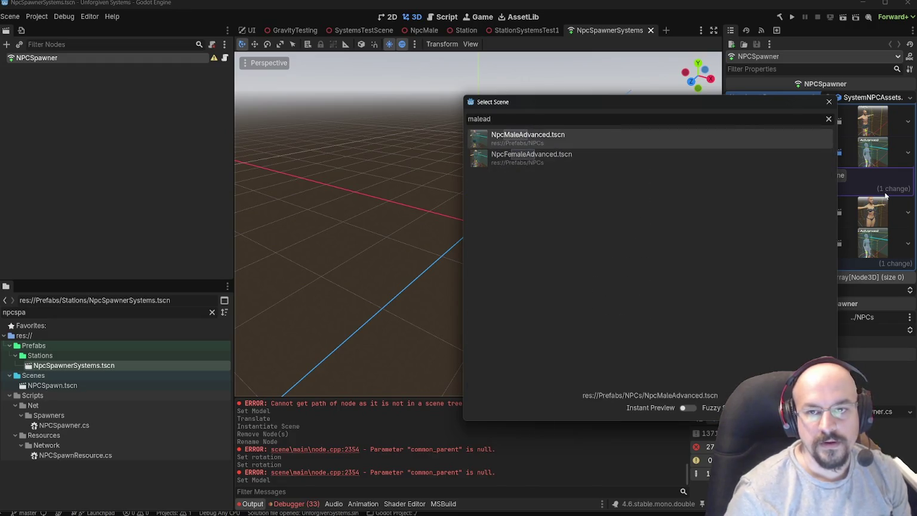
key(Return)
Set Female Advanced Prefab to NpcFemaleAdvanced, rebuild the project, and close the spawner scene.
right_click(871, 256)
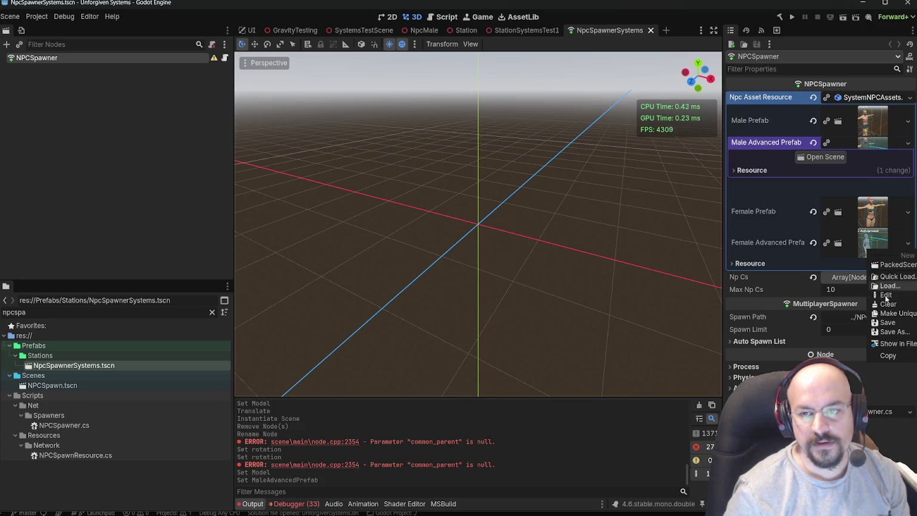
click(895, 276)
text(femalewa)
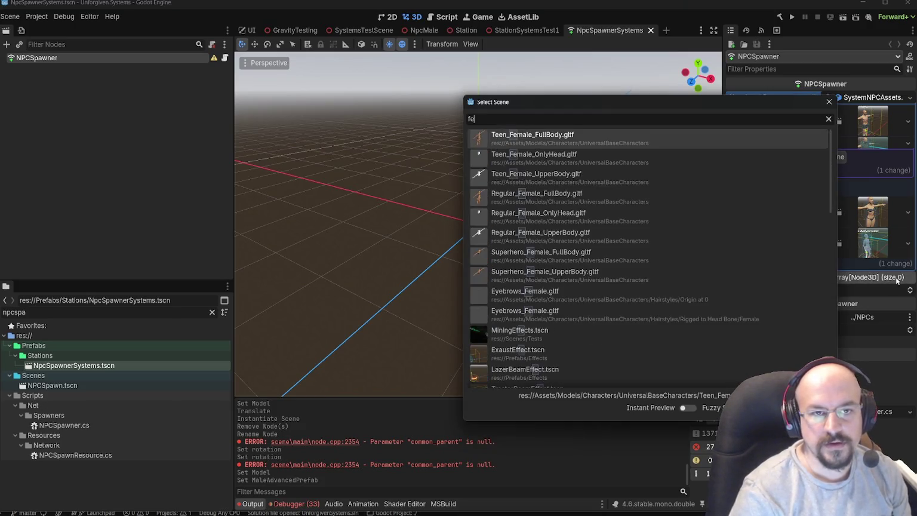
key(BackSpace)
key(BackSpace)
text(adv)
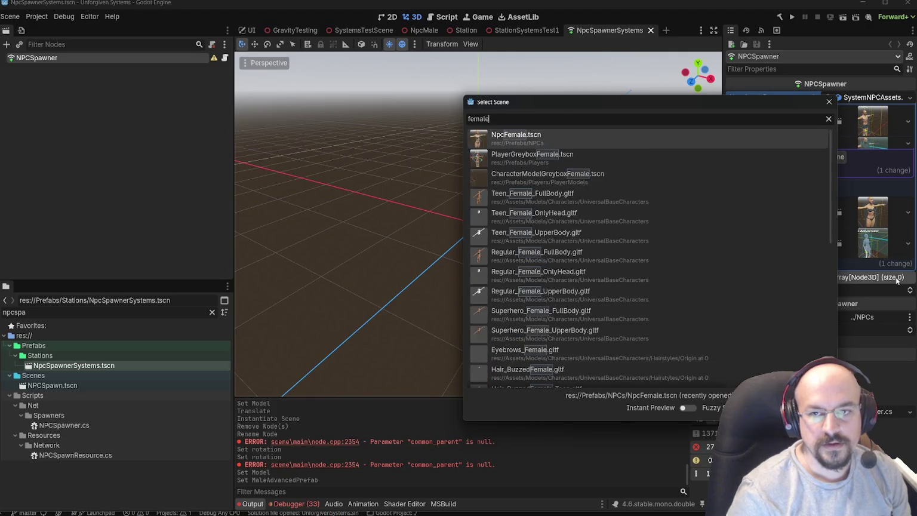
key(Return)
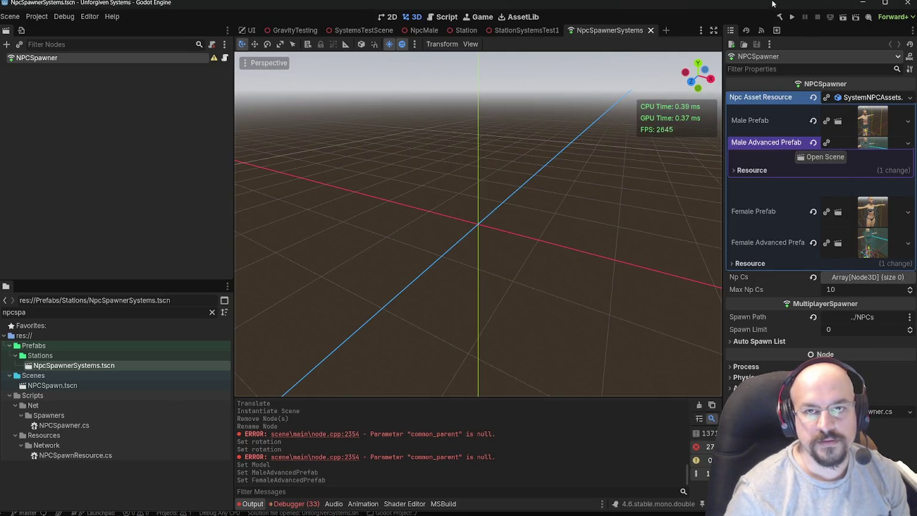
click(779, 17)
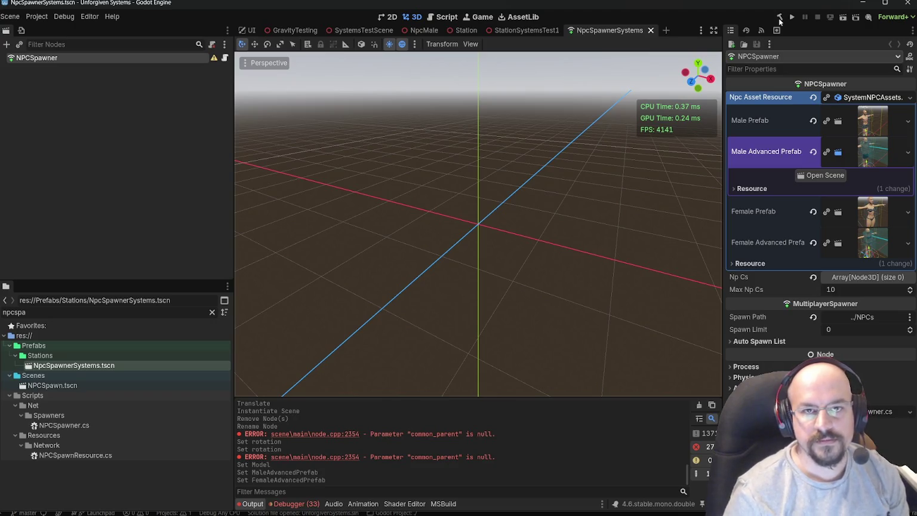
click(651, 30)
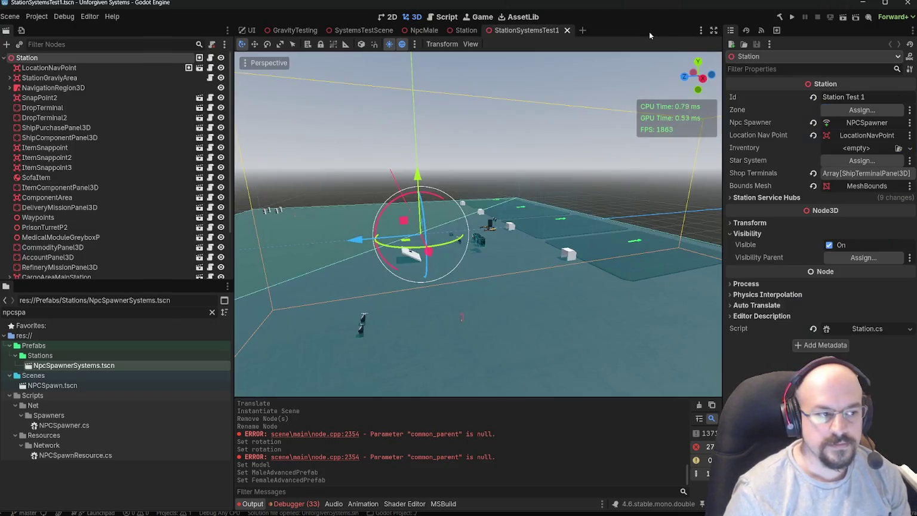
Open CharacterModelGreybox, its Male and Female variants, and PlayerCharacterGreybox, saving along the way.
double_click(94, 311)
text(charact)
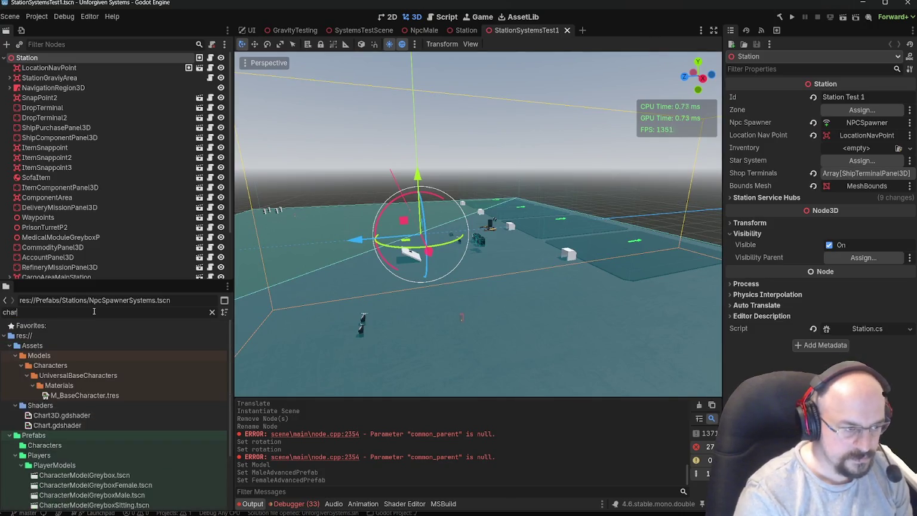
scroll(84, 403, down, 2)
double_click(84, 403)
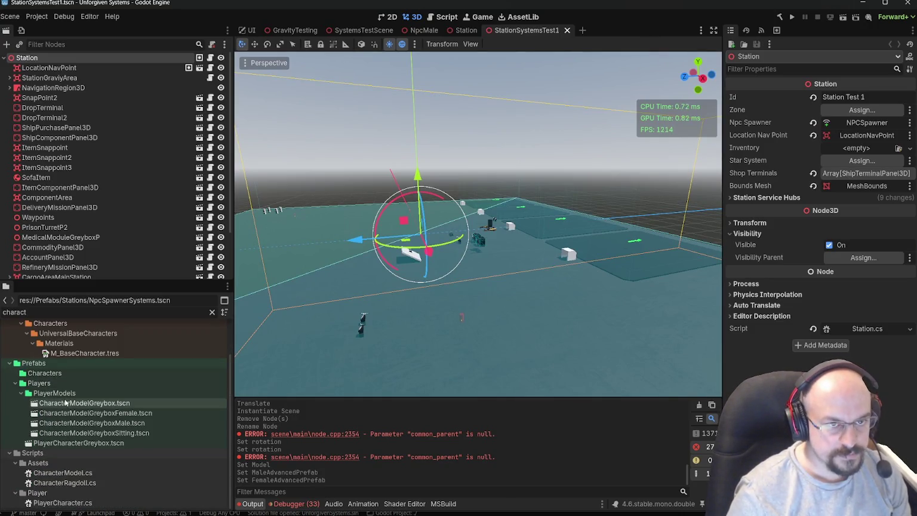
key(ctrl+s)
double_click(84, 423)
double_click(84, 412)
double_click(84, 403)
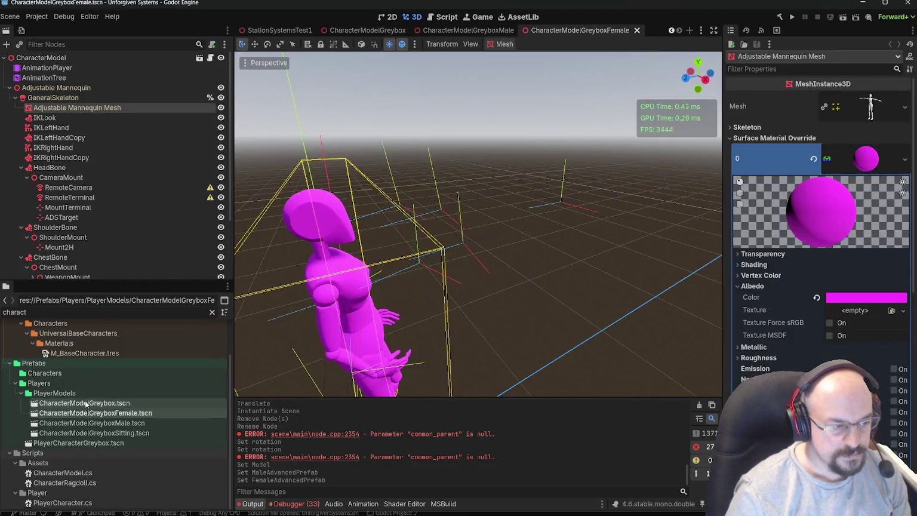
double_click(78, 442)
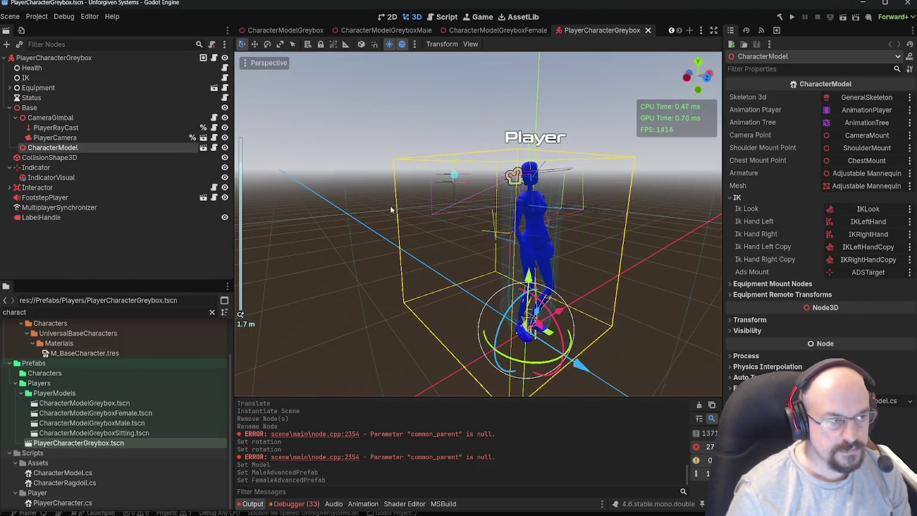
key(ctrl+s)
Find ModelRegularMaleFullBody in FileSystem and drag it into the PlayerCharacterGreybox scene.
double_click(60, 310)
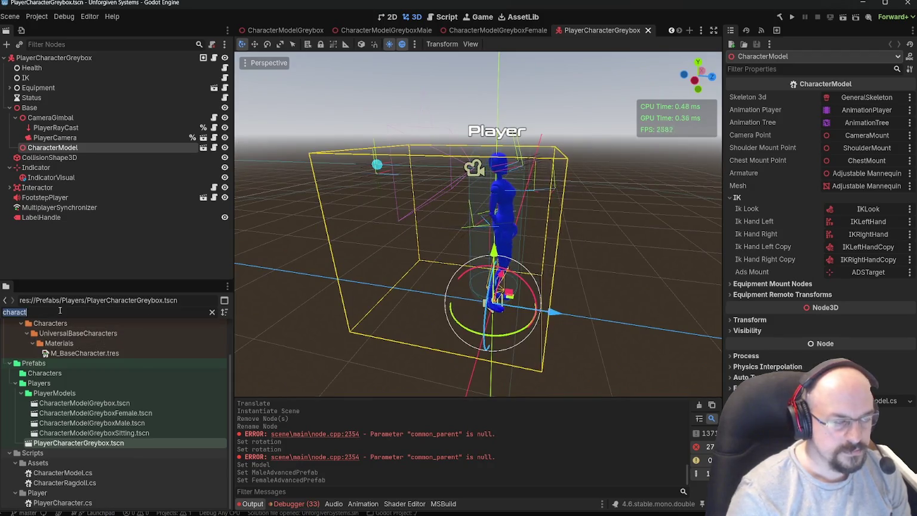
text(malere)
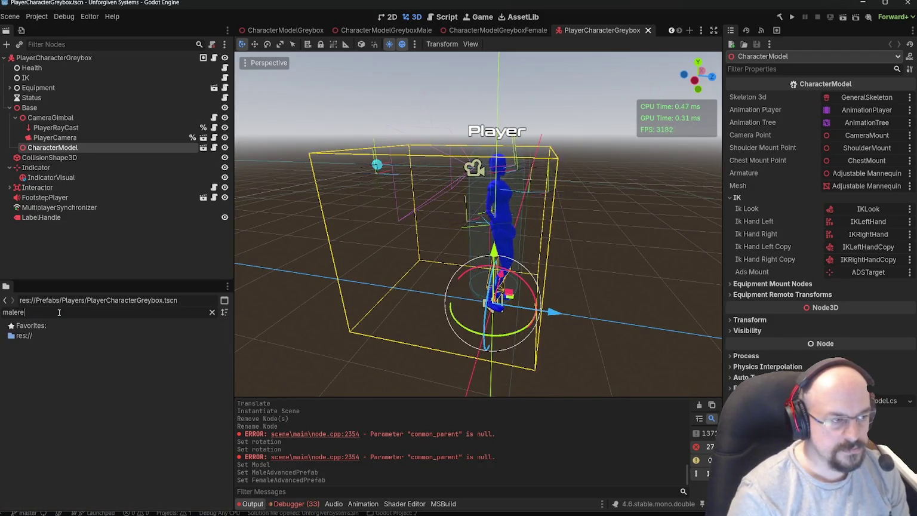
key(BackSpace)
key(BackSpace)
key(BackSpace)
text(mod)
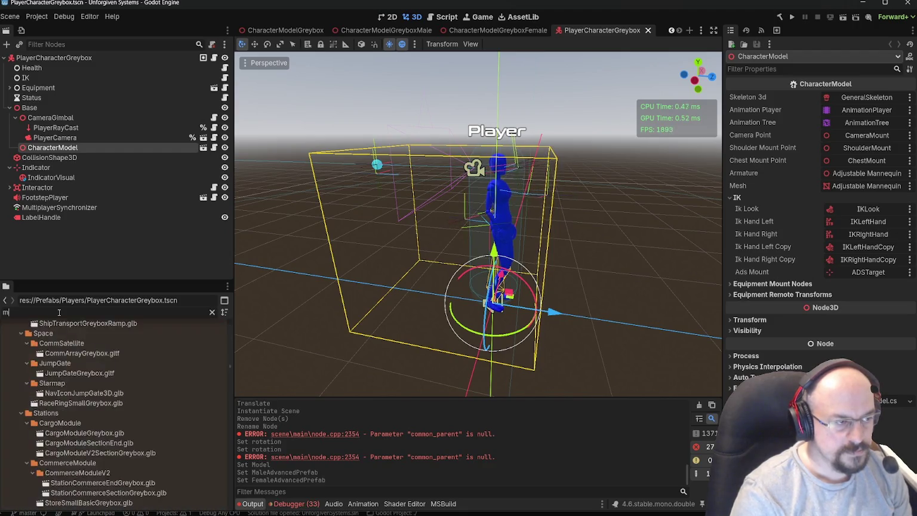
text(elreg)
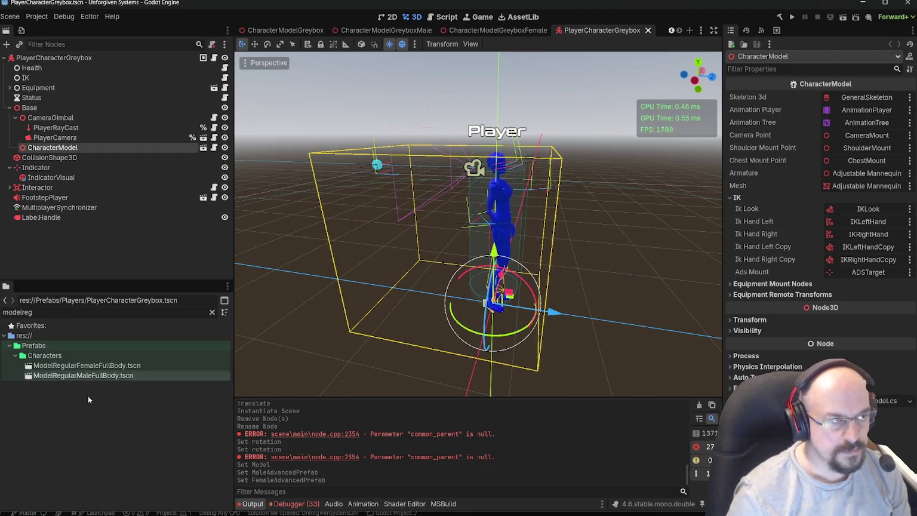
mouse_move(74, 375)
mouse_down()
mouse_move(27, 65)
mouse_move(37, 62)
mouse_up()
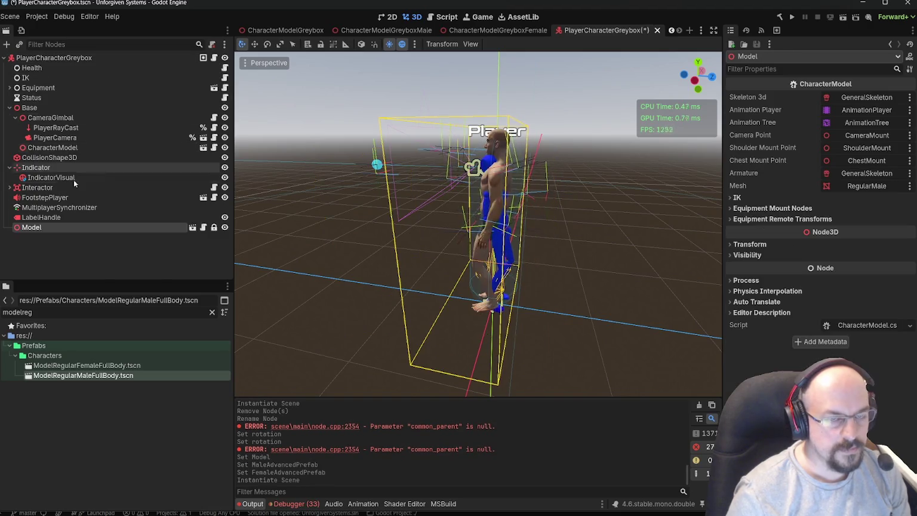
scroll(493, 155, up, 5)
mouse_move(492, 154)
mouse_down()
mouse_move(586, 140)
mouse_move(651, 179)
mouse_move(716, 240)
mouse_up()
click(739, 244)
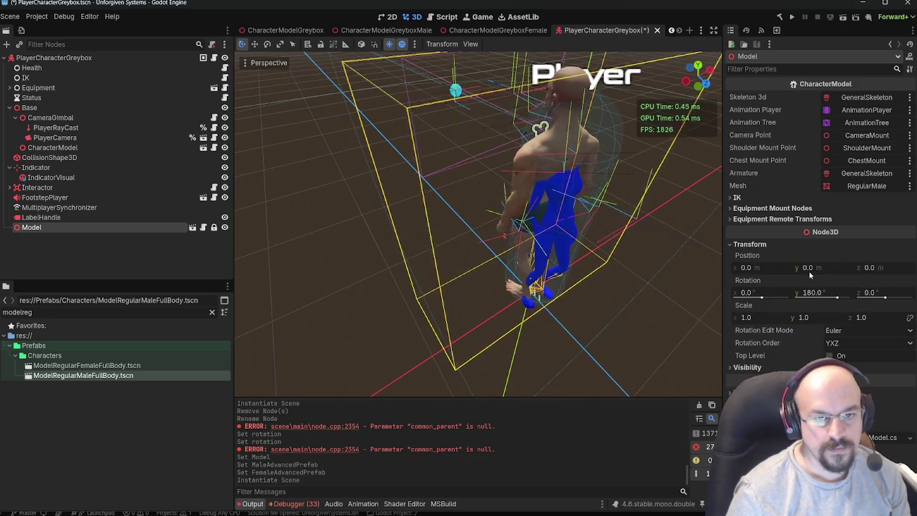
scroll(432, 248, down, 3)
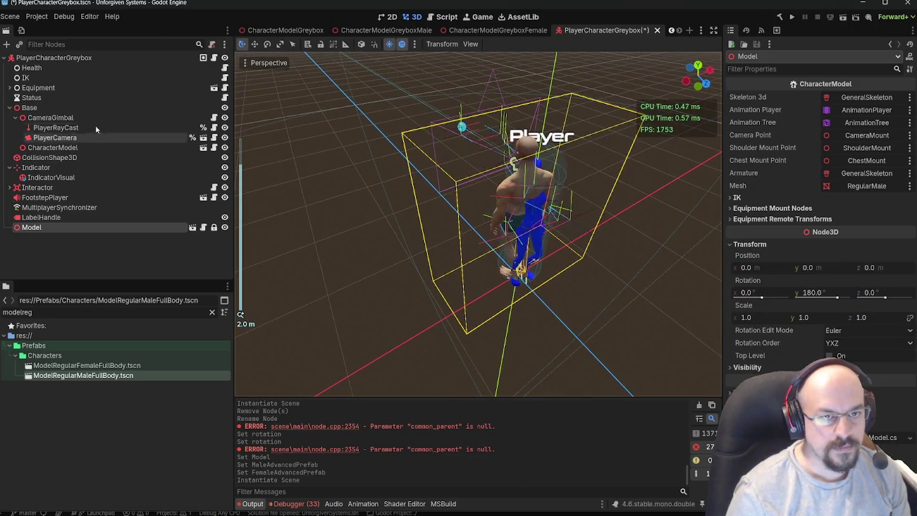
click(60, 58)
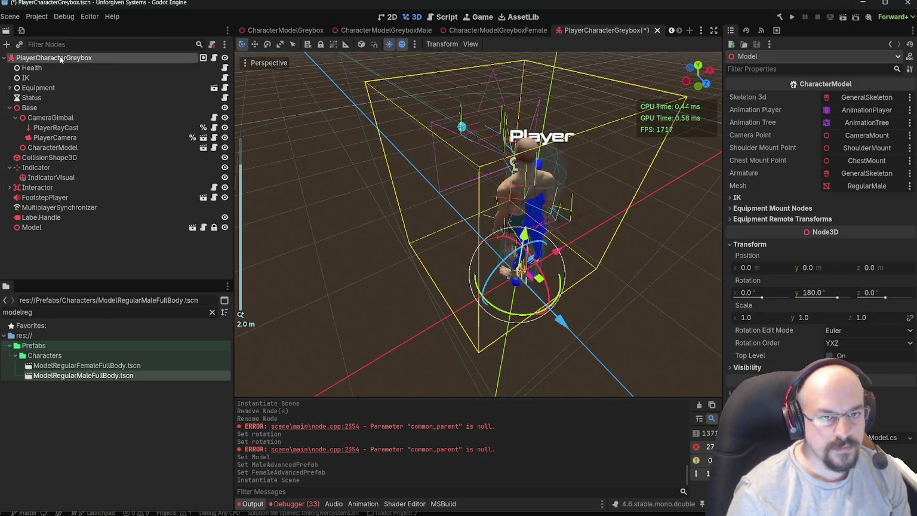
mouse_move(382, 131)
mouse_down()
mouse_move(423, 84)
mouse_move(397, 80)
mouse_up()
scroll(398, 80, up, 3)
drag(615, 79, 589, 75)
scroll(589, 74, down, 1)
drag(534, 93, 454, 108)
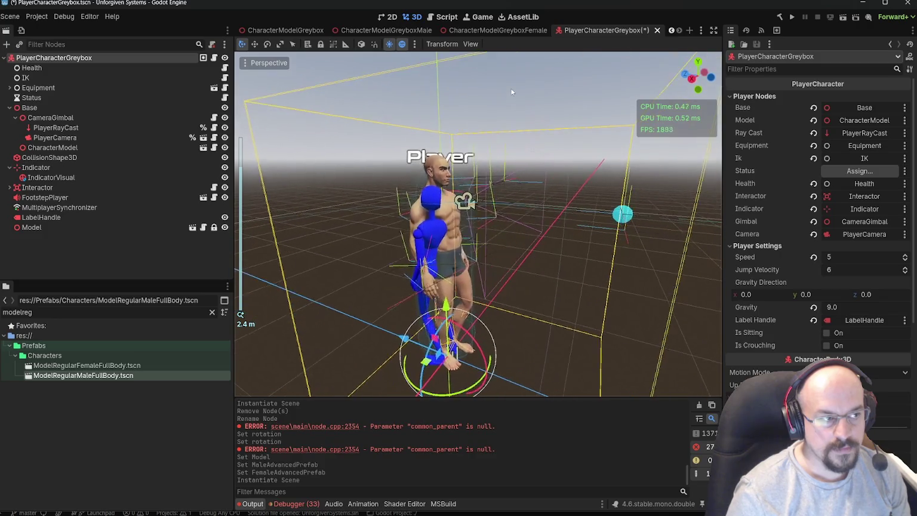
click(37, 229)
click(54, 147)
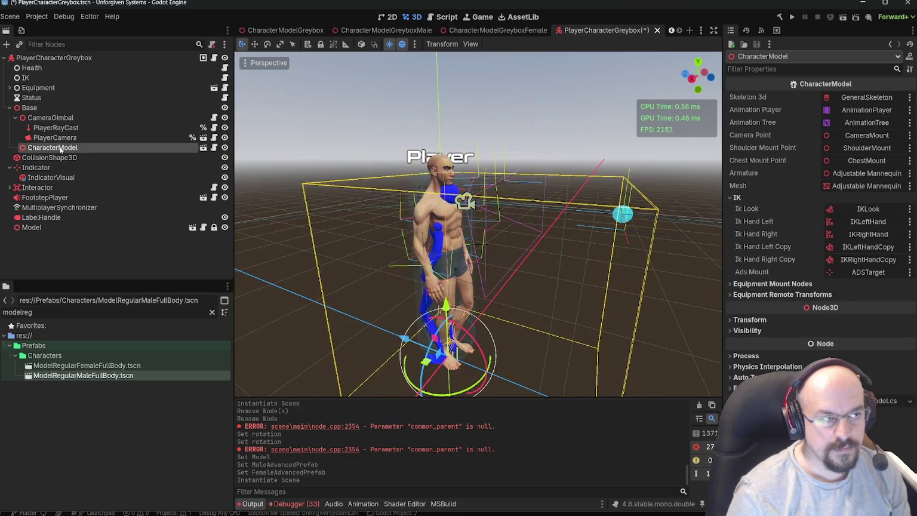
drag(295, 142, 362, 126)
scroll(361, 126, down, 3)
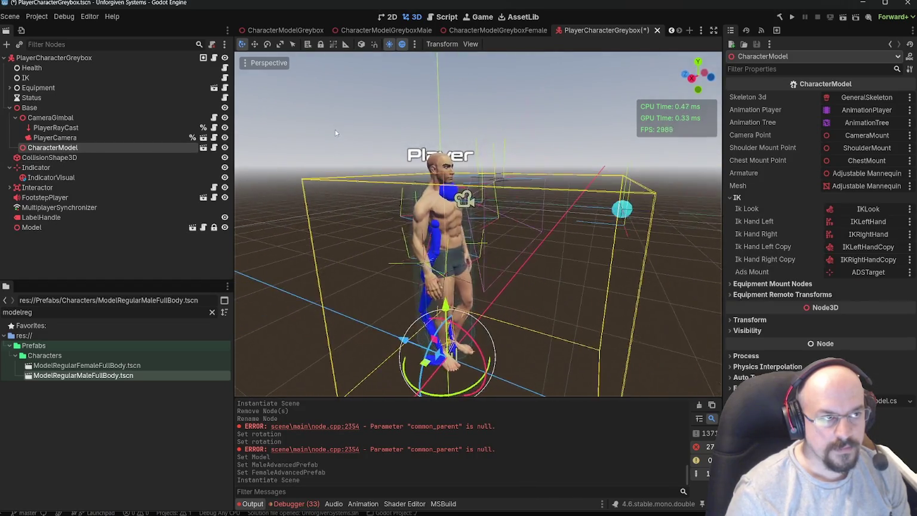
click(54, 58)
mouse_move(252, 73)
mouse_down()
mouse_move(343, 87)
mouse_move(316, 89)
mouse_up()
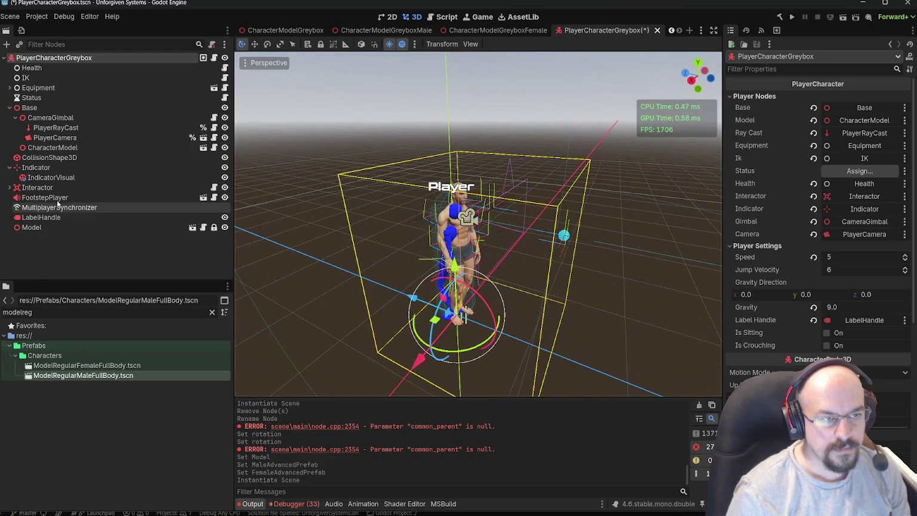
Delete the old CharacterModel node and save the player scene.
click(50, 148)
key(Delete)
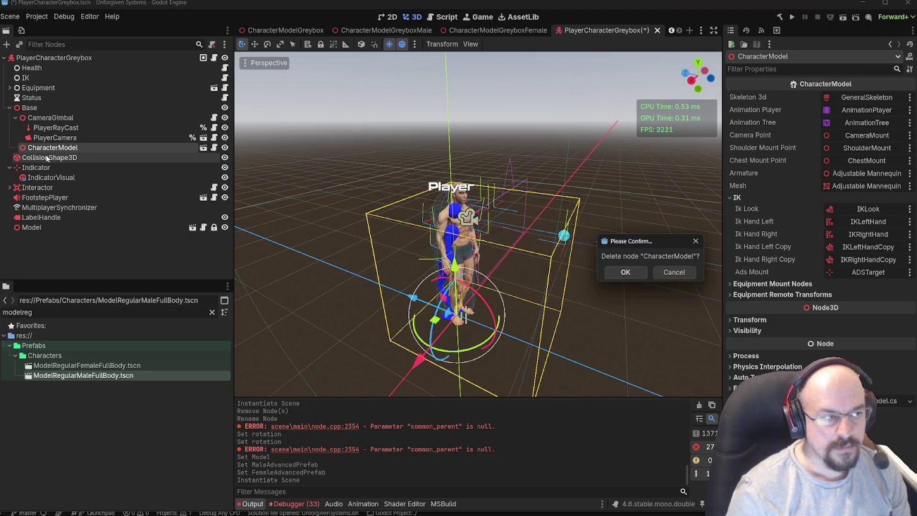
click(625, 273)
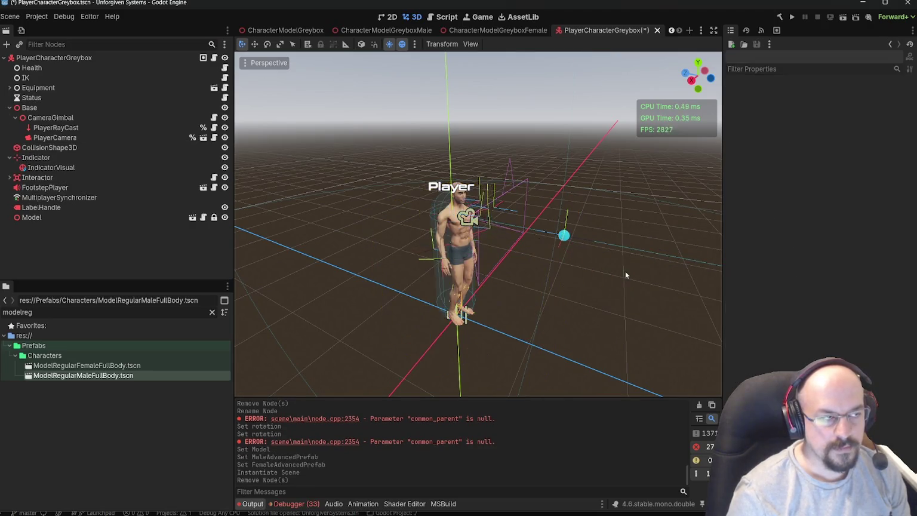
click(54, 57)
mouse_move(335, 114)
mouse_down()
mouse_move(419, 103)
mouse_move(301, 114)
mouse_move(317, 111)
mouse_up()
key(ctrl+s)
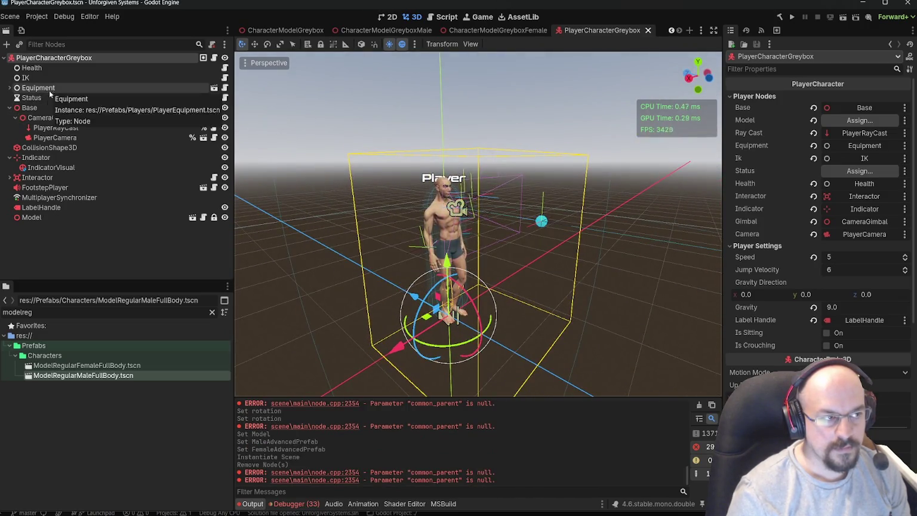
Assign the Model and Status nodes to the player root's Model and Status properties, then save.
click(32, 218)
double_click(67, 58)
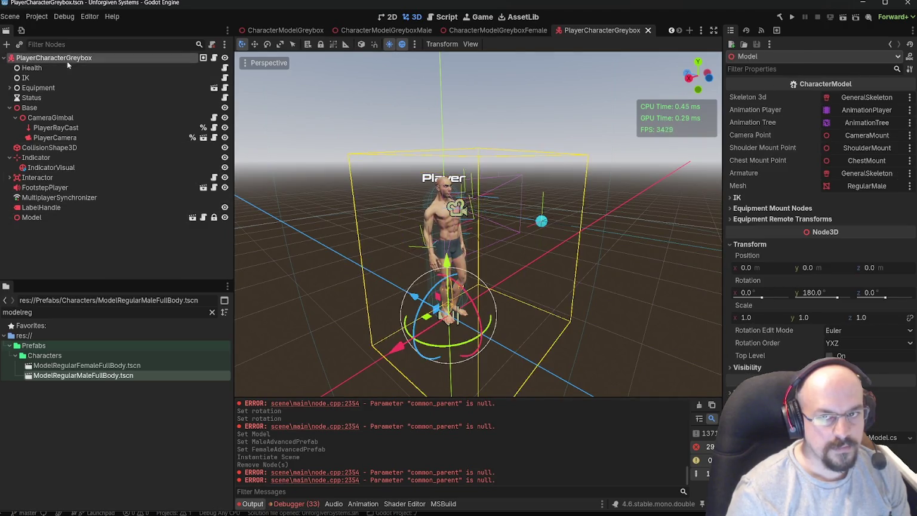
click(859, 120)
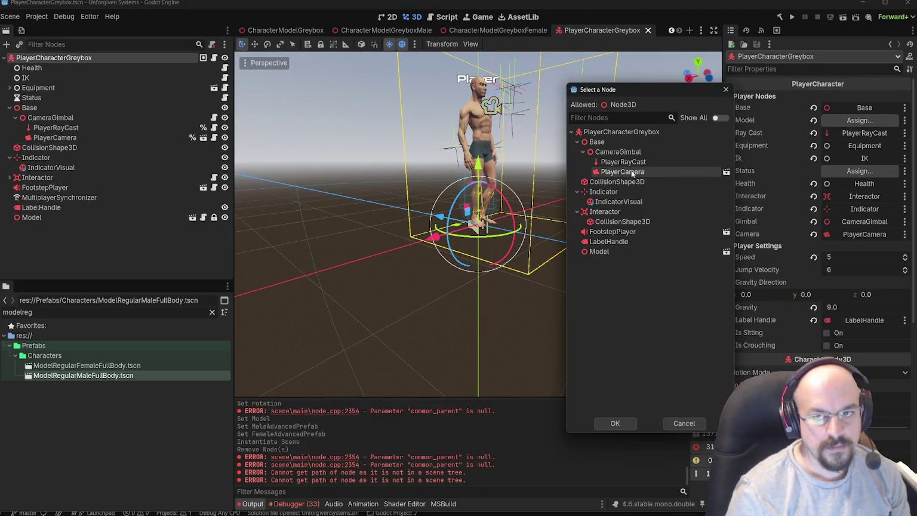
double_click(599, 252)
click(860, 171)
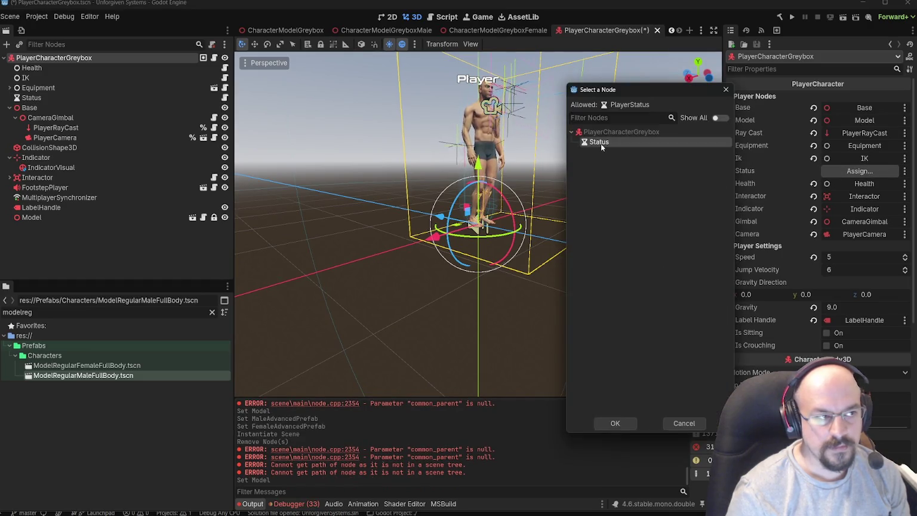
double_click(599, 142)
key(ctrl+s)
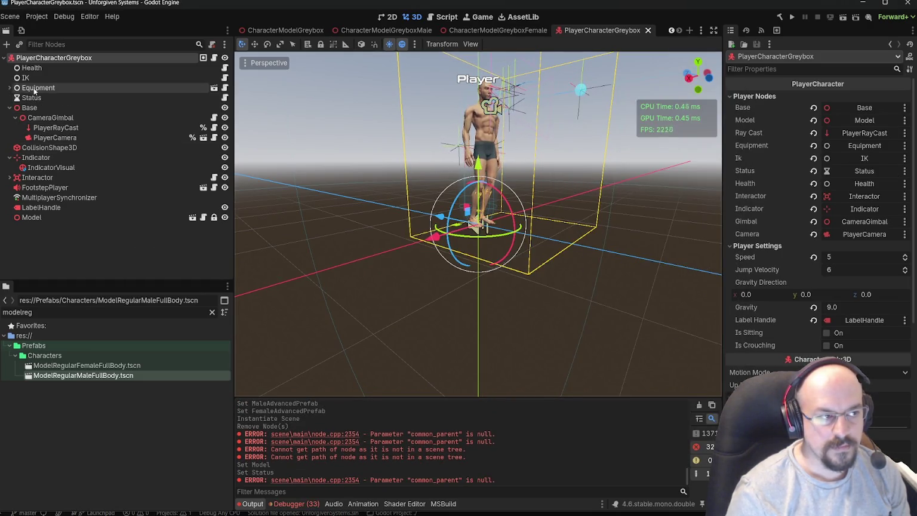
Raise the Player label higher above the character's head and save.
double_click(42, 207)
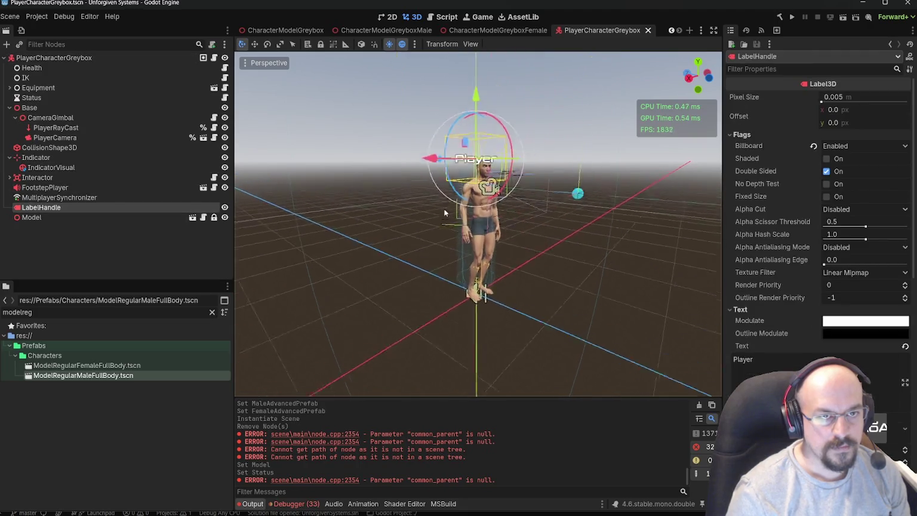
drag(475, 120, 470, 94)
key(ctrl+s)
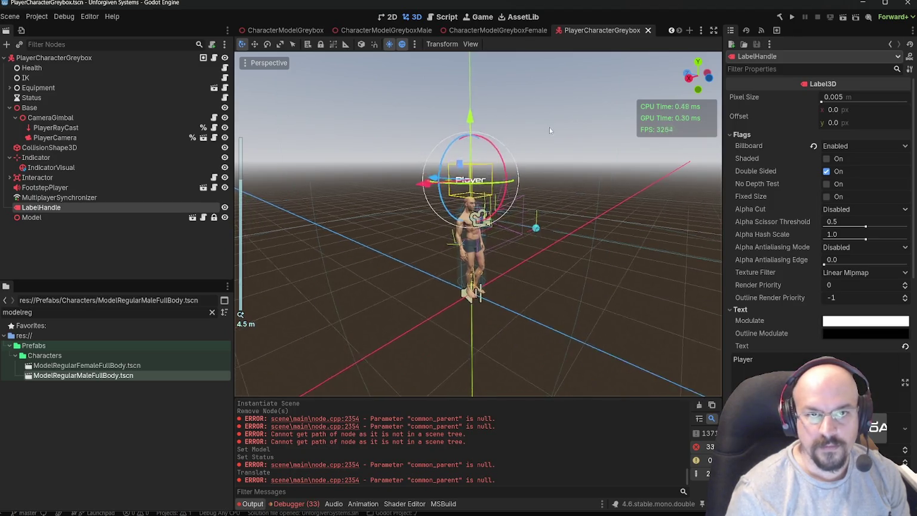
scroll(550, 127, down, 3)
click(594, 65)
drag(495, 103, 442, 109)
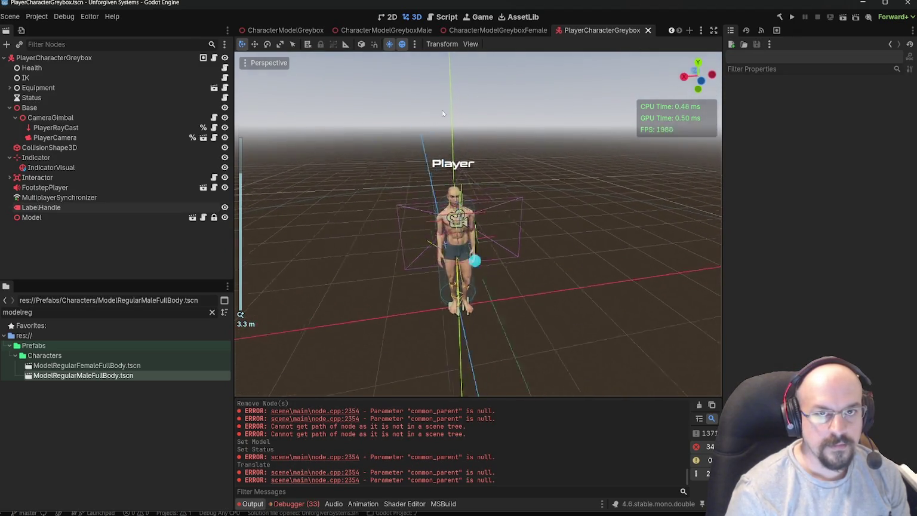
Close the PlayerCharacterGreybox and three CharacterModelGreybox scenes, saving changes.
click(648, 30)
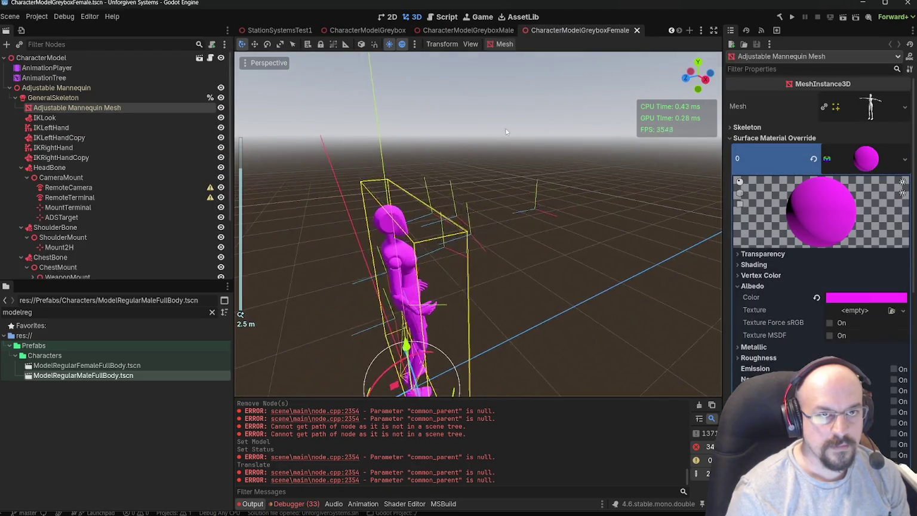
click(638, 30)
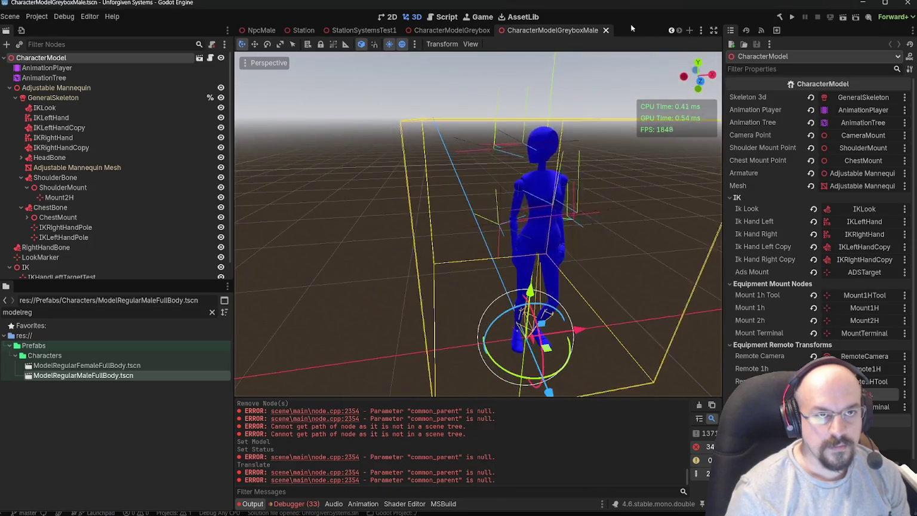
click(606, 30)
click(659, 30)
key(ctrl+s)
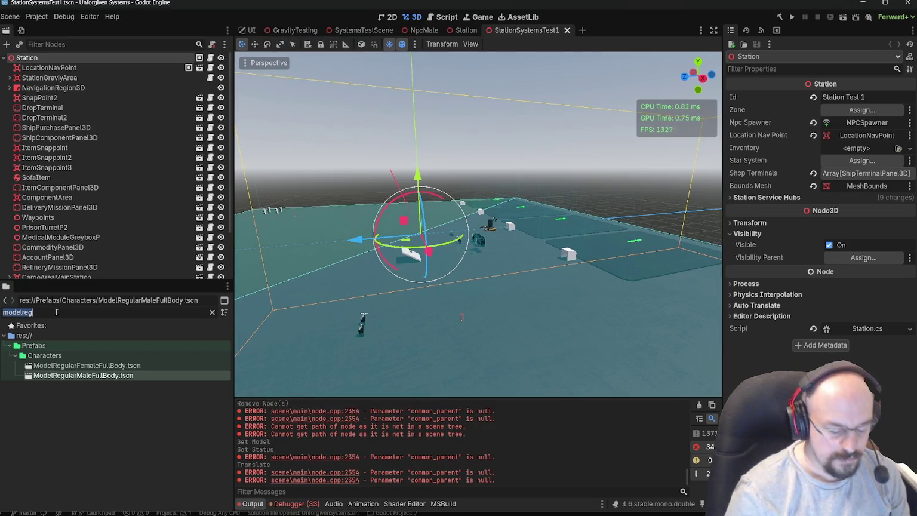
Open Multiplayer.tscn and launch the game with F5.
text(multipla)
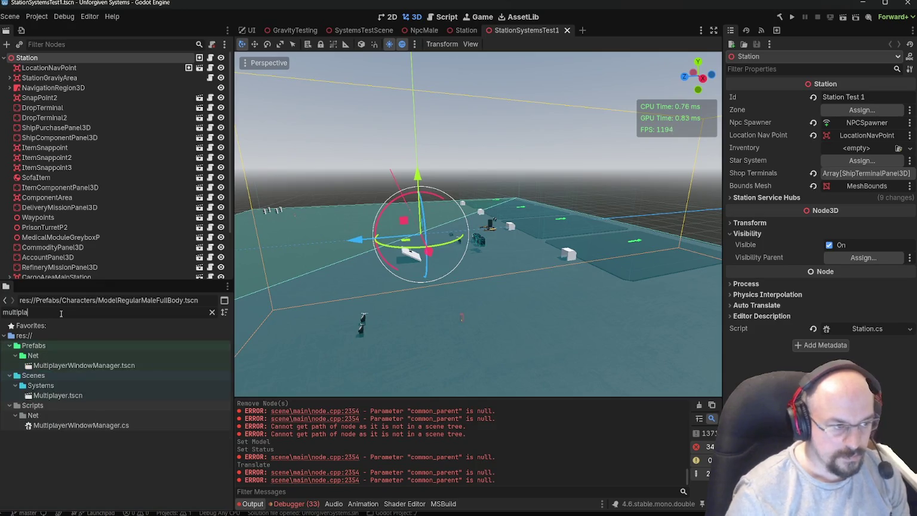
click(63, 395)
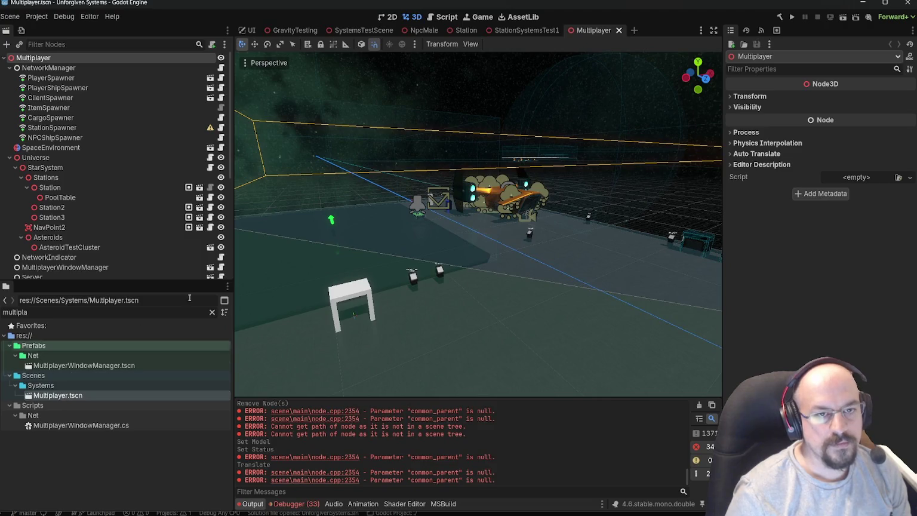
key(F5)
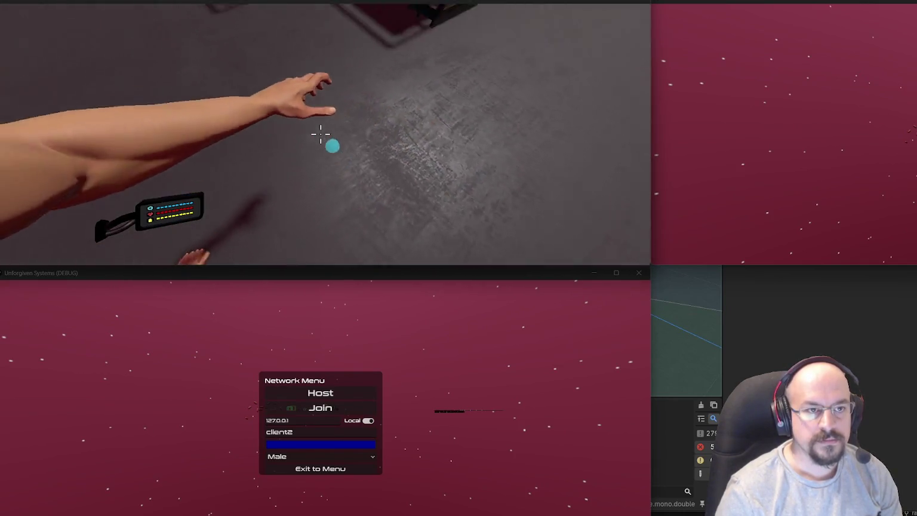
Grab a crate with the beam tool in the host window, then release it.
click(322, 135)
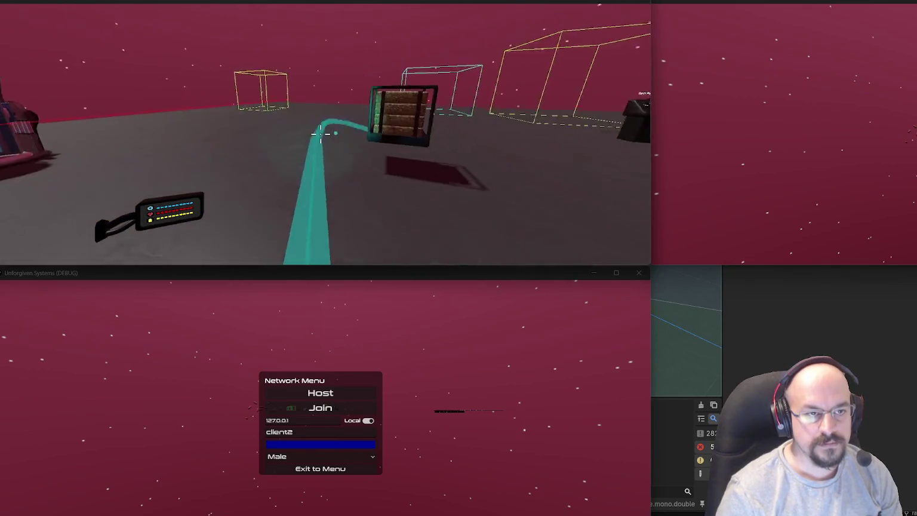
click(321, 133)
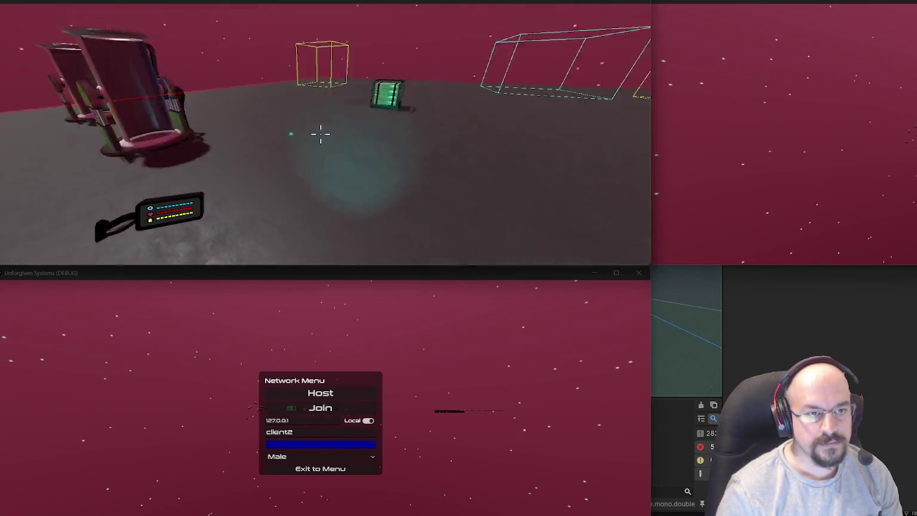
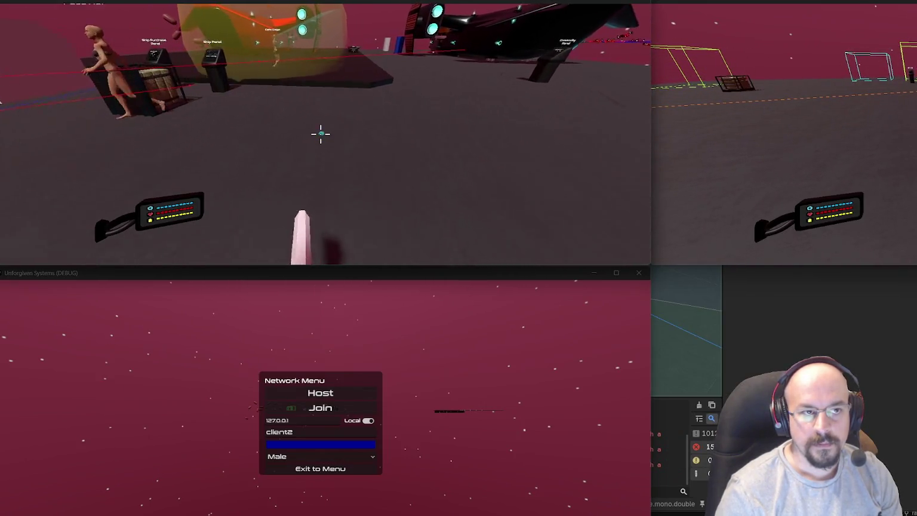
Walk the player past the other character, then quit the first game window from the in-game Menu.
key(w)
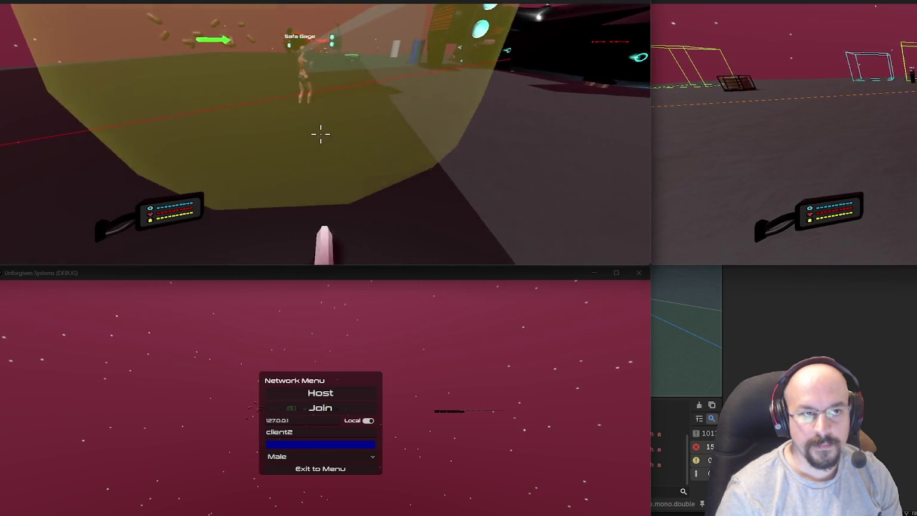
key(w)
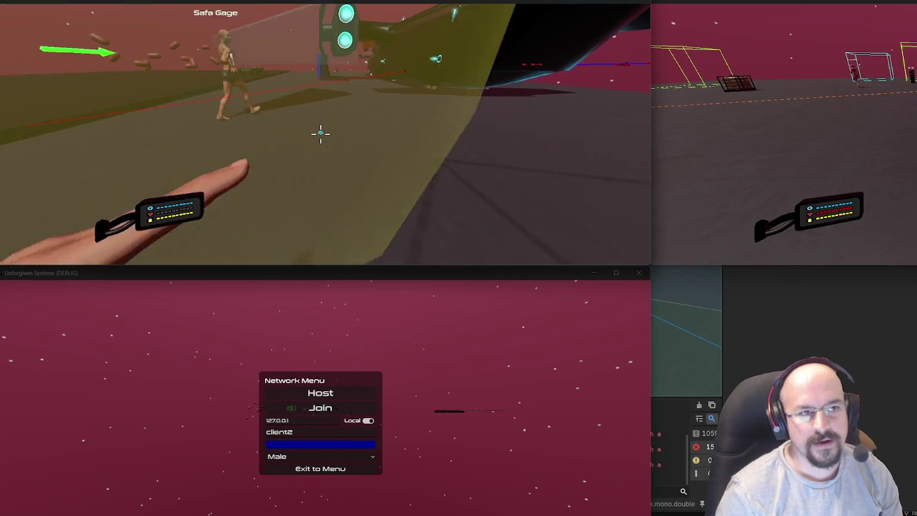
key(e)
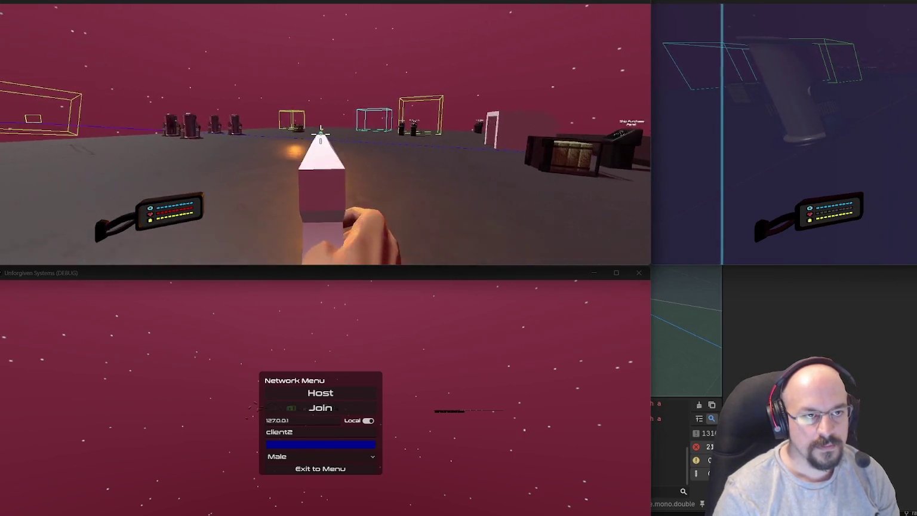
key(Escape)
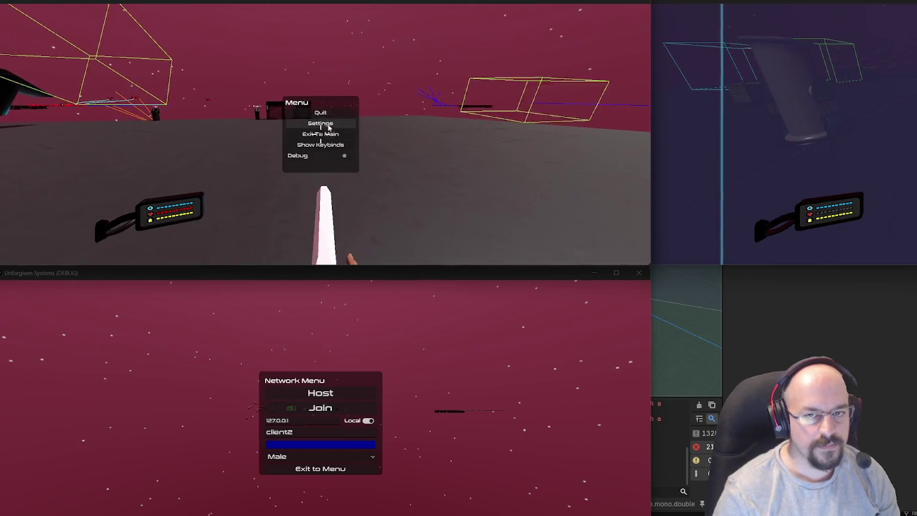
click(331, 113)
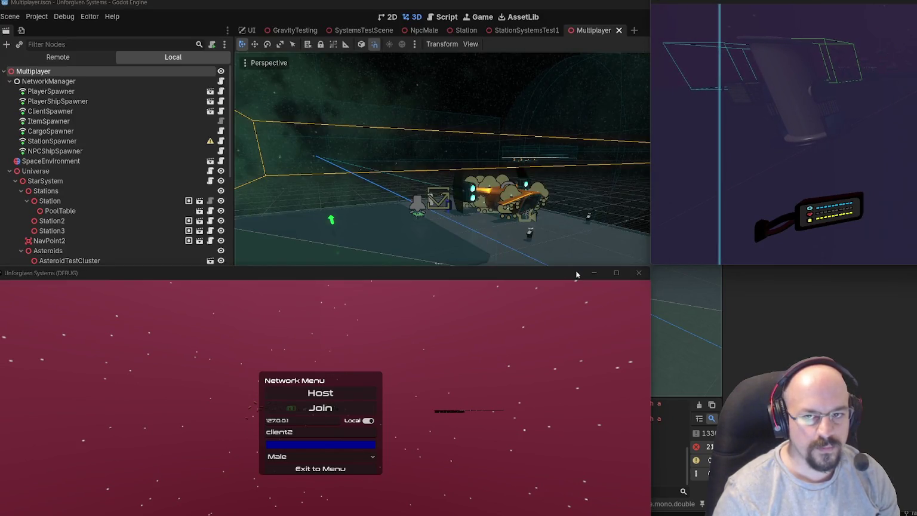
Close the debug game window and open CharacterModelGreybox.tscn via the 'charact' filter.
click(639, 273)
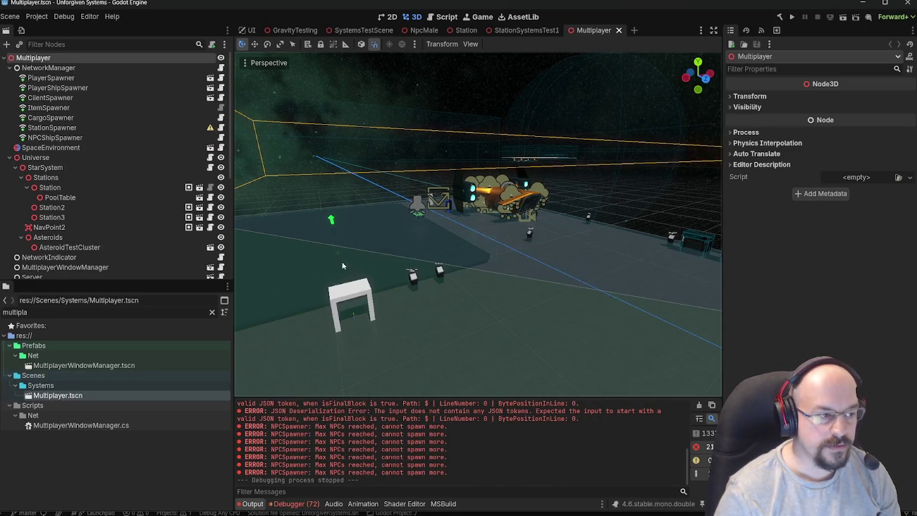
text(charact)
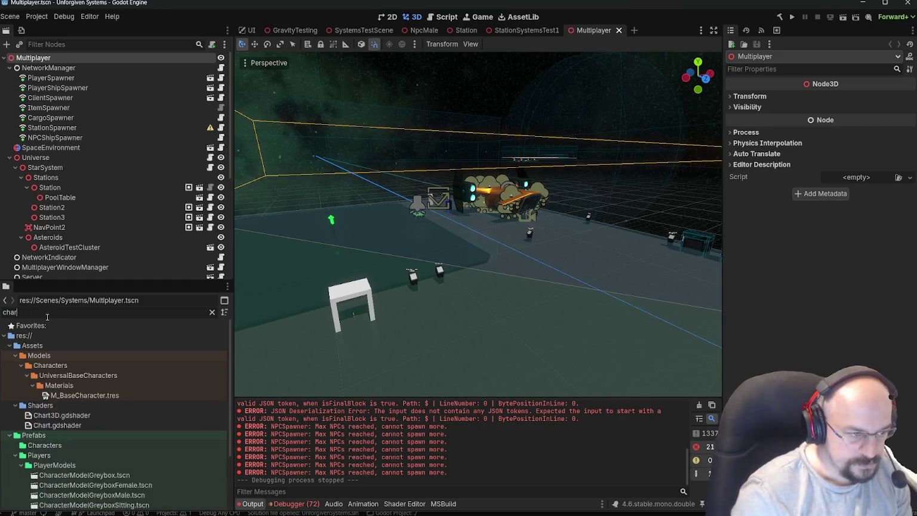
double_click(89, 446)
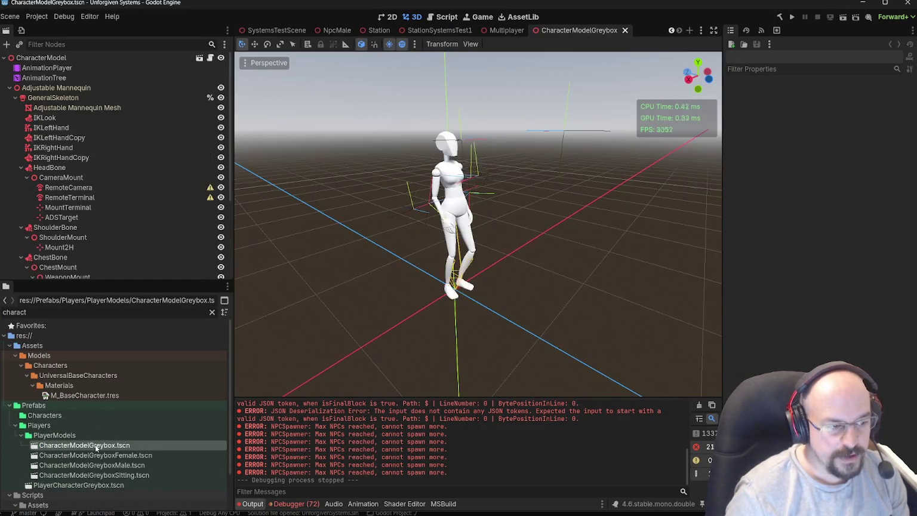
Cancel deleting CharacterModelGreybox.tscn, then open PlayerActor.tscn via the 'playerac' filter.
key(Delete)
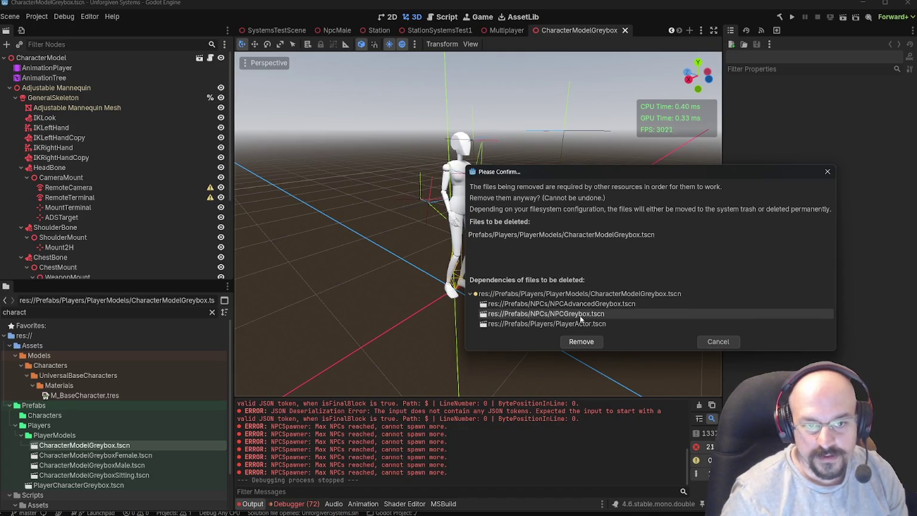
click(719, 342)
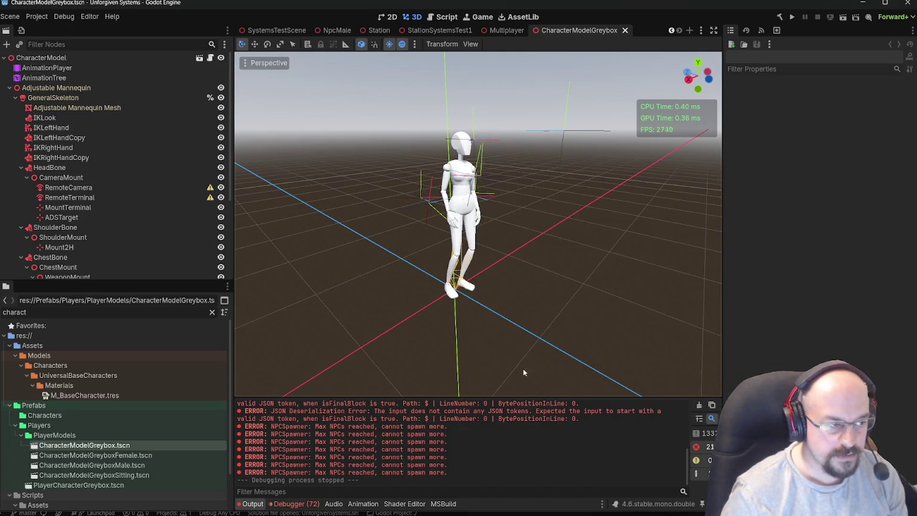
text(playerac)
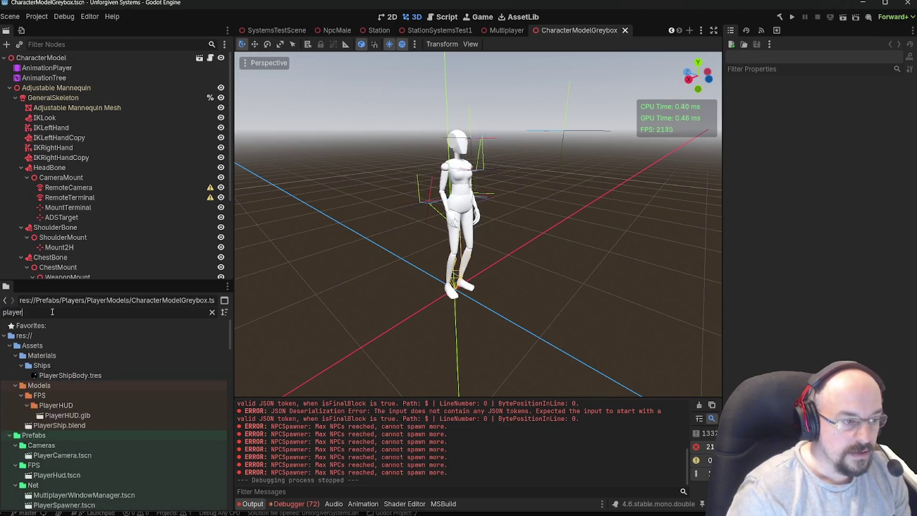
double_click(71, 368)
Browse the PlayerActor scene tree and inspect the CharacterModel node's properties.
scroll(491, 135, down, 3)
scroll(133, 185, up, 5)
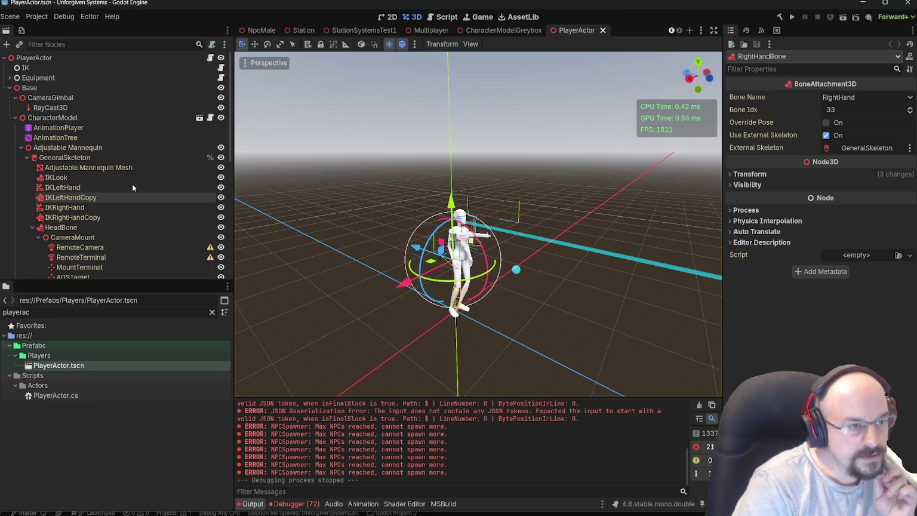
scroll(132, 184, down, 5)
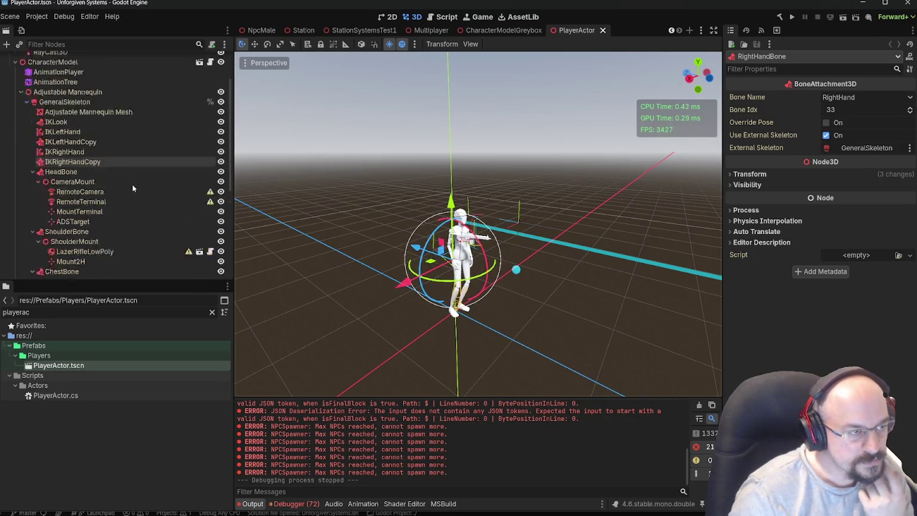
scroll(133, 187, up, 5)
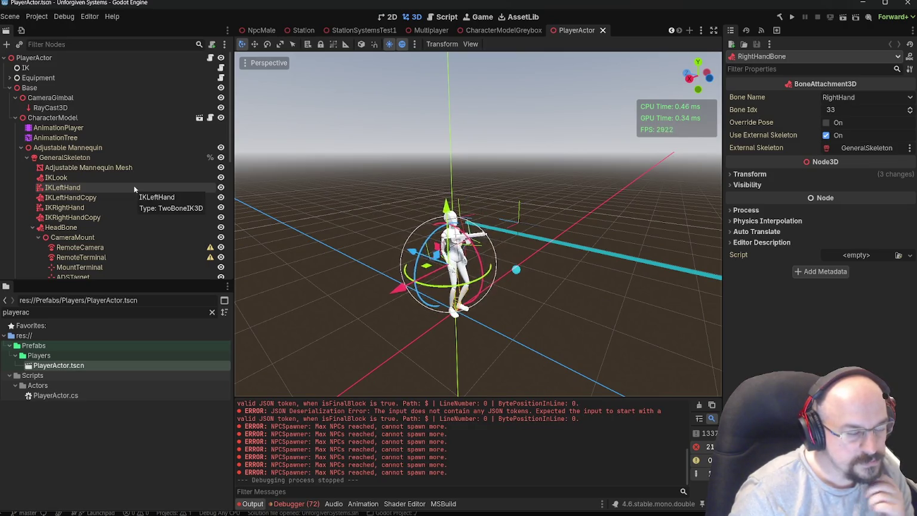
scroll(133, 185, down, 5)
scroll(133, 187, down, 3)
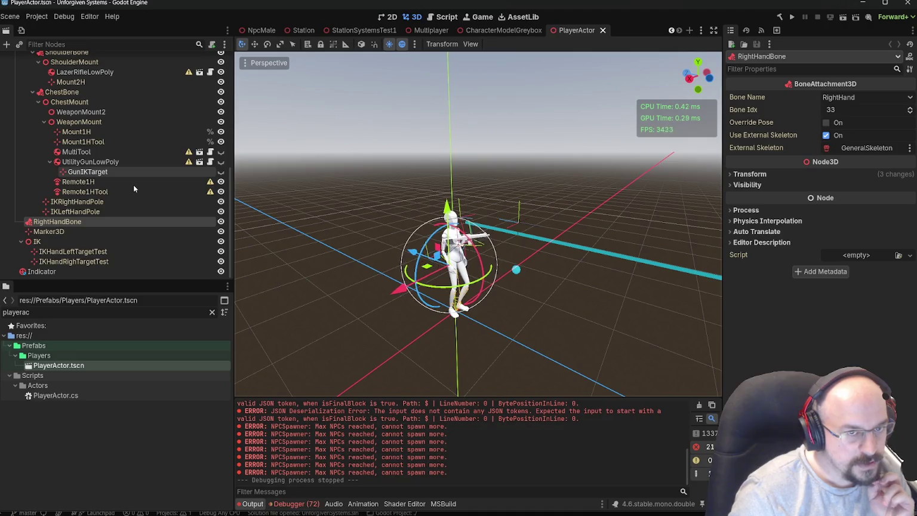
scroll(149, 179, up, 5)
scroll(300, 164, up, 5)
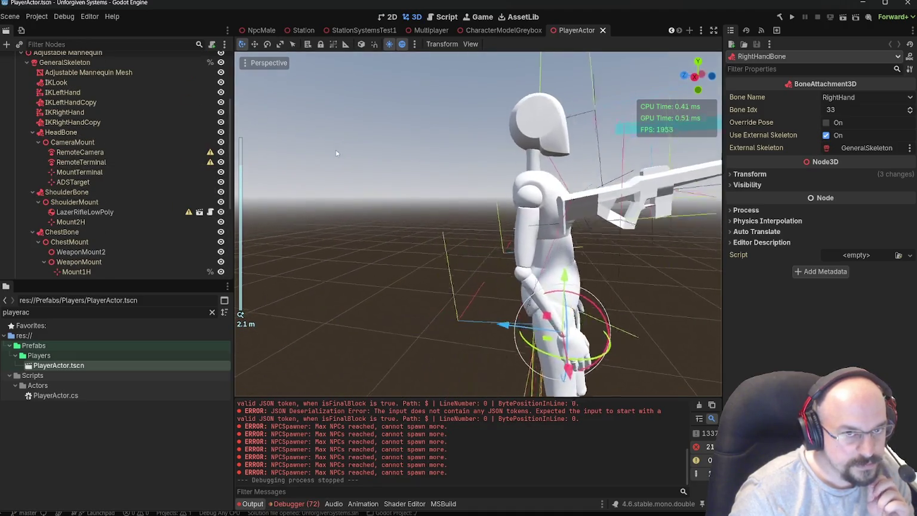
scroll(331, 151, down, 3)
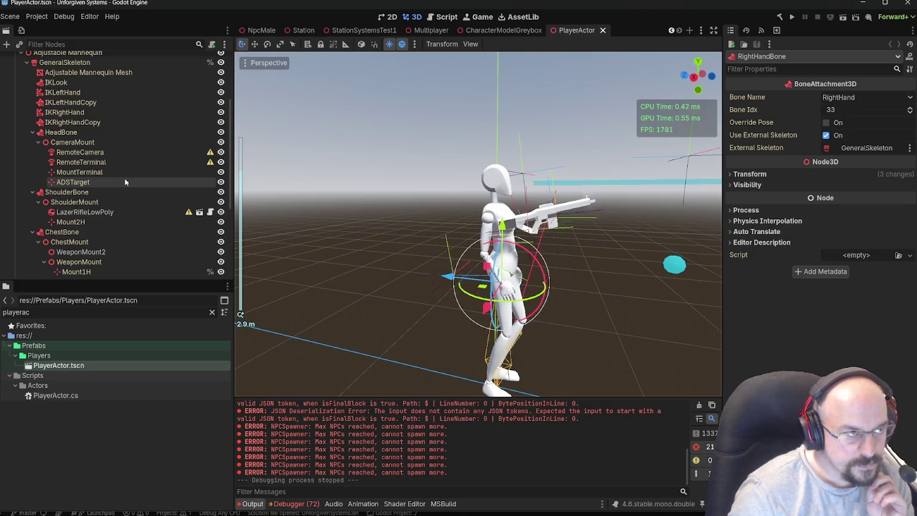
scroll(123, 179, up, 3)
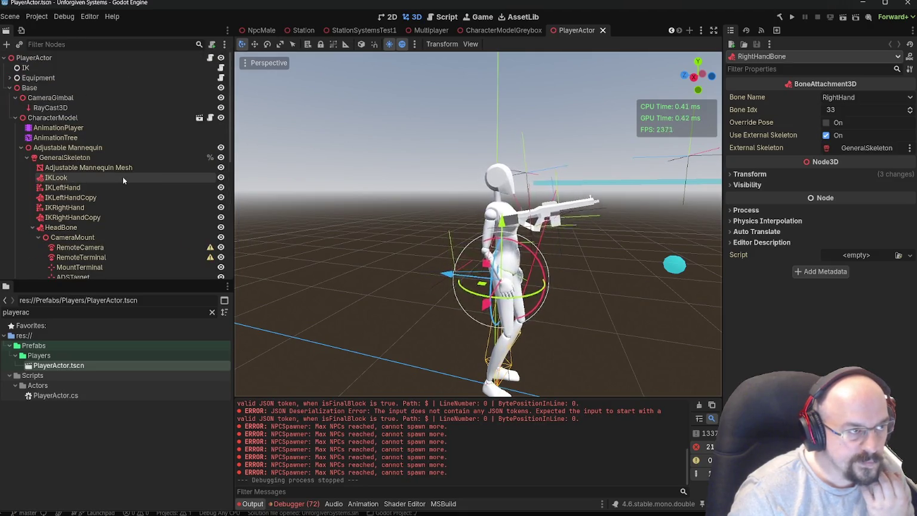
click(52, 117)
scroll(334, 153, down, 1)
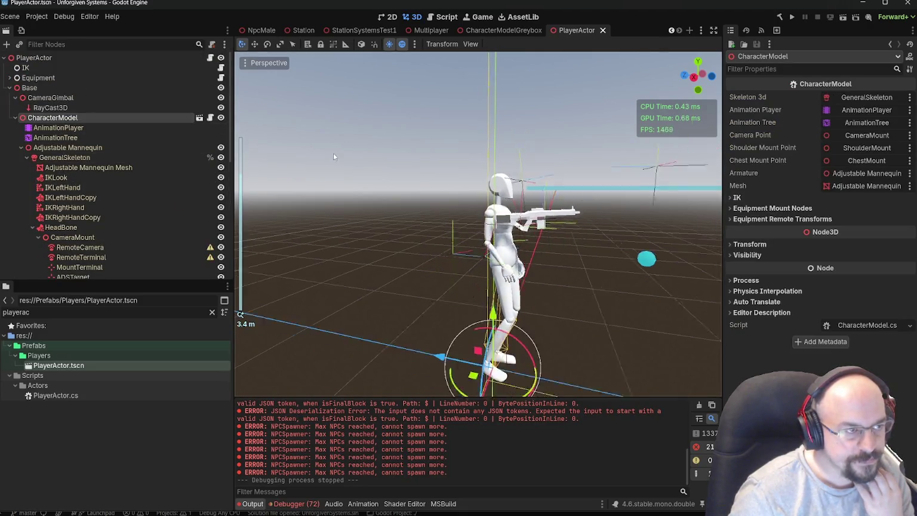
scroll(335, 156, down, 4)
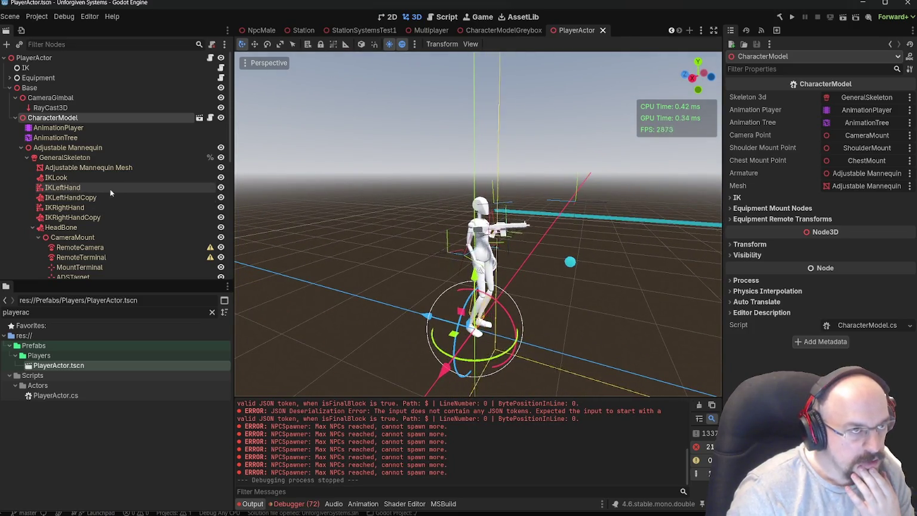
Inspect the Base, Equipment and PlayerActor root nodes, then request deleting CharacterModel.
click(58, 83)
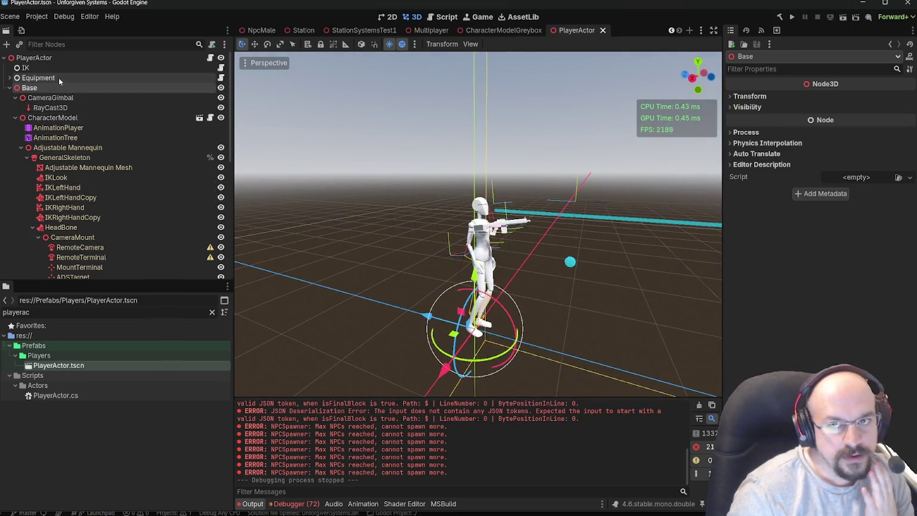
click(58, 77)
click(67, 60)
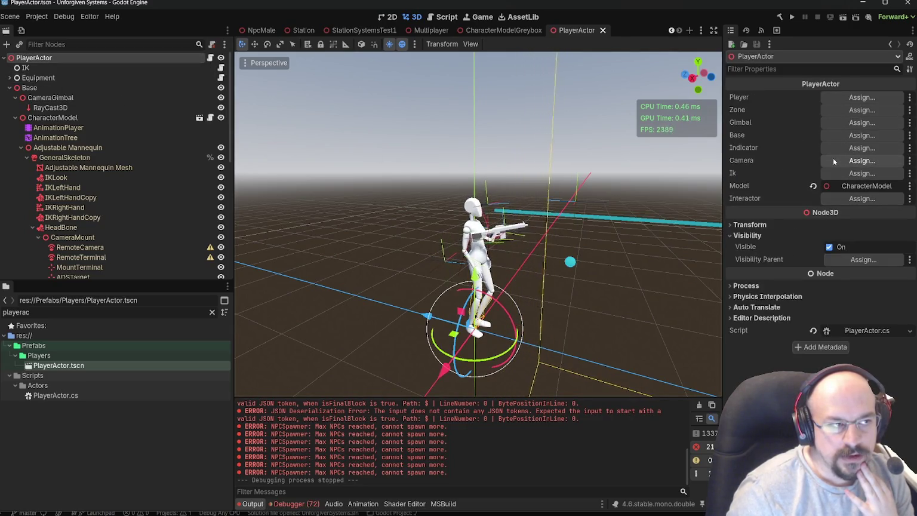
click(139, 119)
key(Delete)
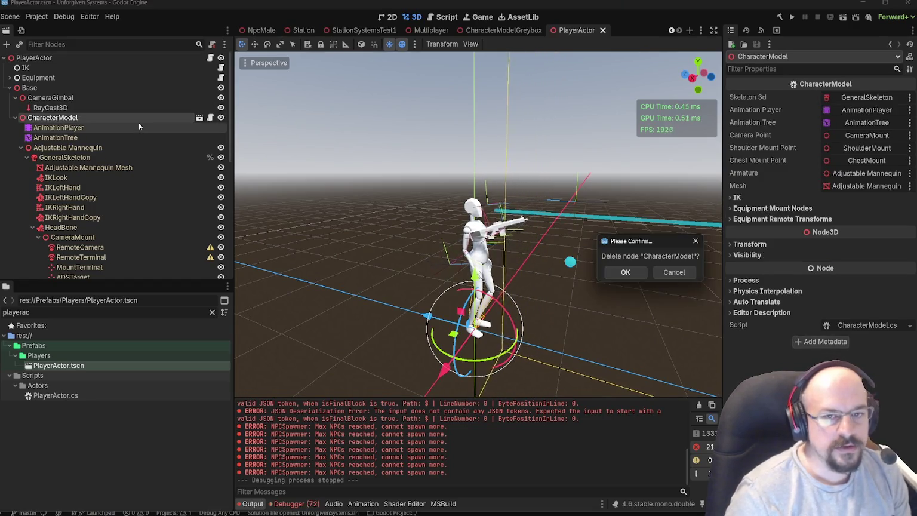
Remove CharacterModel, add the full-body male model under Base, and save.
click(621, 276)
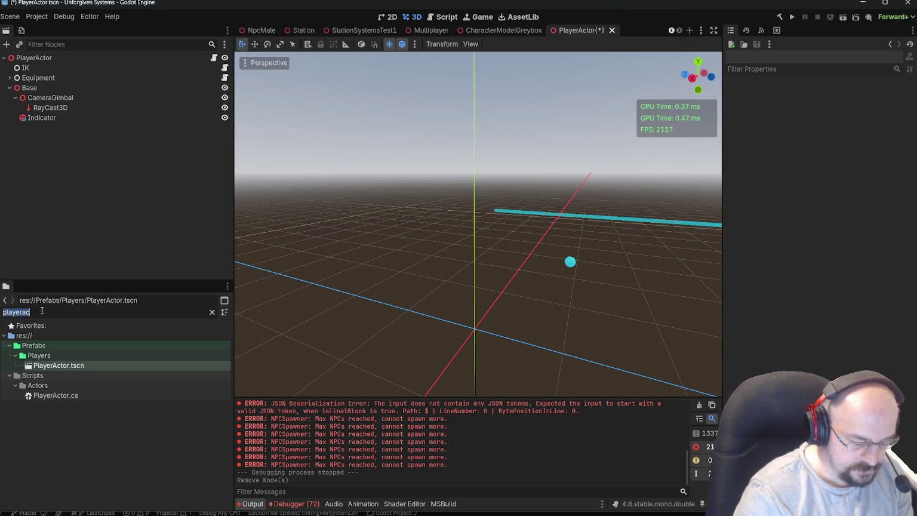
text(modelre)
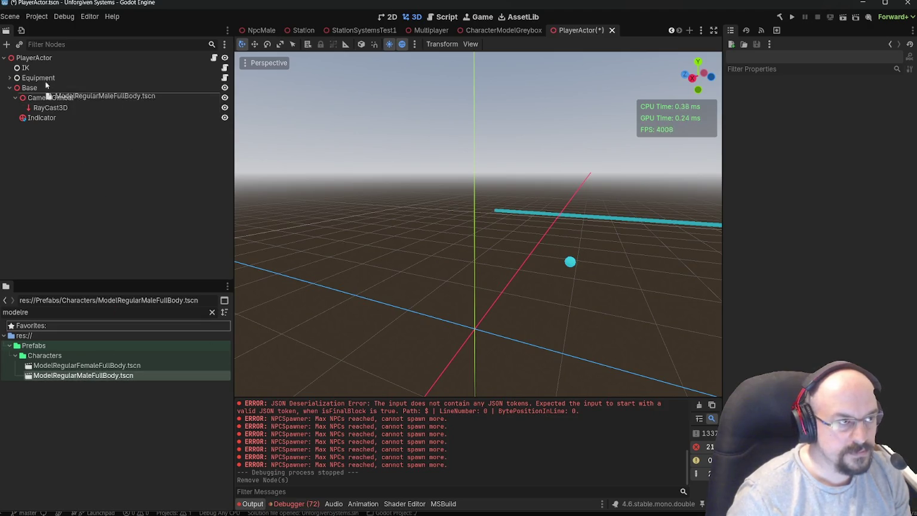
drag(29, 92, 28, 91)
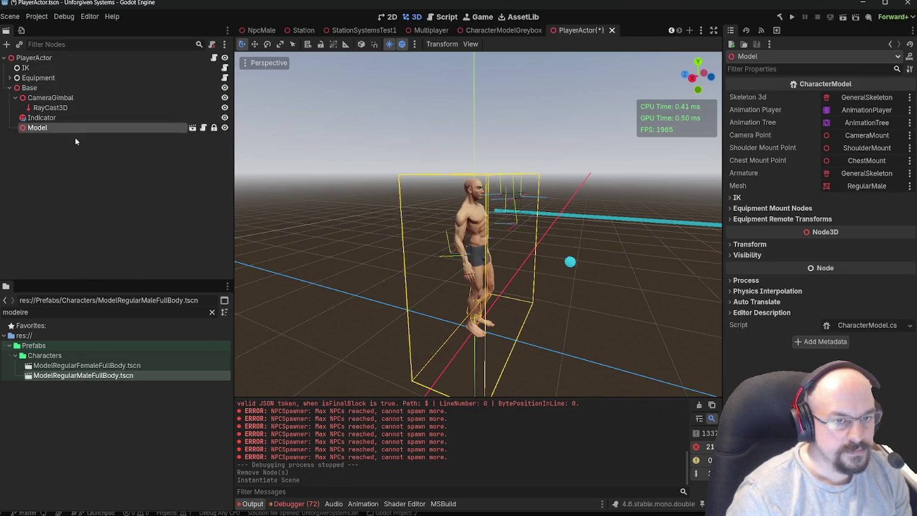
key(ctrl+s)
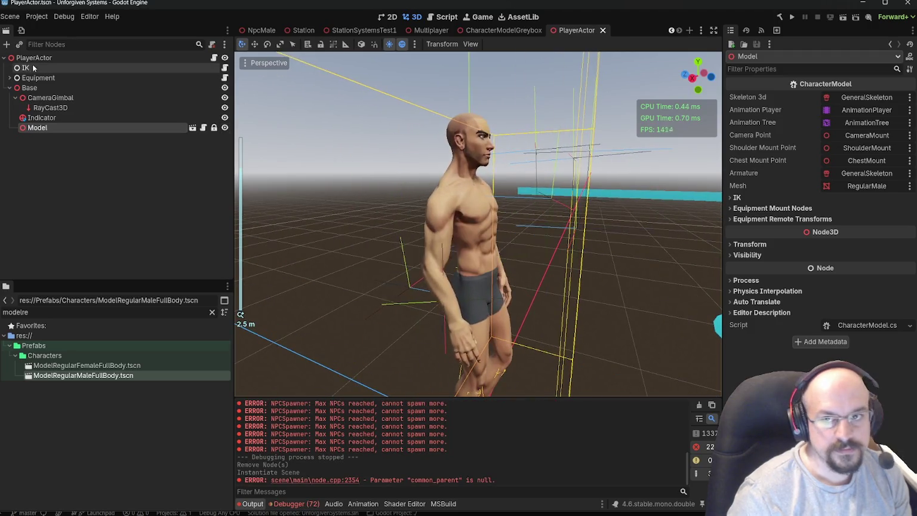
Assign the PlayerActor's Base reference to the Base node, leaving Player unassigned.
click(33, 58)
click(854, 136)
double_click(597, 143)
click(835, 97)
key(Escape)
click(835, 110)
key(Escape)
Link Gimbal to CameraGimbal, Indicator to the Indicator node, and Ik to the IK node.
click(836, 122)
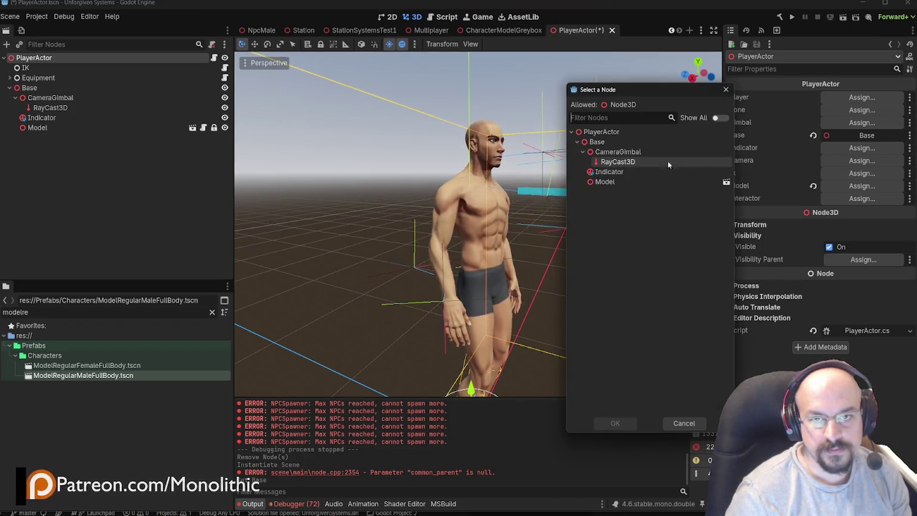
double_click(618, 152)
click(836, 160)
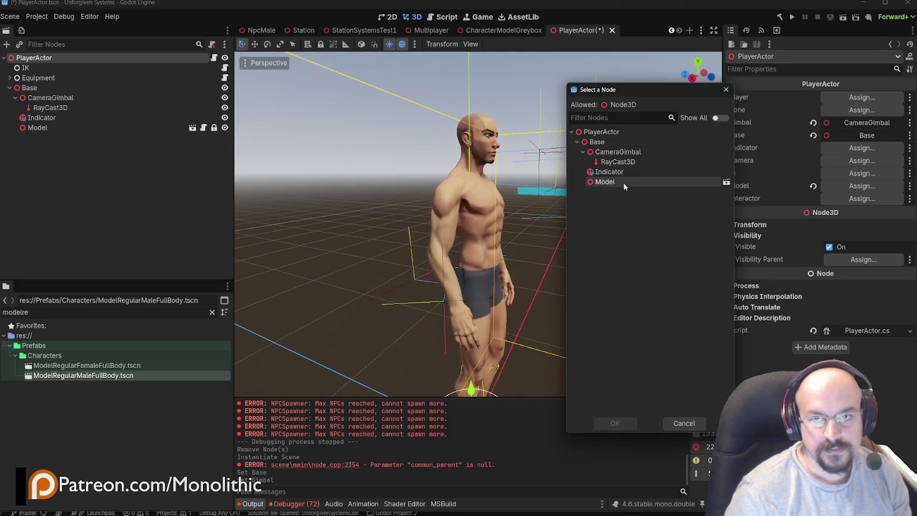
double_click(609, 171)
click(846, 161)
key(Escape)
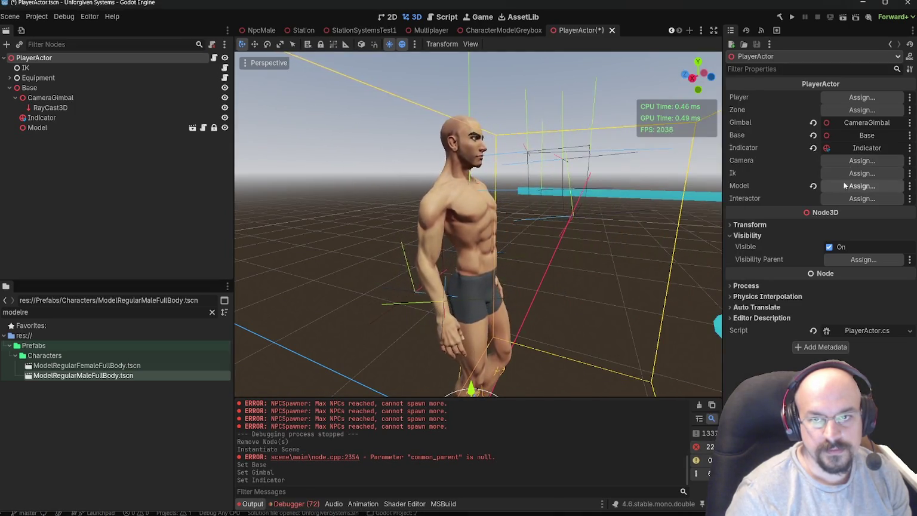
click(860, 173)
double_click(610, 141)
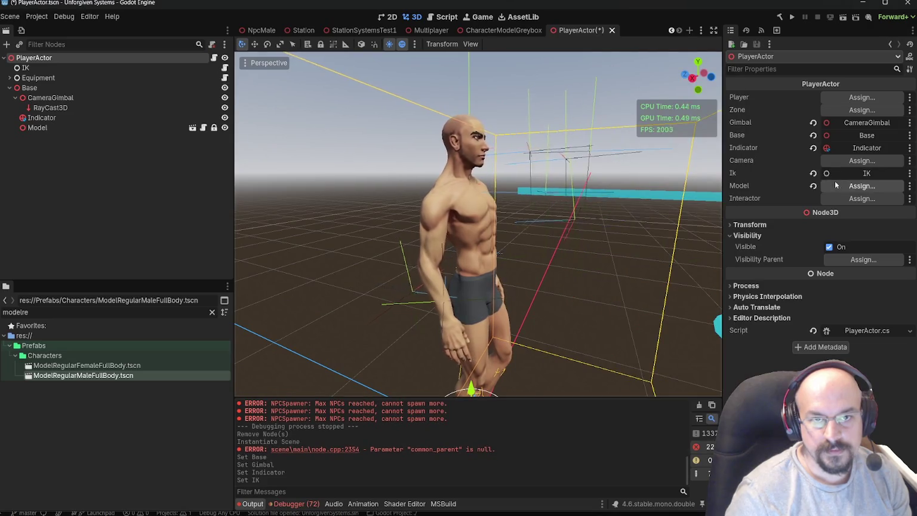
Link Model to the Model node, leave Interactor empty, save and close PlayerActor.
click(836, 185)
double_click(605, 182)
click(842, 198)
key(Escape)
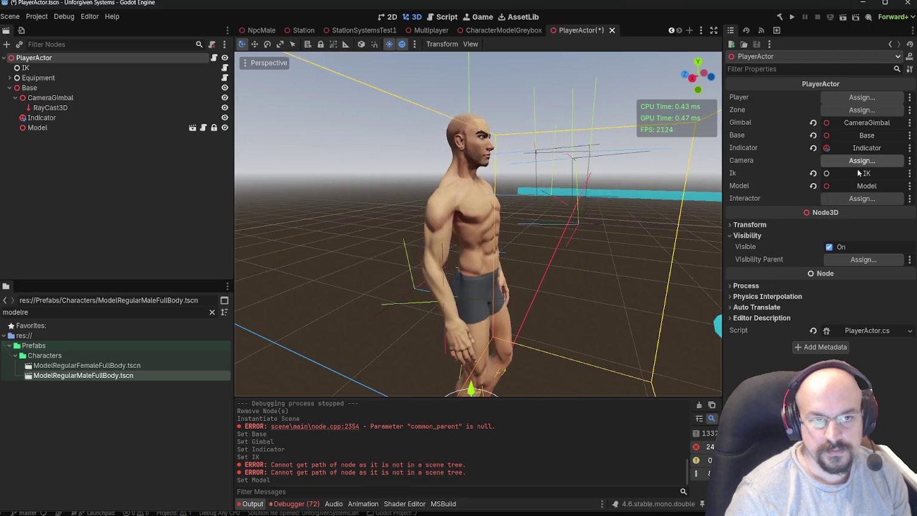
scroll(543, 202, down, 5)
key(ctrl+s)
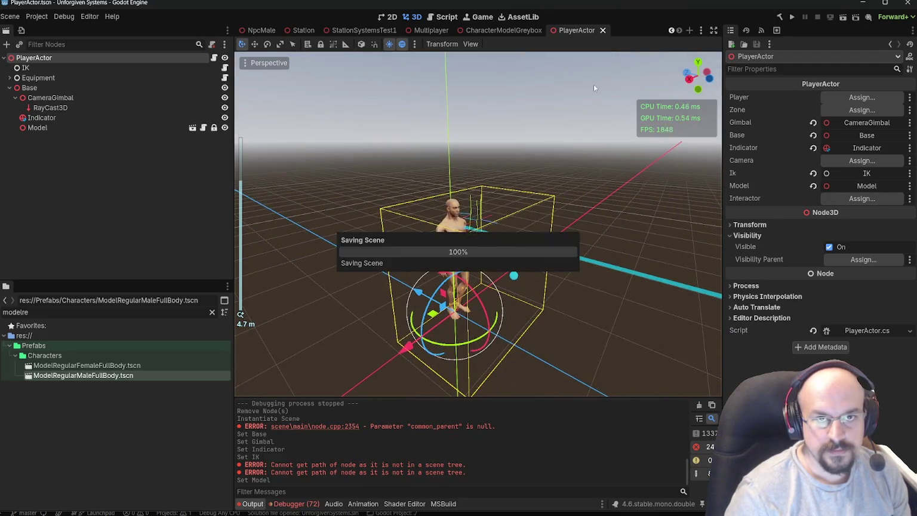
click(602, 30)
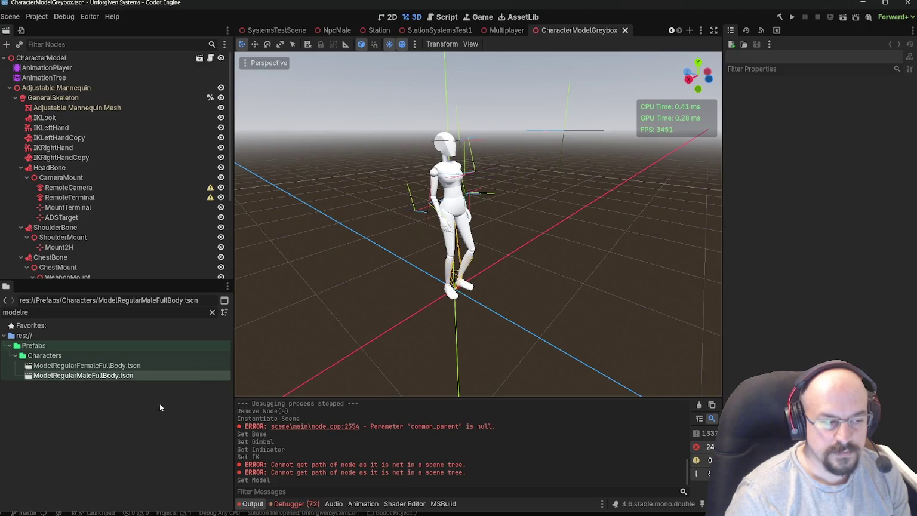
Save CharacterModelGreybox and filter the project files for 'grechara'.
key(ctrl+s)
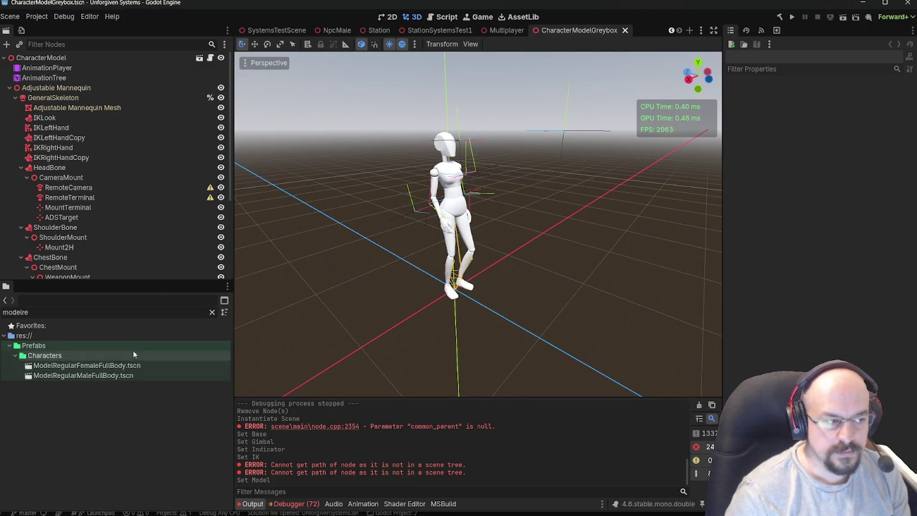
key(BackSpace)
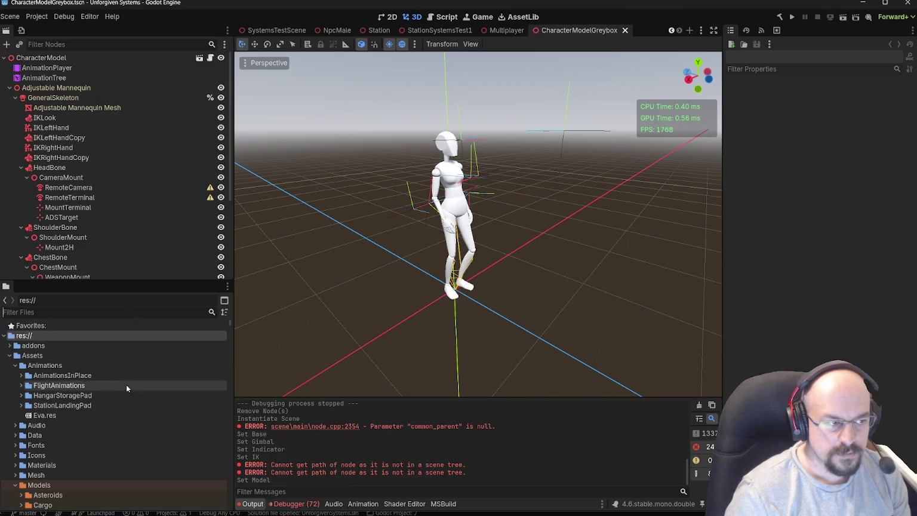
text(chara)
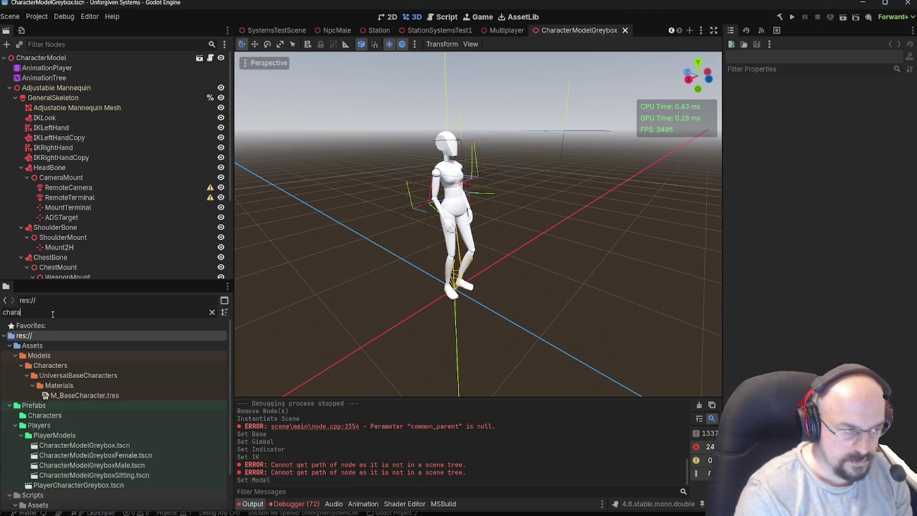
key(BackSpace)
key(BackSpace)
key(BackSpace)
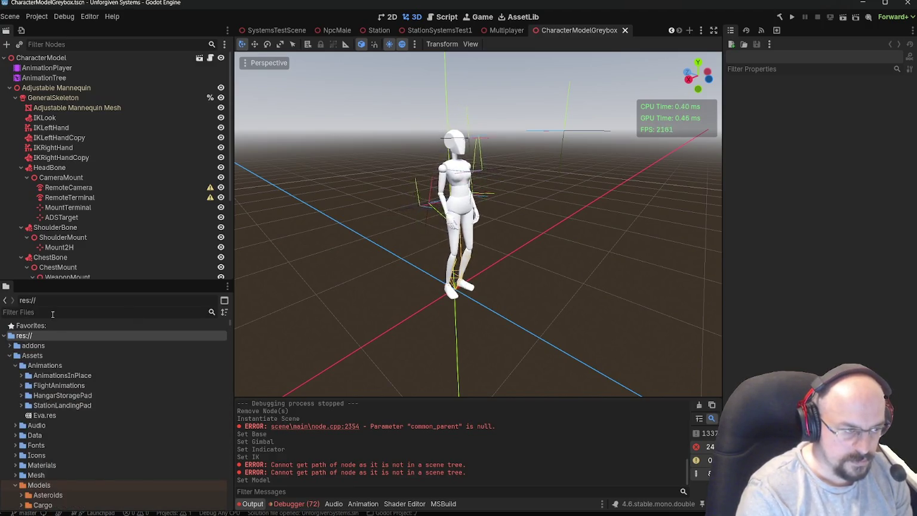
text(greybox)
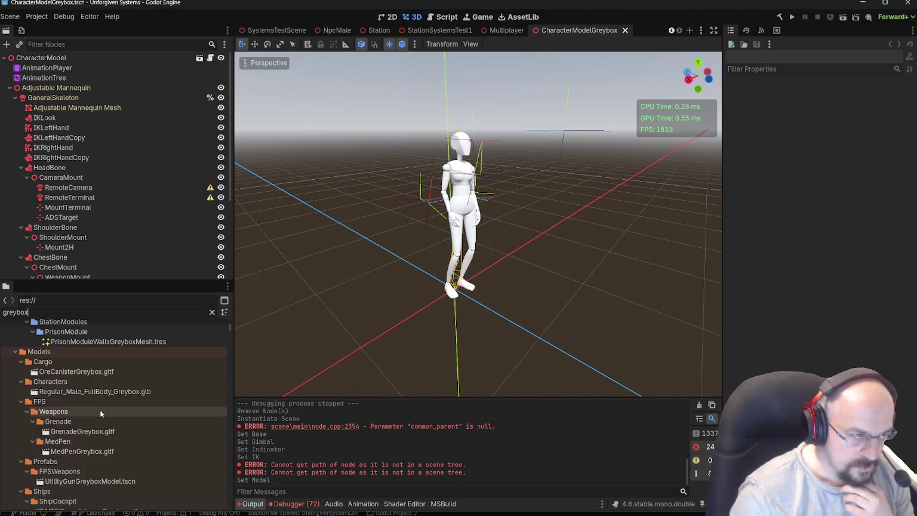
text(character)
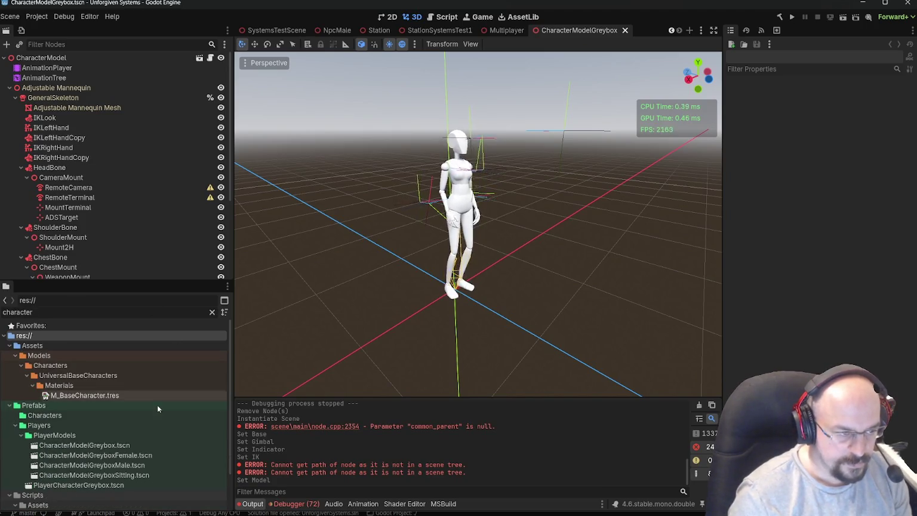
Keep CharacterModelGreybox.tscn after seeing its dependents, then open NPCGreybox.tscn via 'npcgrey'.
click(107, 446)
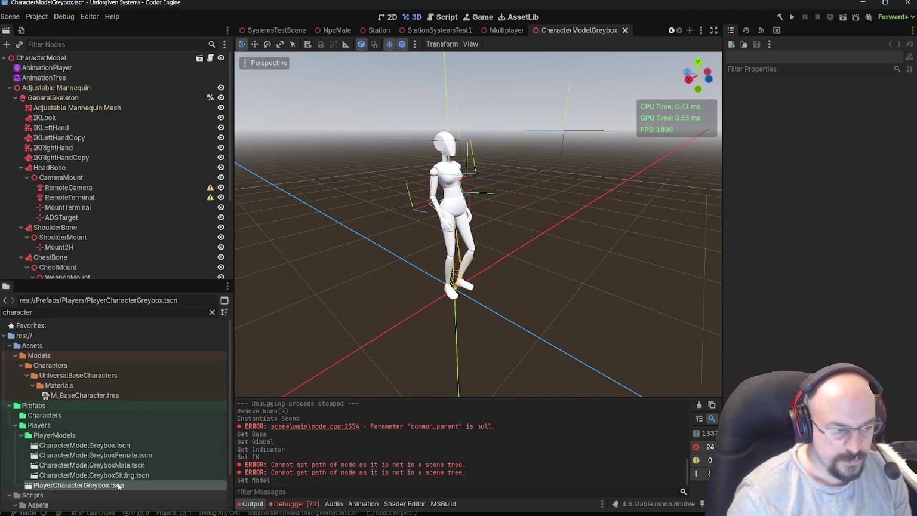
key(Delete)
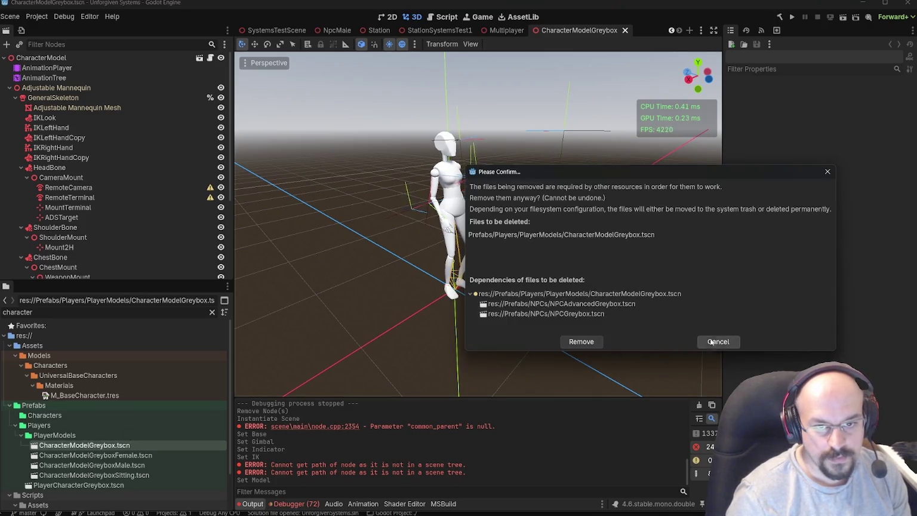
click(722, 344)
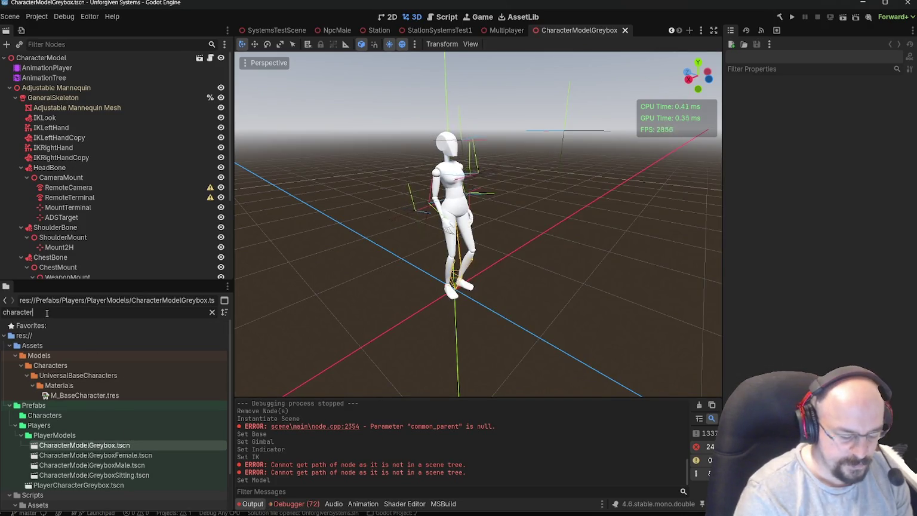
text(npcgrey)
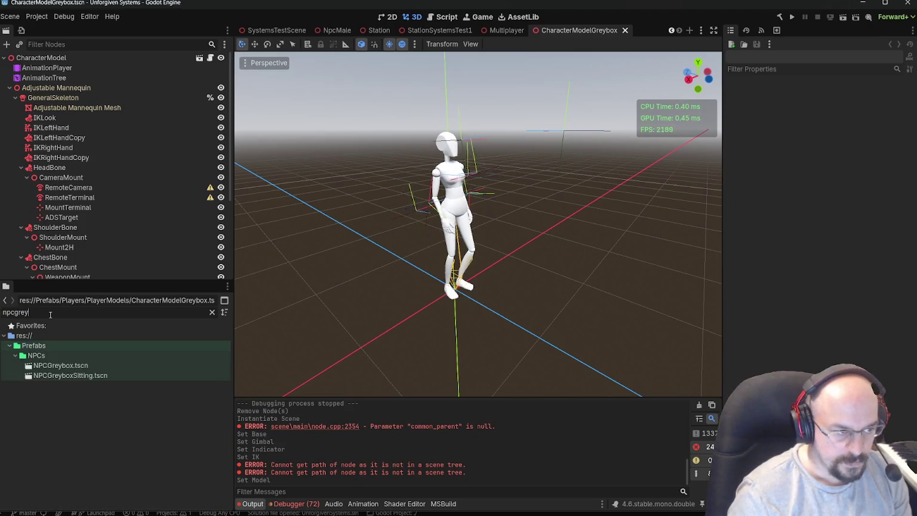
double_click(61, 365)
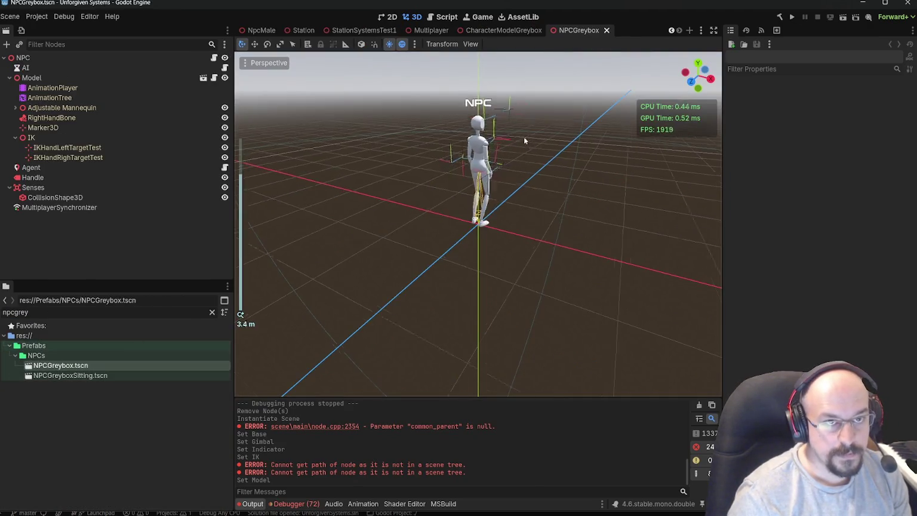
Add the ModelRegularFemaleFullBody instance to the NPCGreybox scene.
key(ctrl+s)
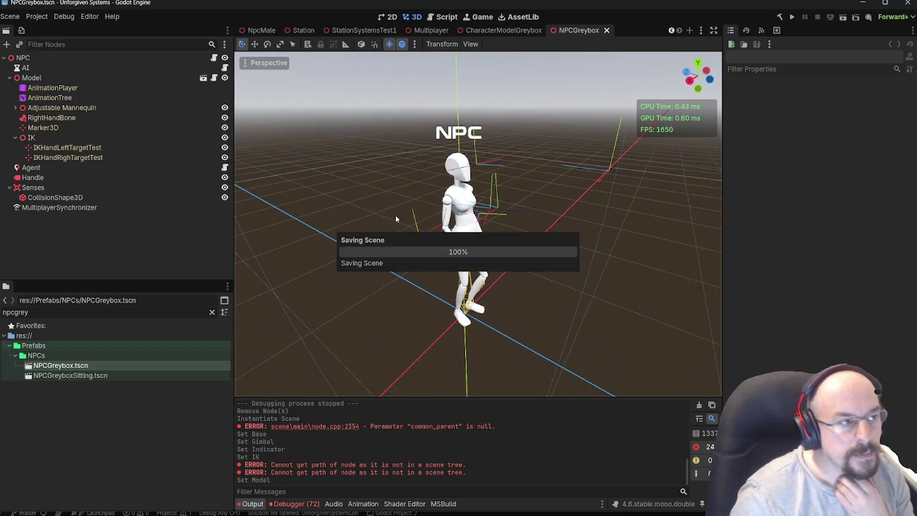
click(44, 80)
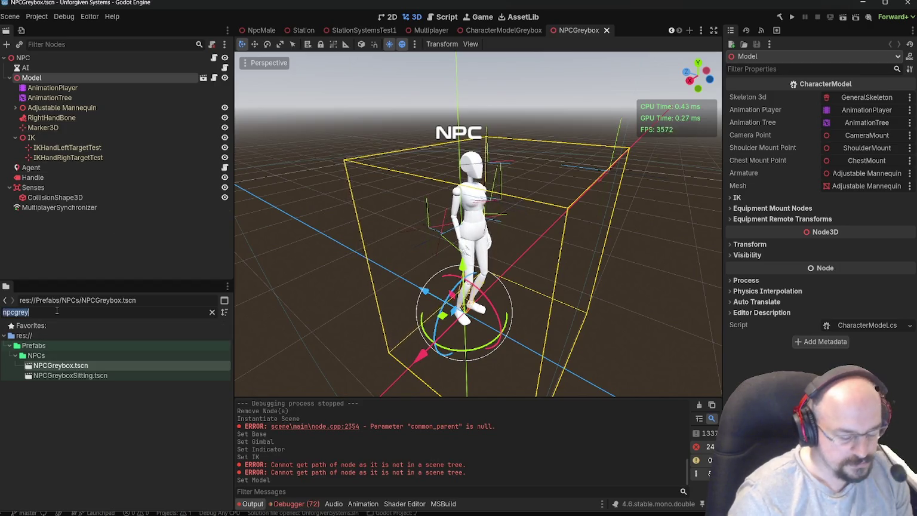
text(npcmal)
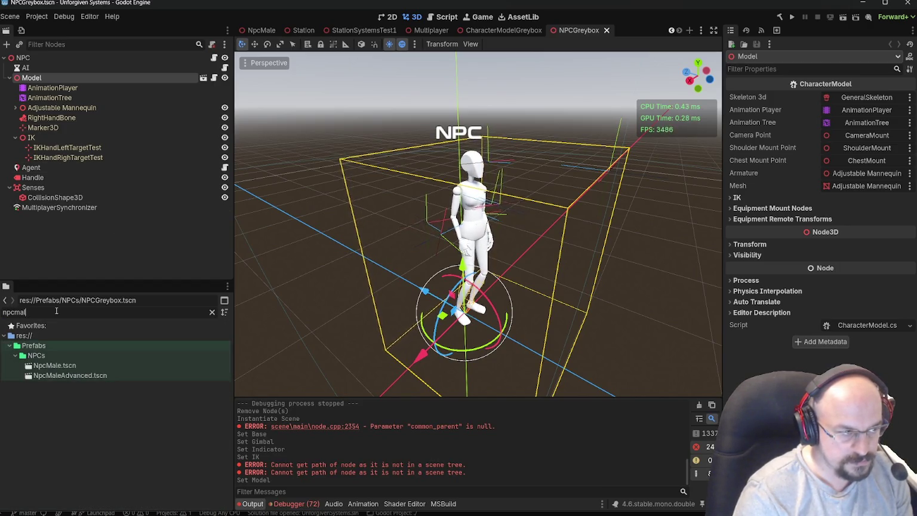
key(BackSpace)
key(BackSpace)
key(BackSpace)
text(model)
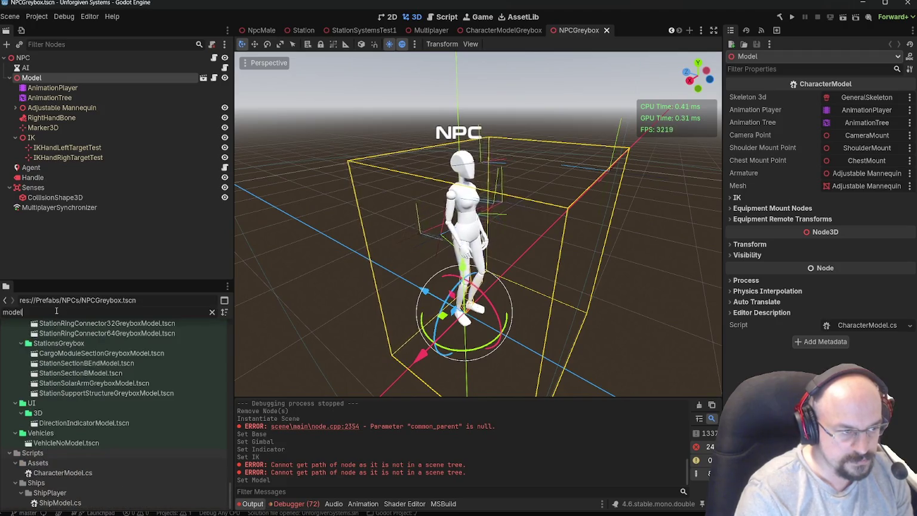
text(re)
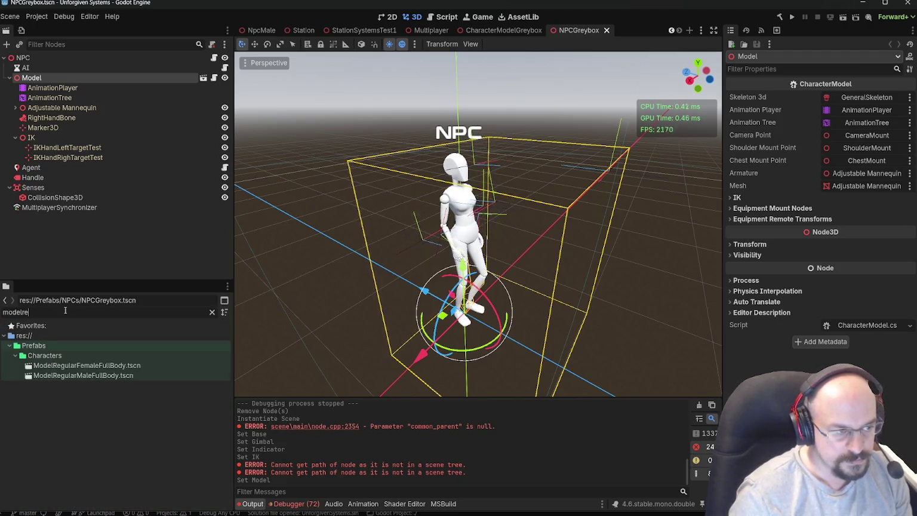
mouse_move(59, 365)
mouse_down()
mouse_move(52, 120)
mouse_move(27, 59)
mouse_up()
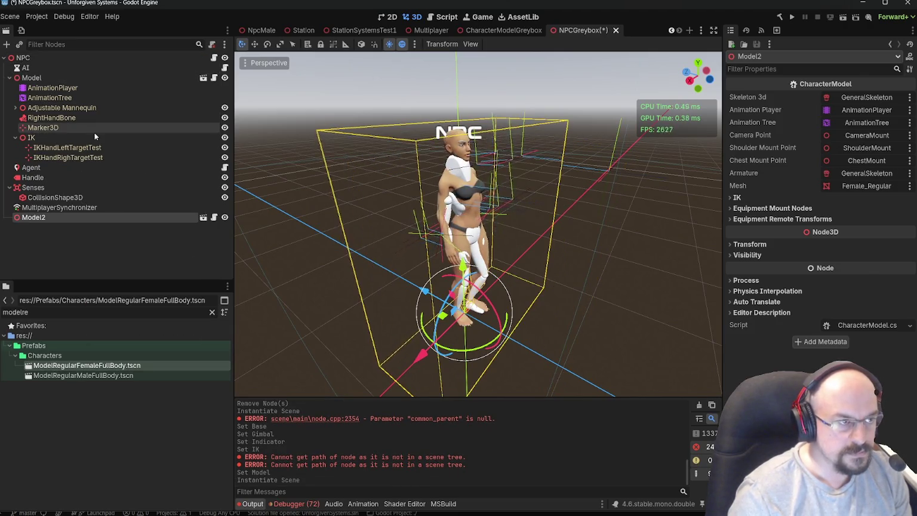
Delete the old mannequin Model, rename Model2 to Model, save, and check changes in VS Code.
click(31, 77)
key(Delete)
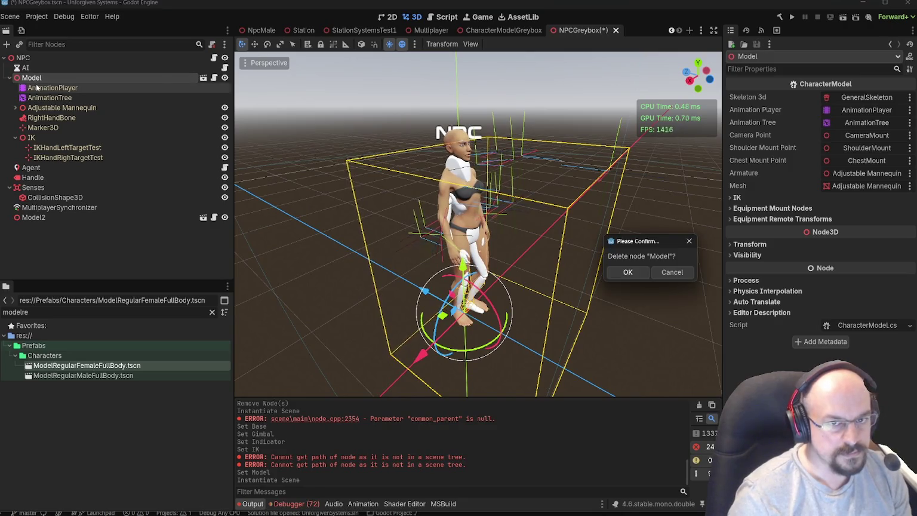
click(628, 271)
double_click(61, 127)
key(Return)
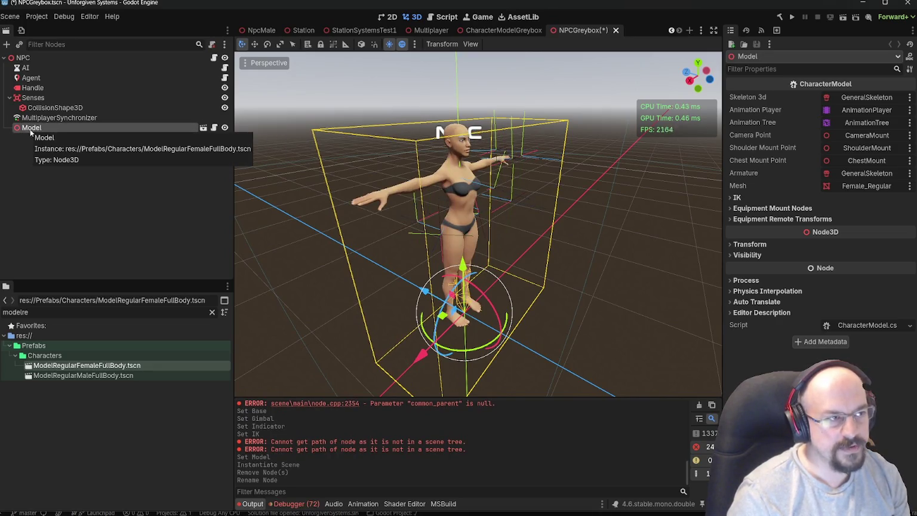
key(ctrl+s)
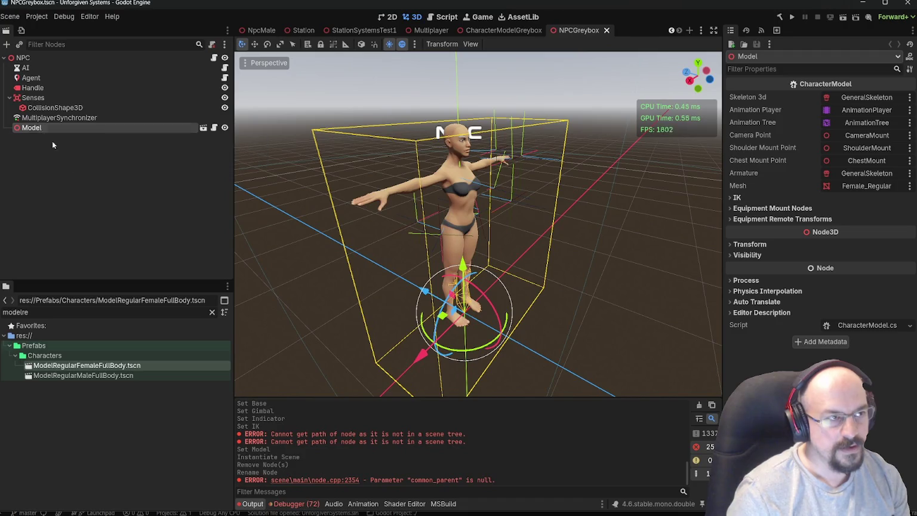
key(alt+Tab)
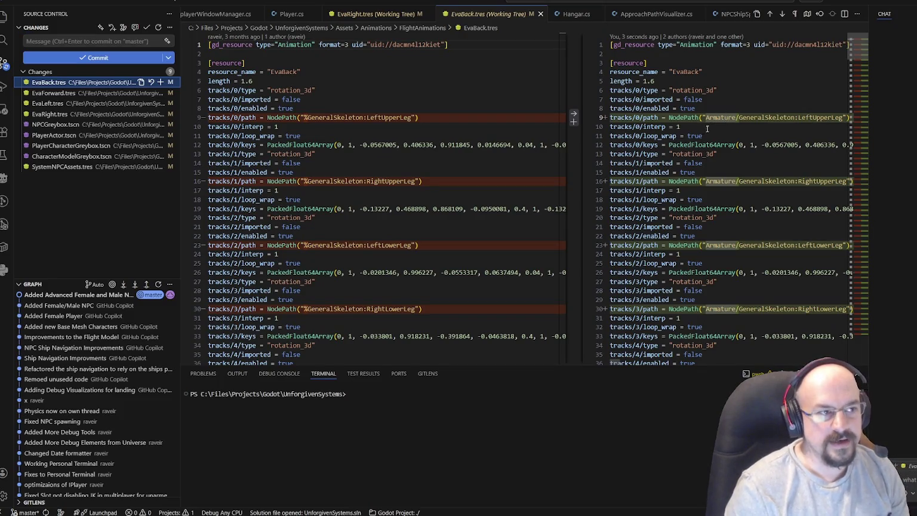
key(alt+Tab)
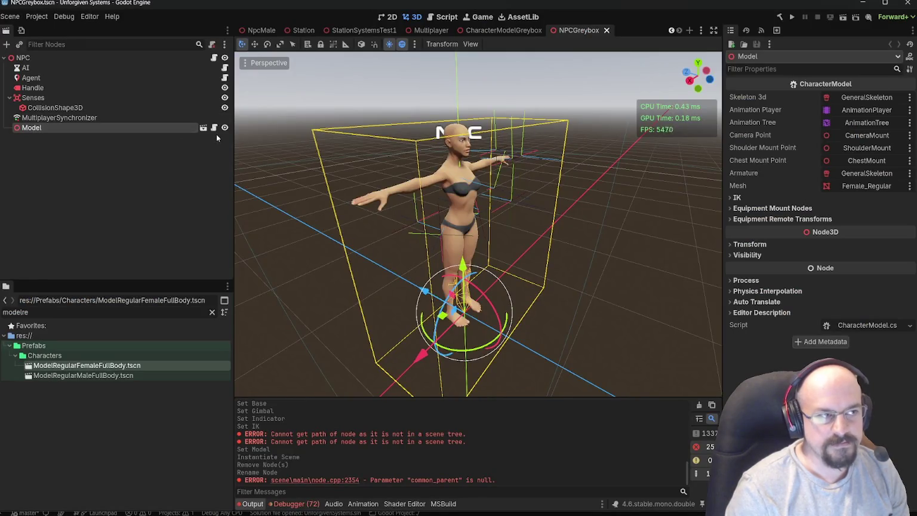
Link the NPC root's Model property to the Model node and save.
click(203, 127)
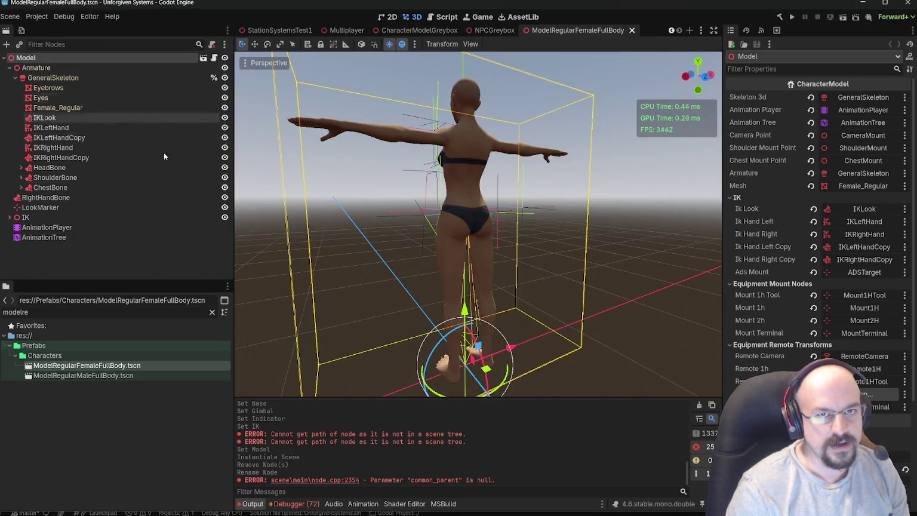
click(631, 30)
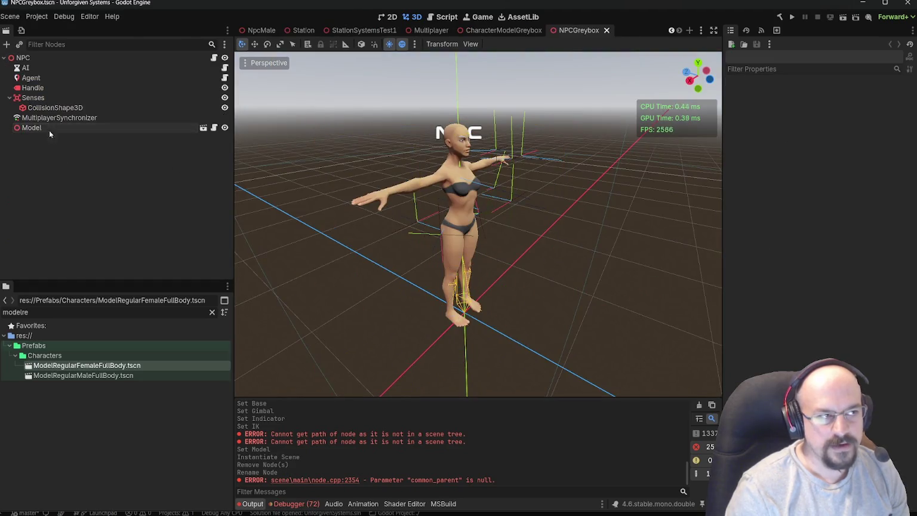
click(45, 58)
click(862, 160)
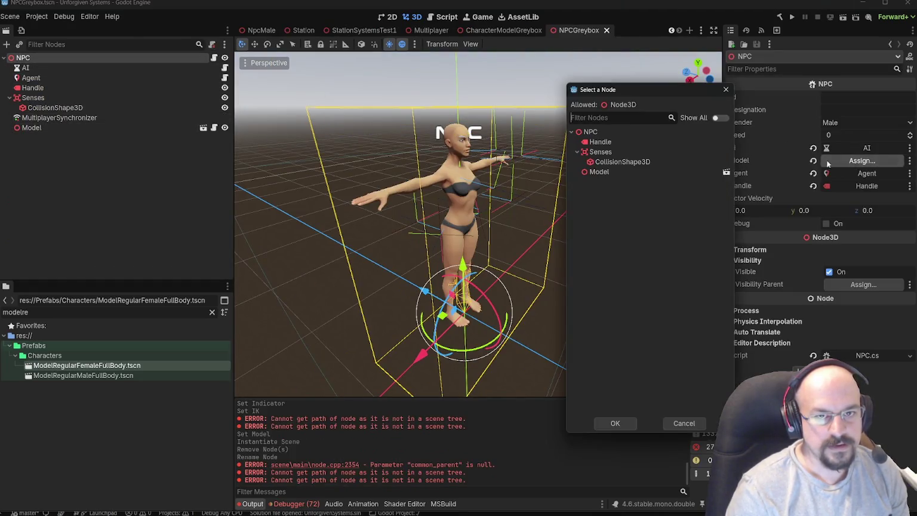
double_click(611, 170)
key(ctrl+s)
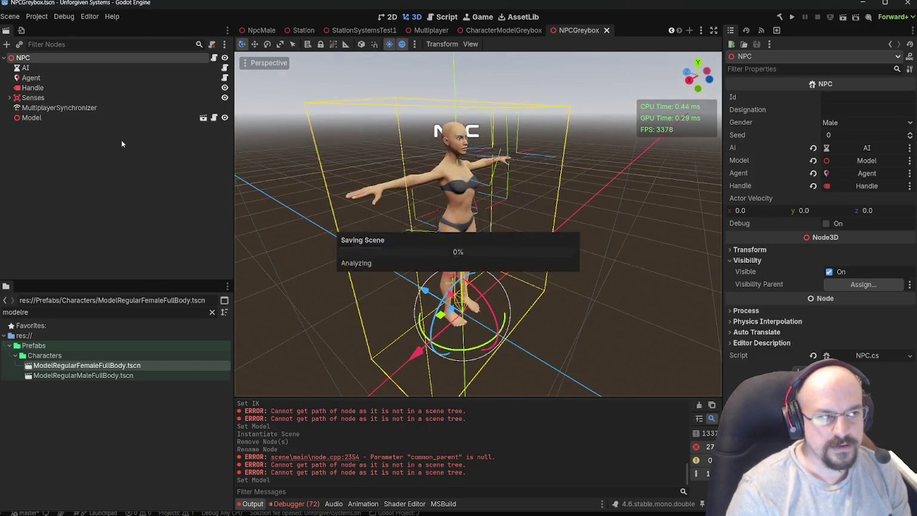
Reorder the NPC's children so Handle comes before Agent, and save.
click(32, 78)
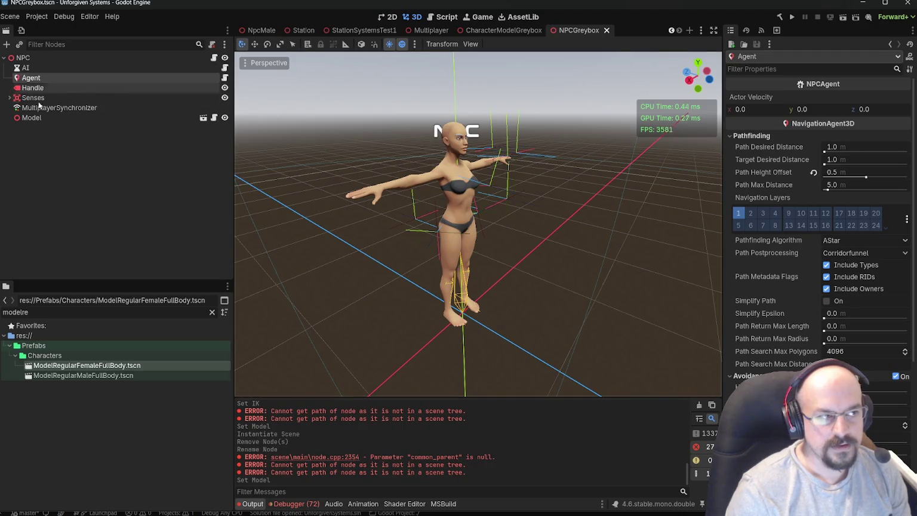
click(31, 118)
click(32, 88)
click(31, 78)
mouse_move(31, 78)
mouse_down()
mouse_move(35, 88)
mouse_move(30, 65)
mouse_up()
key(ctrl+s)
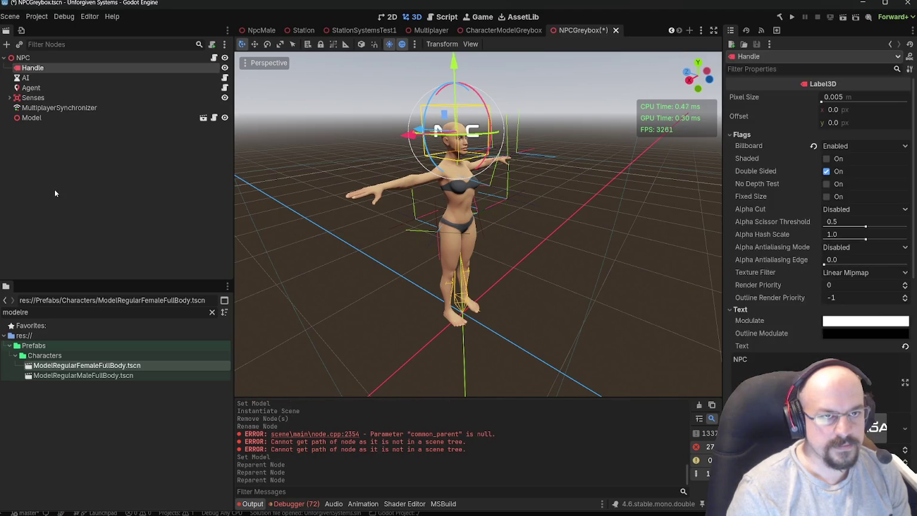
Raise the NPC label above the female model's head, save, and close the NPC scene.
drag(454, 89, 453, 66)
scroll(331, 160, down, 3)
key(ctrl+s)
click(331, 160)
scroll(330, 160, up, 3)
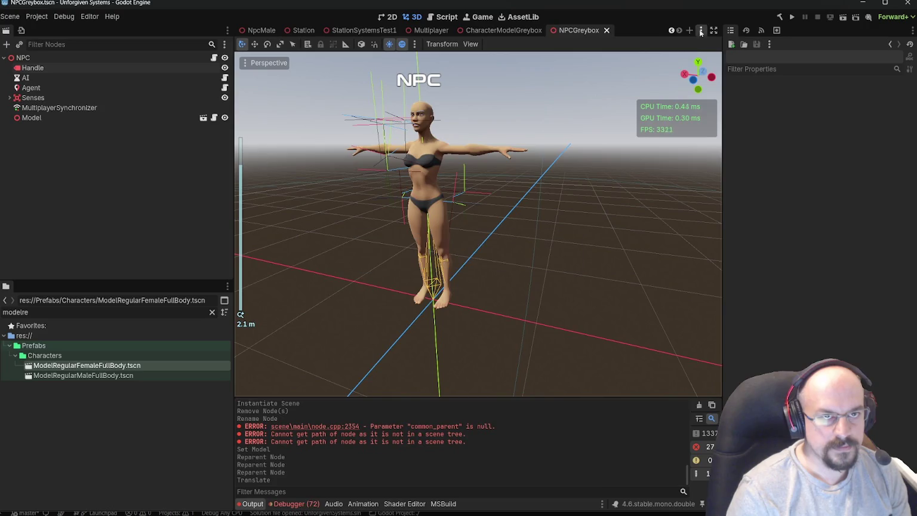
click(608, 31)
Review the CharacterModelGreyboxFemale, CharacterModelGreybox and PlayerCharacterGreybox scenes found with 'charact'.
scroll(478, 122, down, 3)
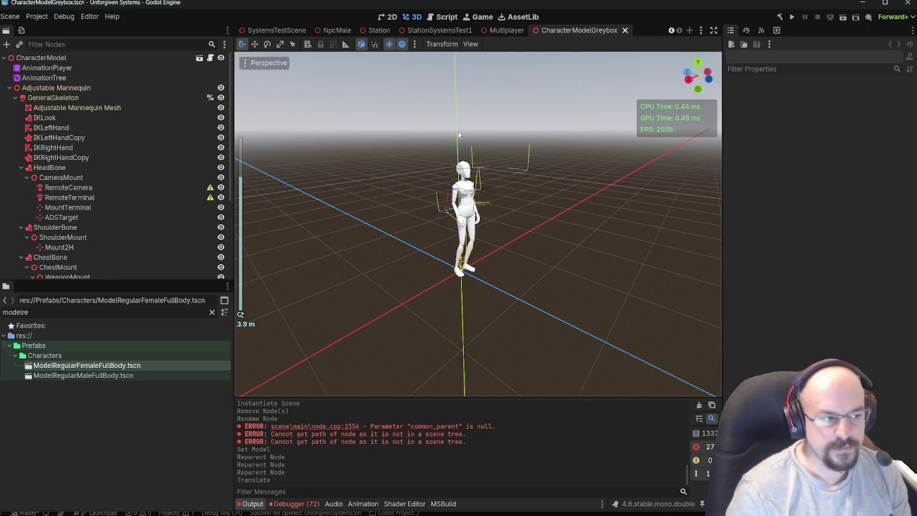
double_click(61, 312)
text(charact)
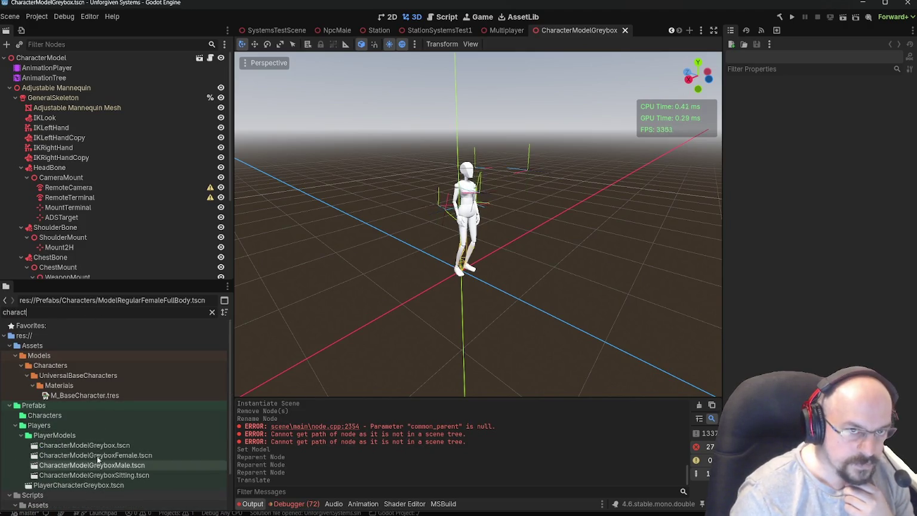
click(97, 446)
double_click(89, 455)
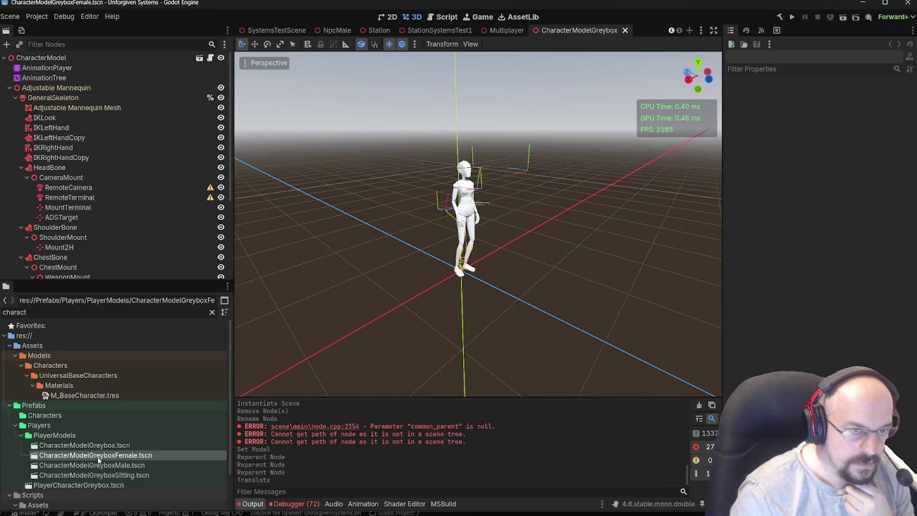
drag(380, 326, 354, 283)
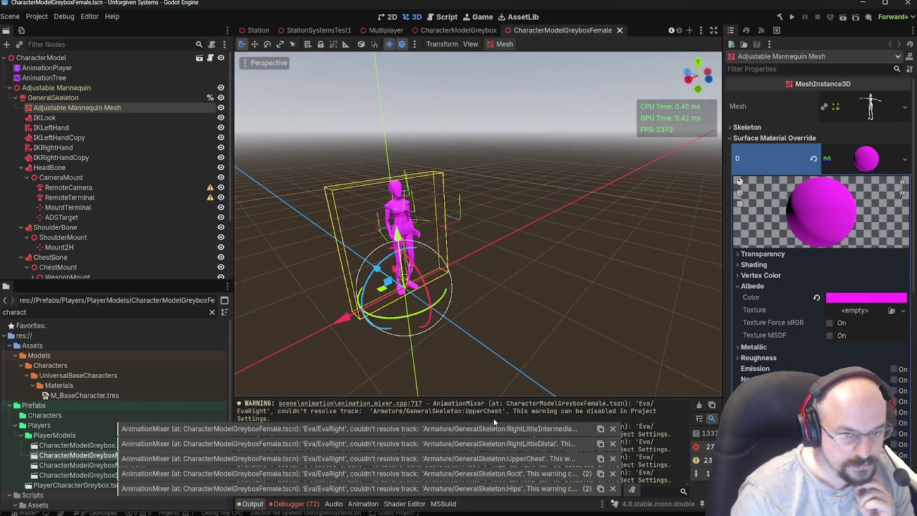
scroll(119, 394, down, 2)
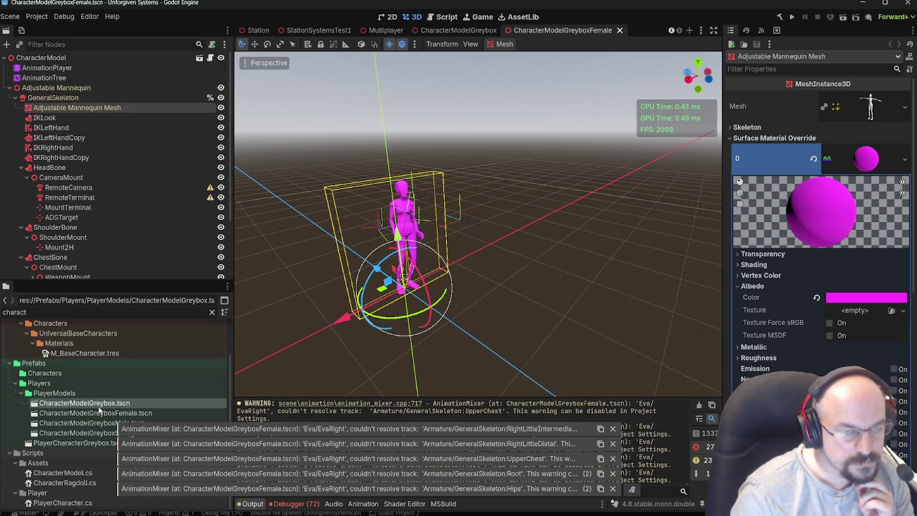
double_click(89, 403)
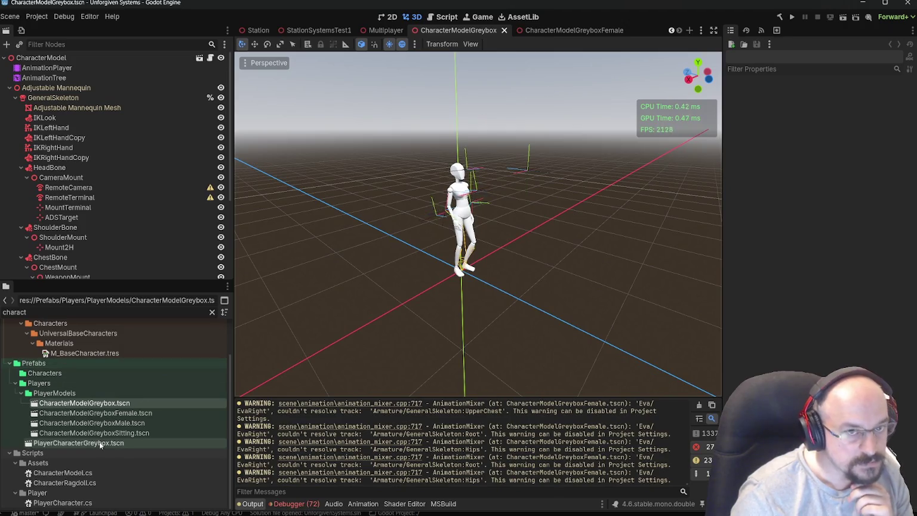
double_click(83, 443)
drag(452, 176, 574, 52)
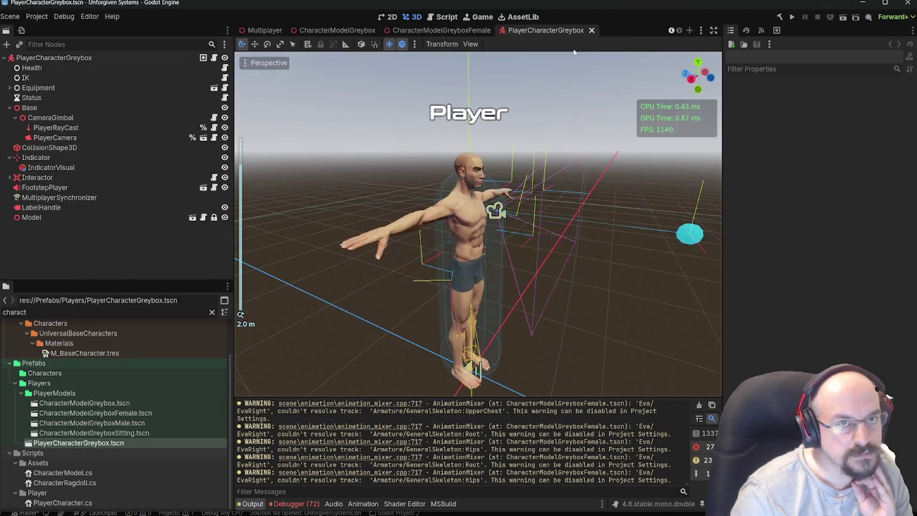
Close the PlayerCharacterGreybox, both CharacterModelGreybox, Multiplayer, StationSystemsTest1 and Station tabs.
click(591, 30)
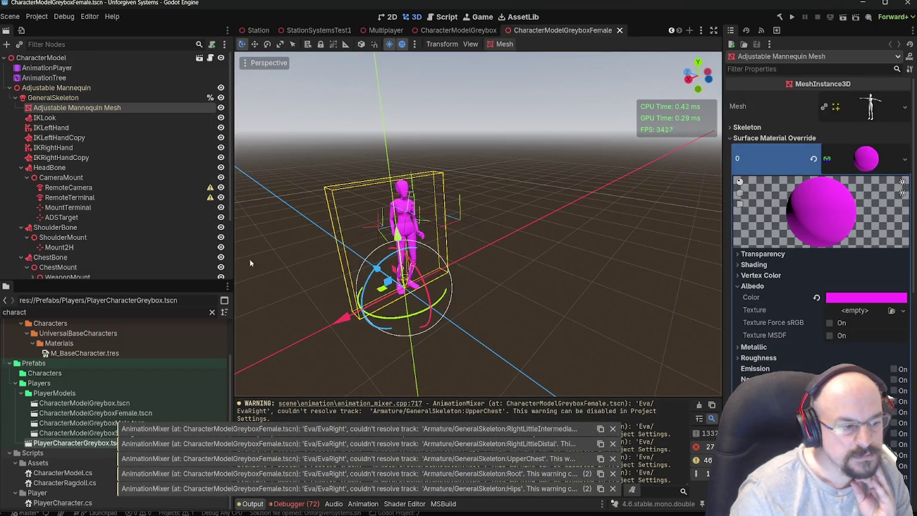
click(619, 29)
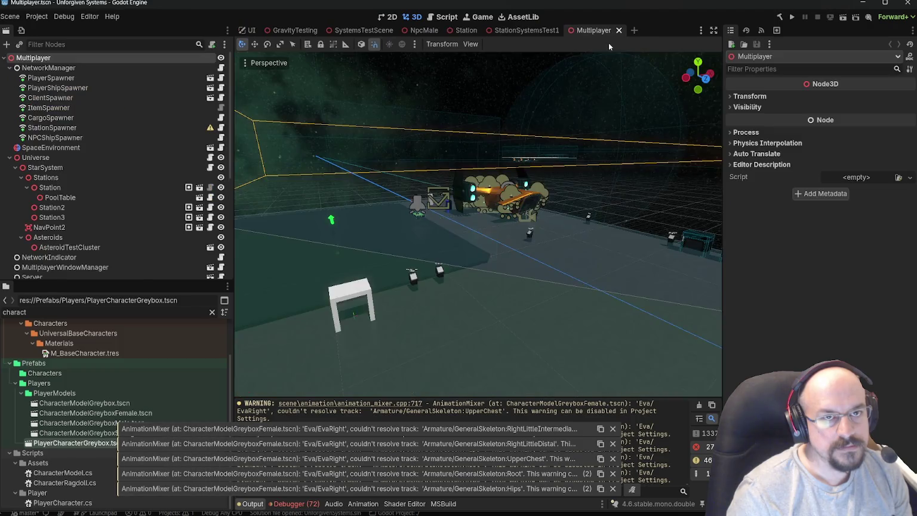
click(625, 30)
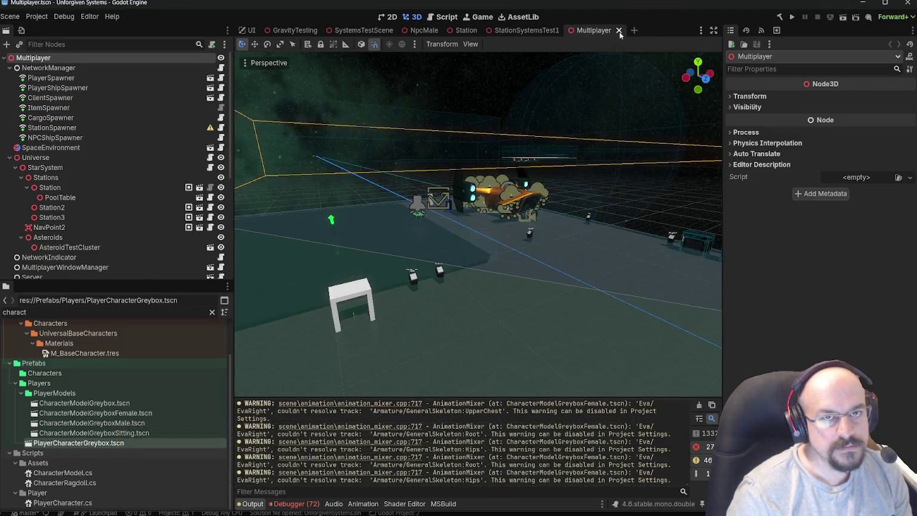
click(615, 30)
click(568, 30)
click(487, 30)
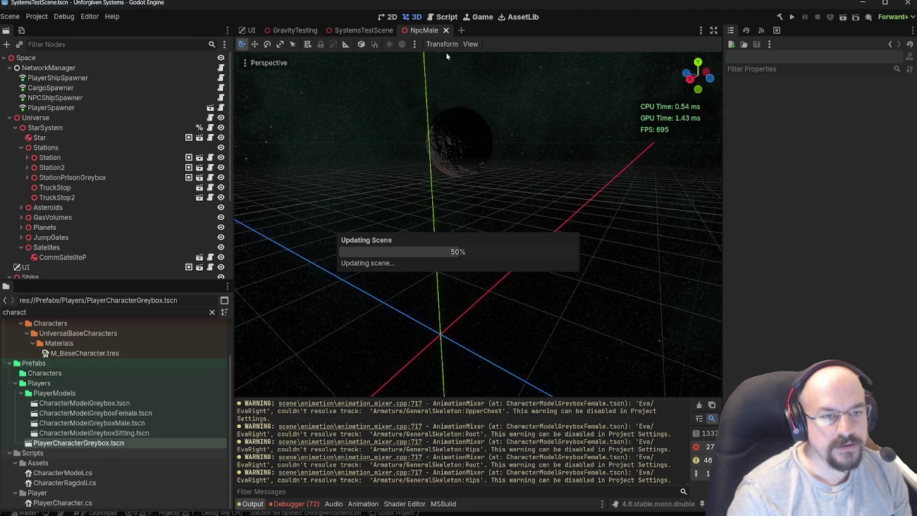
key(alt+Tab)
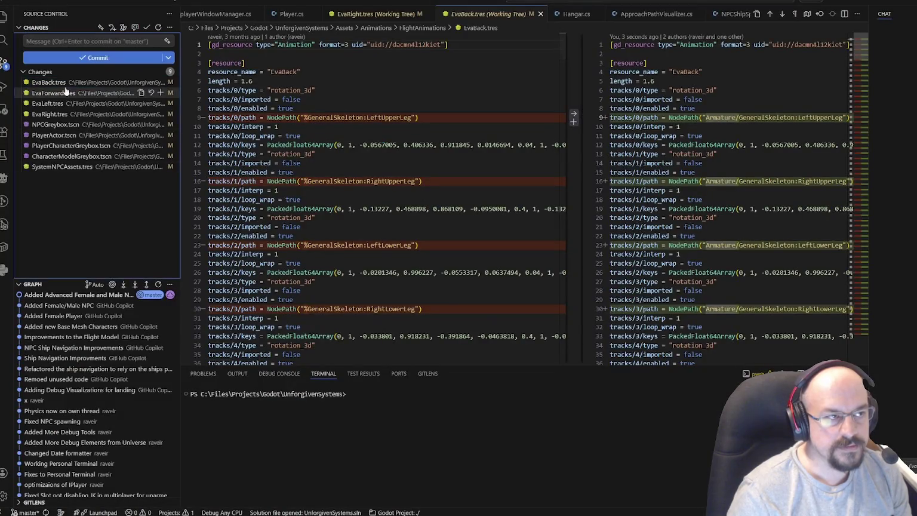
Discard changes to EvaBack.tres, EvaForward.tres, EvaLeft.tres and EvaRight.tres.
right_click(59, 84)
click(95, 177)
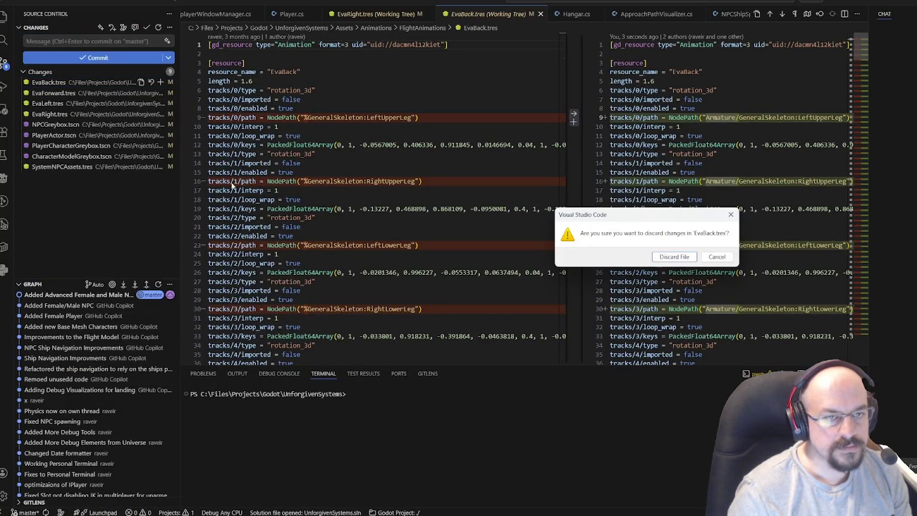
click(654, 260)
right_click(58, 84)
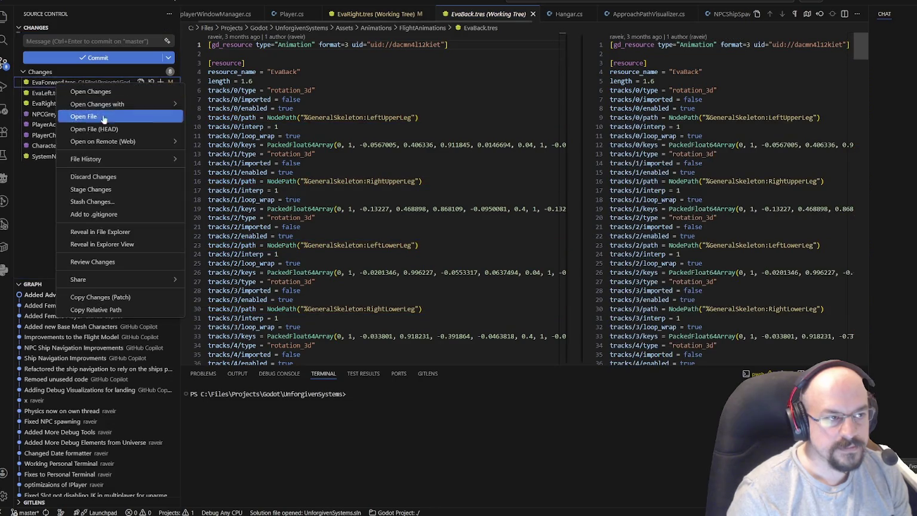
click(93, 177)
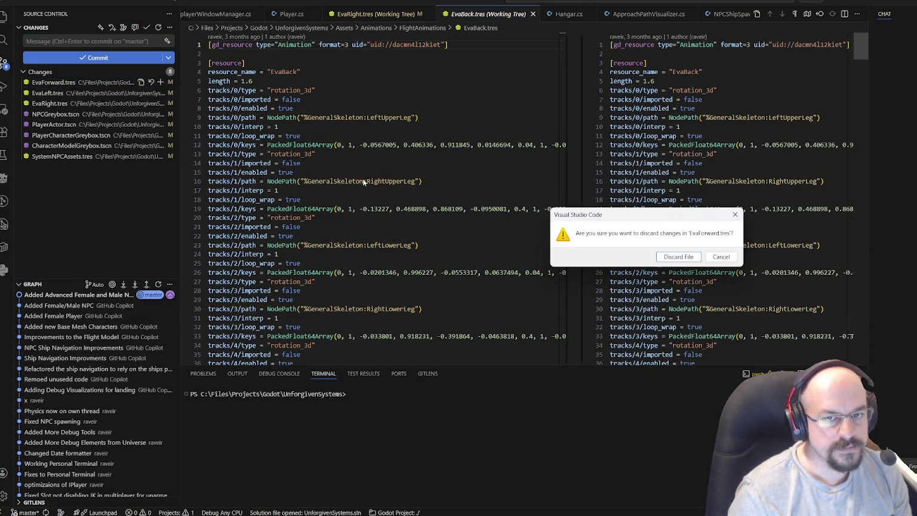
click(663, 258)
right_click(63, 82)
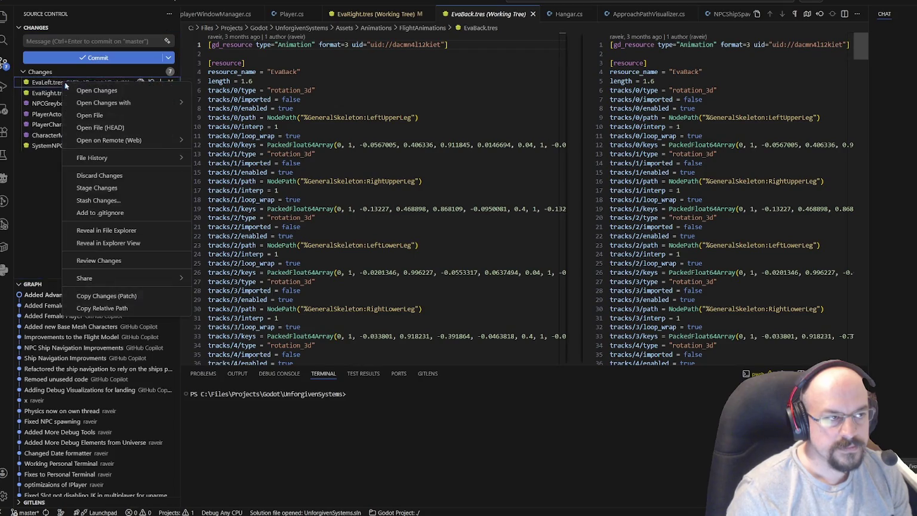
click(99, 175)
click(677, 257)
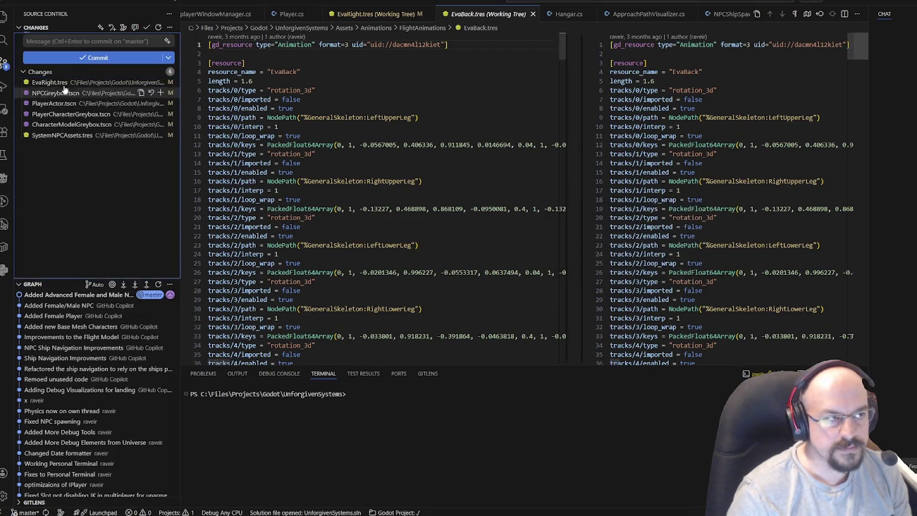
right_click(54, 84)
click(94, 179)
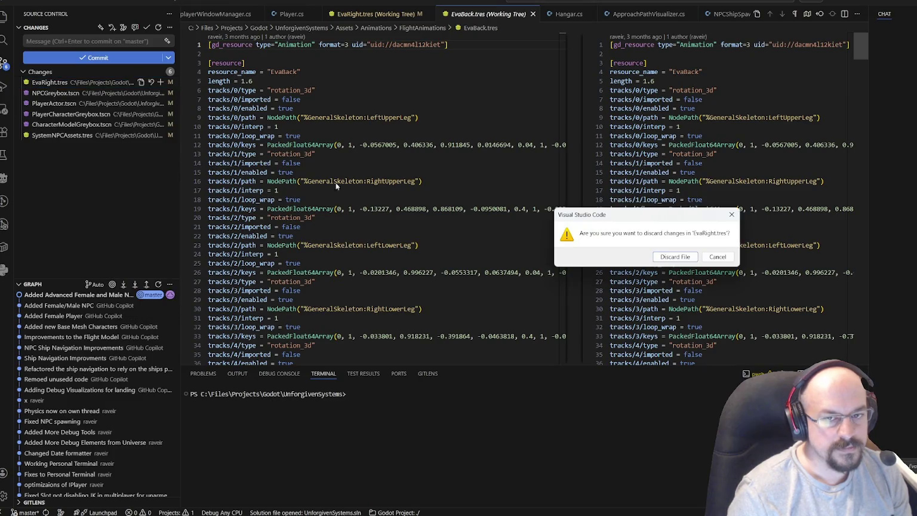
click(671, 259)
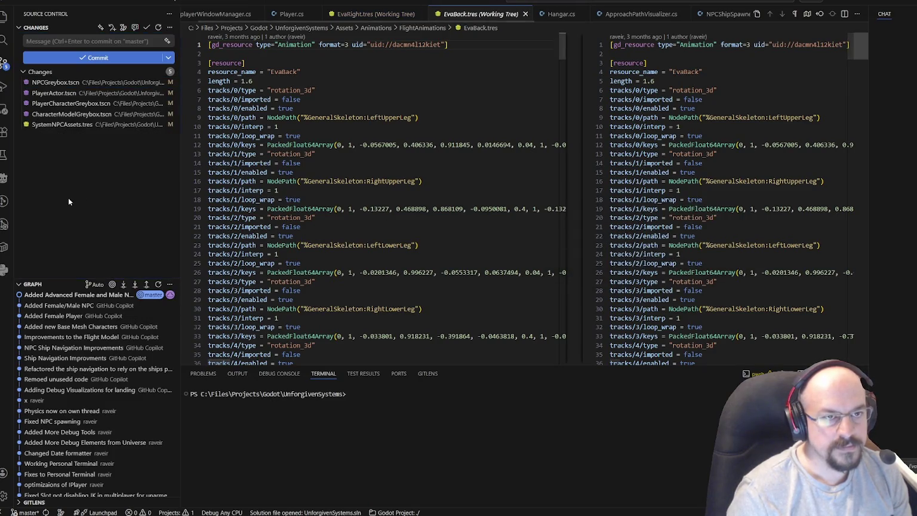
Build the .NET project in Godot, then return to VS Code's commit message box.
key(alt+Tab)
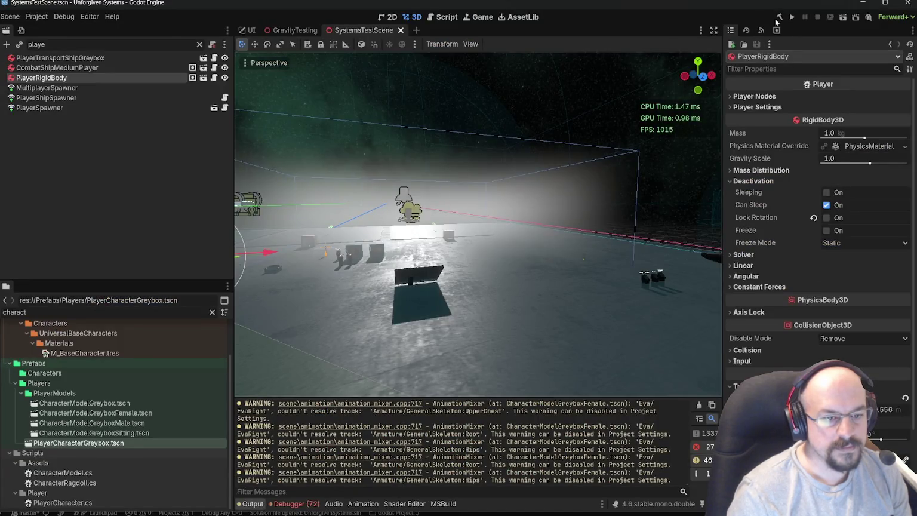
click(778, 18)
key(alt+Tab)
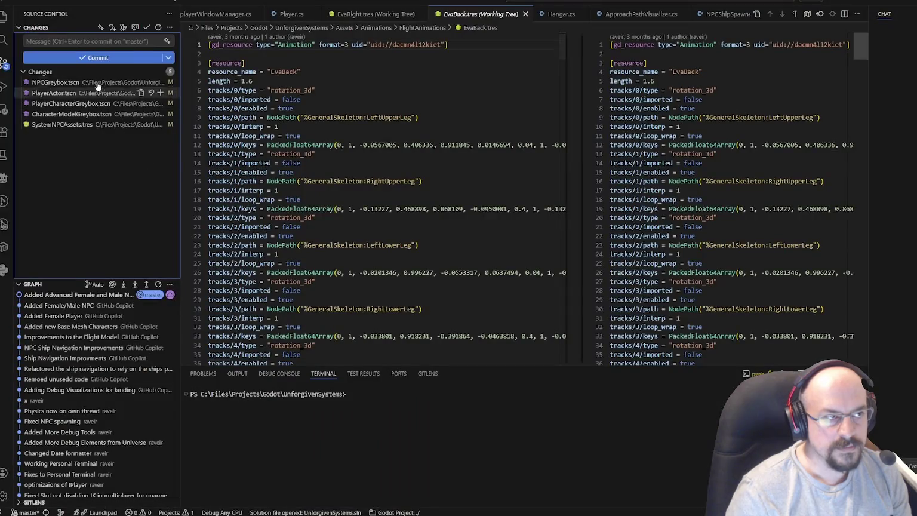
click(84, 47)
text(Fixed up final npc prefabs)
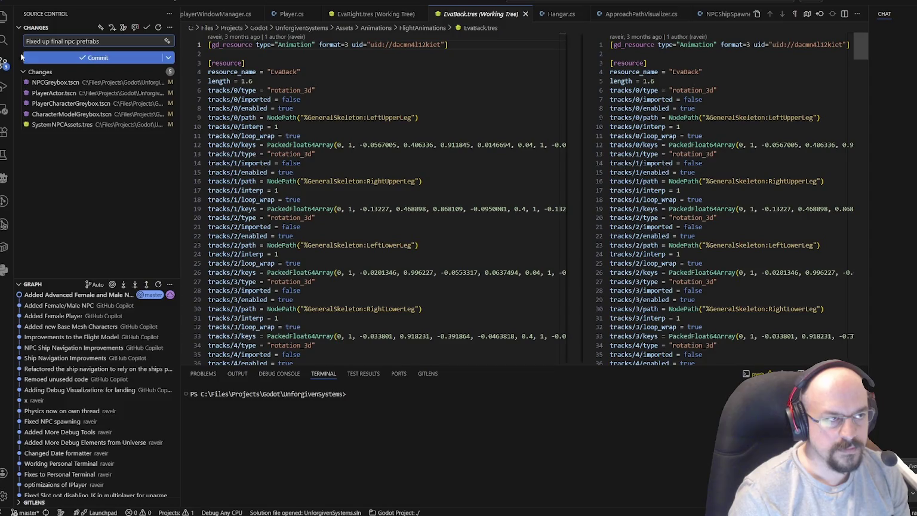
Commit the five files as 'Fixed up final npc prefabs' and return to Godot.
click(42, 56)
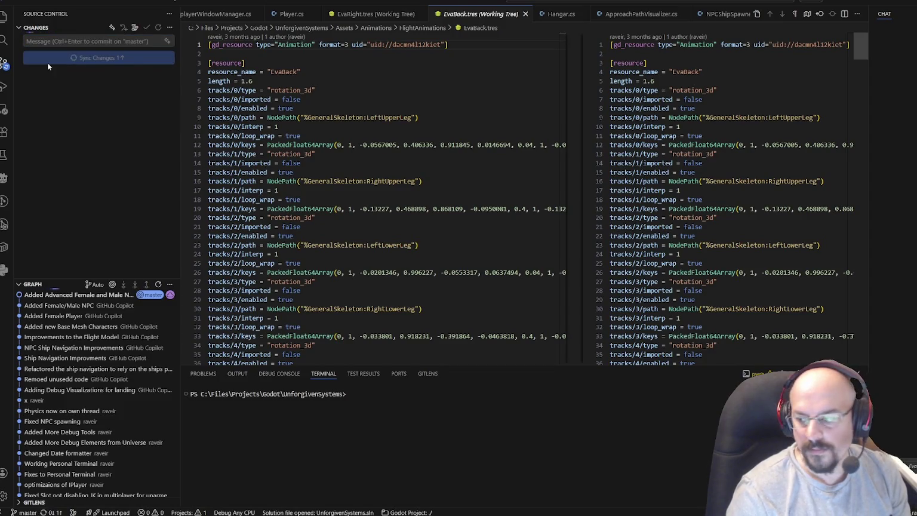
key(alt+Tab)
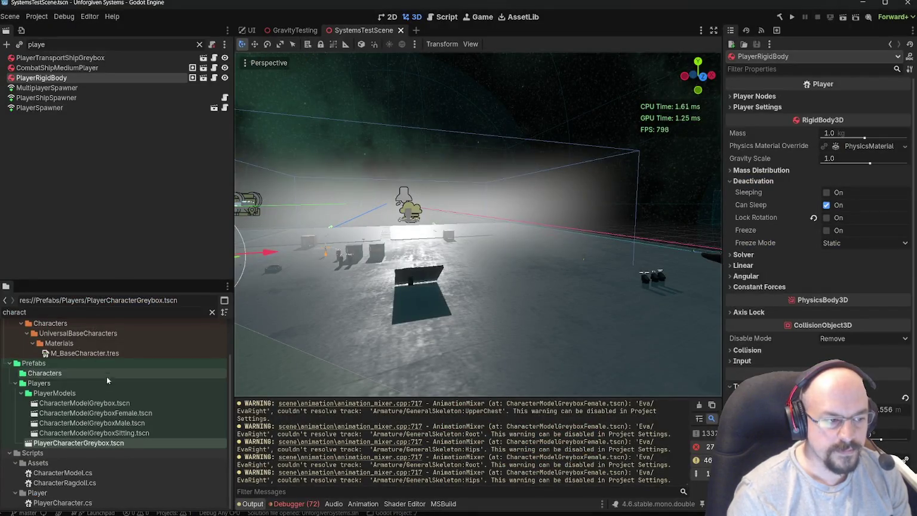
Cancel deleting the CharacterModelGreybox scene file.
double_click(93, 403)
key(Delete)
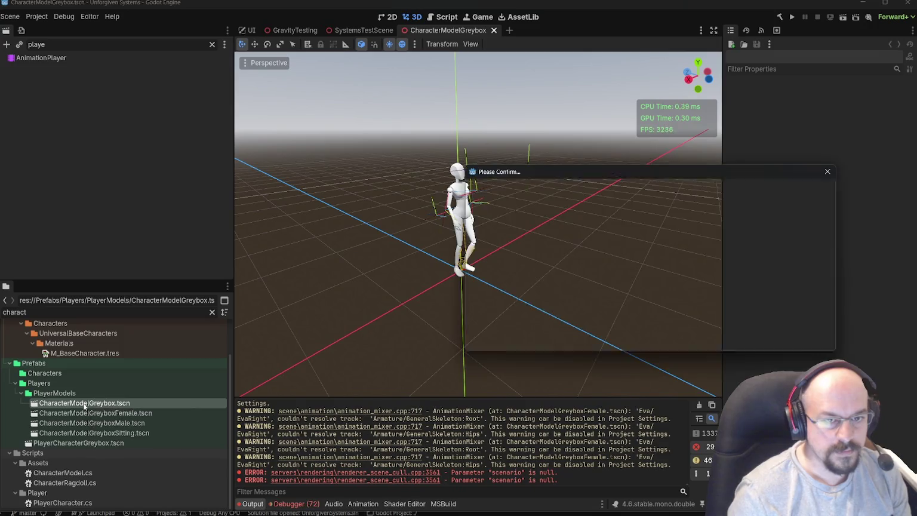
click(717, 342)
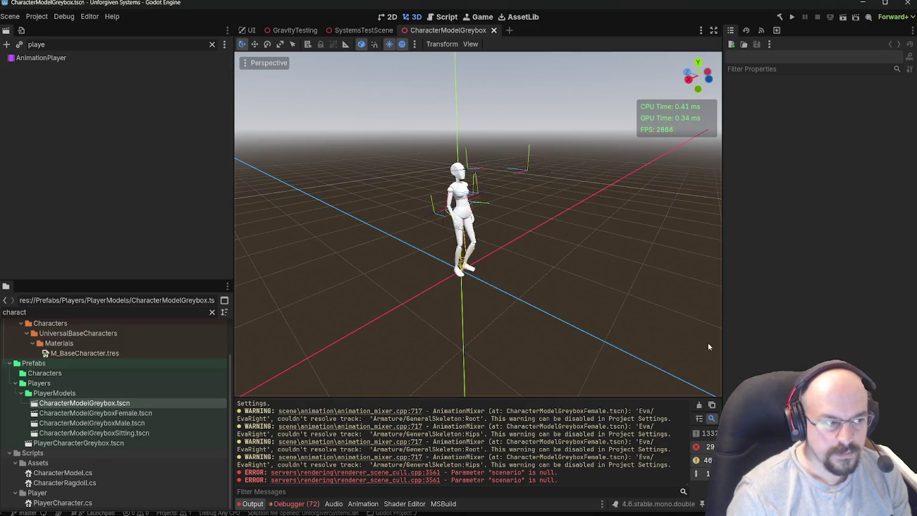
Open NPCAdvancedGreybox.tscn via the 'npcad' filter, clear the Scene filter, collapse DebugVisualMount and save.
key(ctrl+f)
text(npcad)
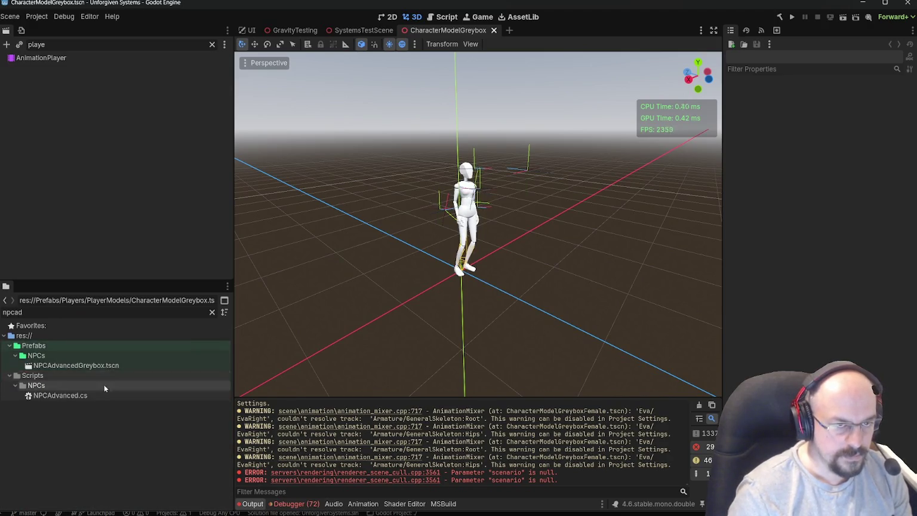
double_click(105, 365)
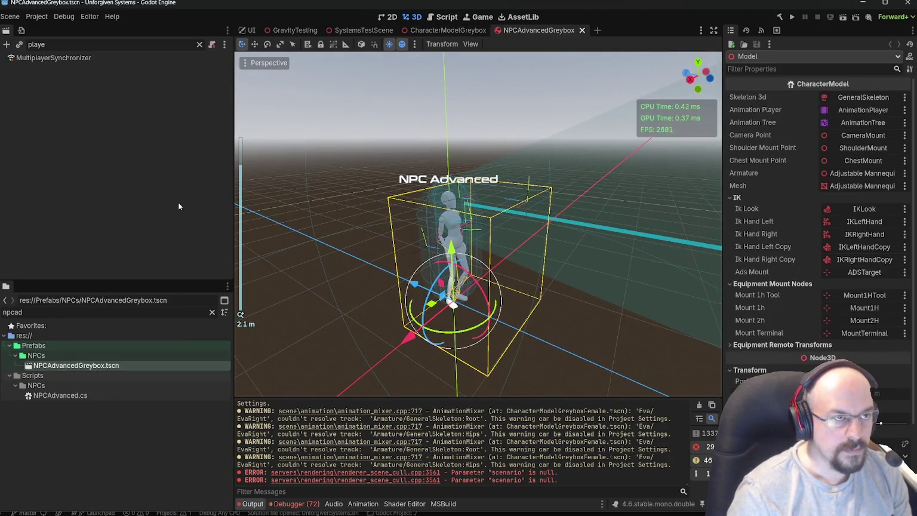
click(199, 44)
click(80, 240)
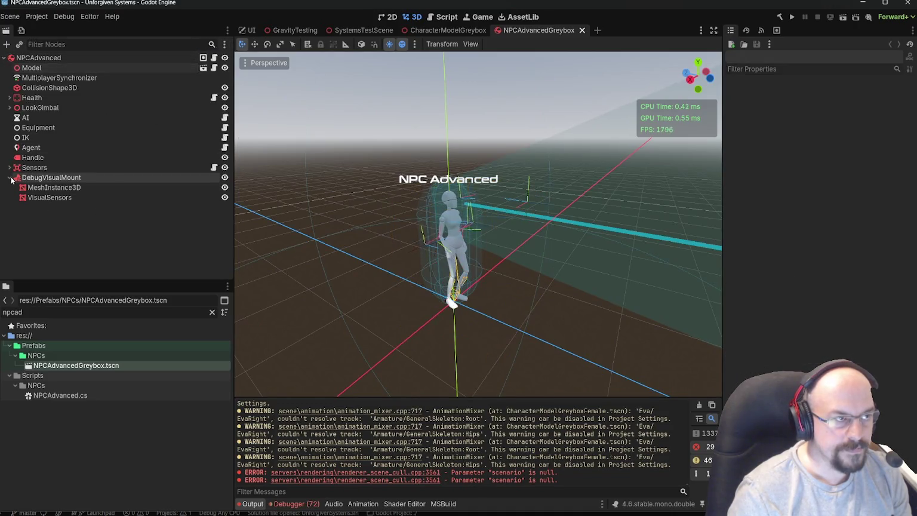
click(9, 177)
key(ctrl+s)
Filter for 'modelreg' and add ModelRegularFemaleFullBody to the NPC scene as Model2.
click(31, 68)
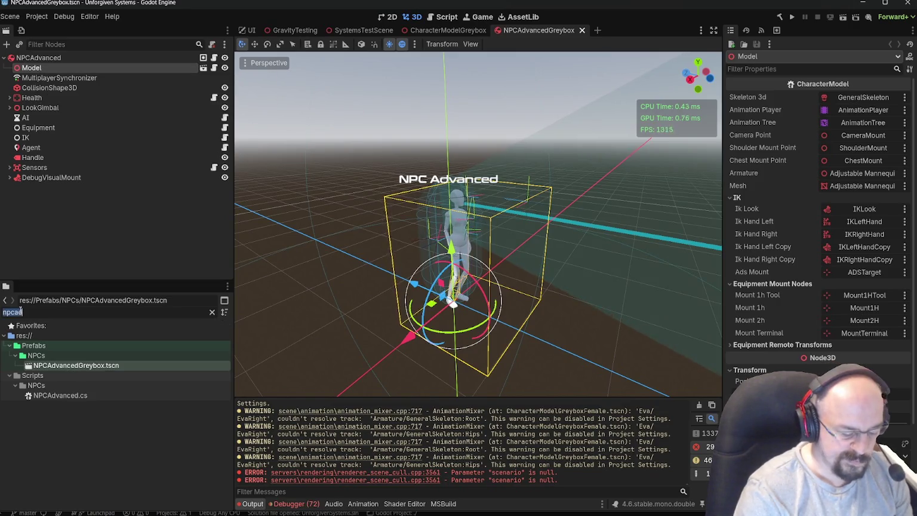
text(model)
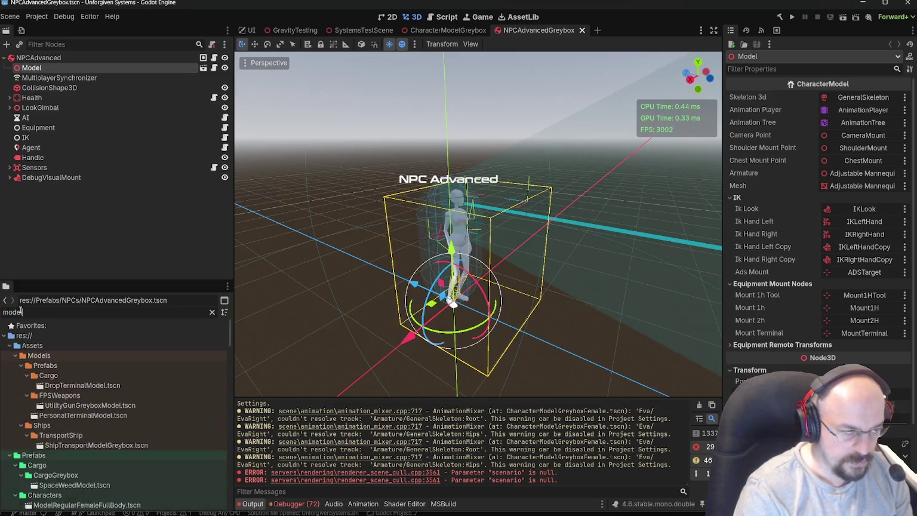
text(reg)
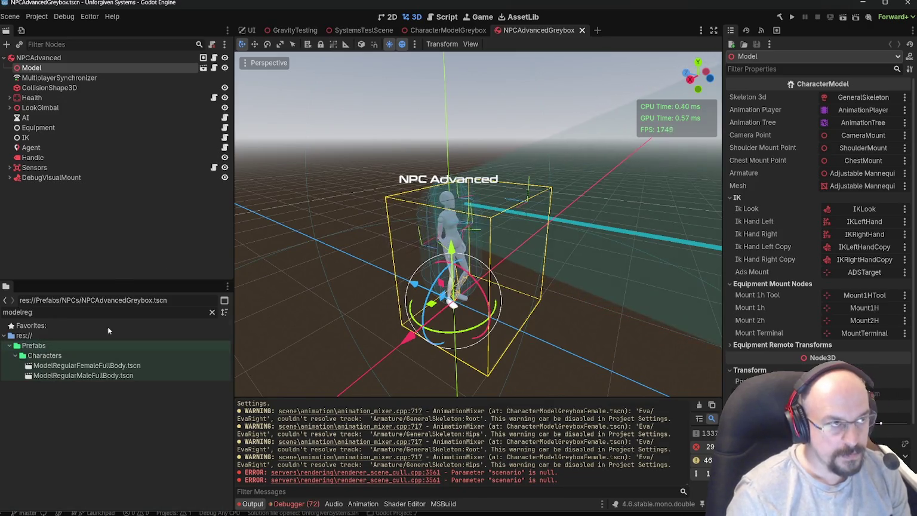
drag(65, 365, 59, 73)
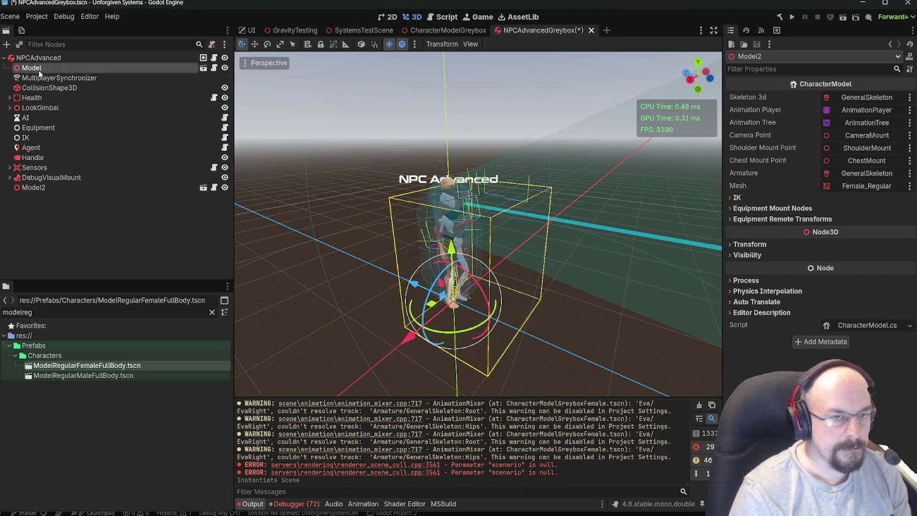
Delete the old Model node and rename Model2 to Model.
key(Delete)
click(627, 271)
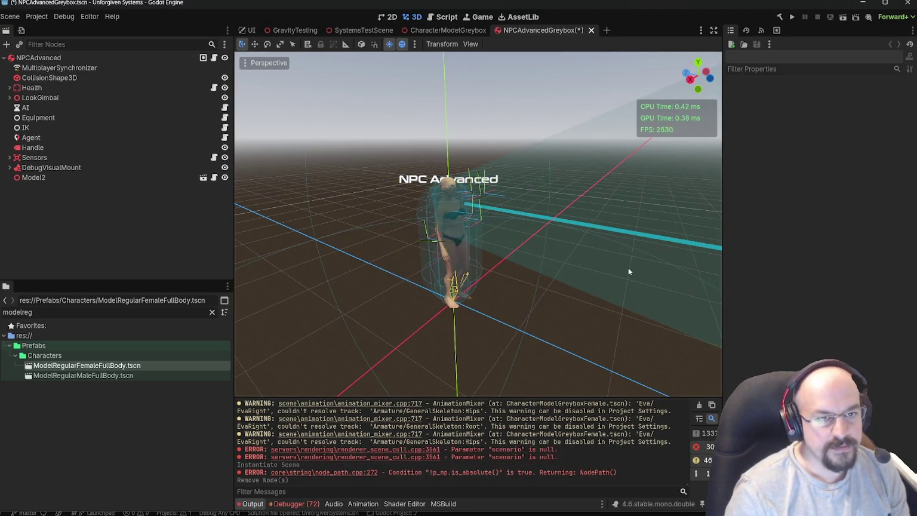
scroll(441, 187, up, 5)
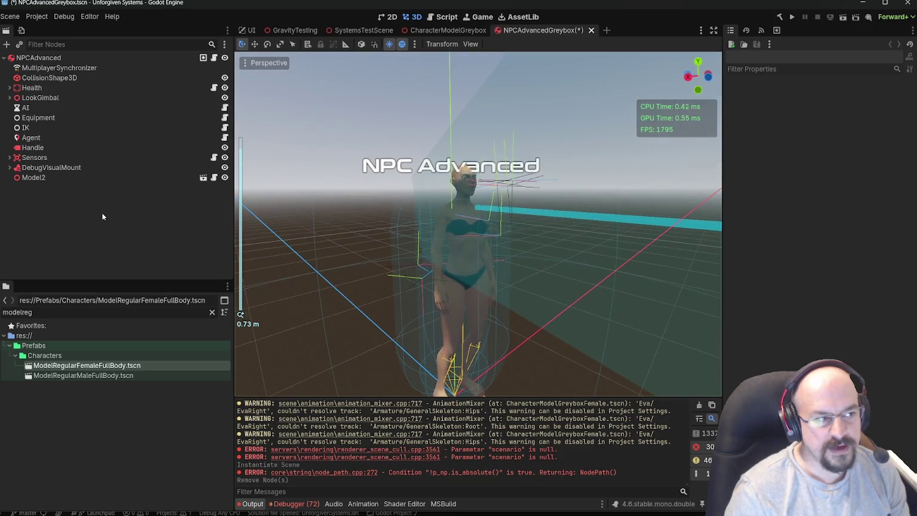
double_click(52, 177)
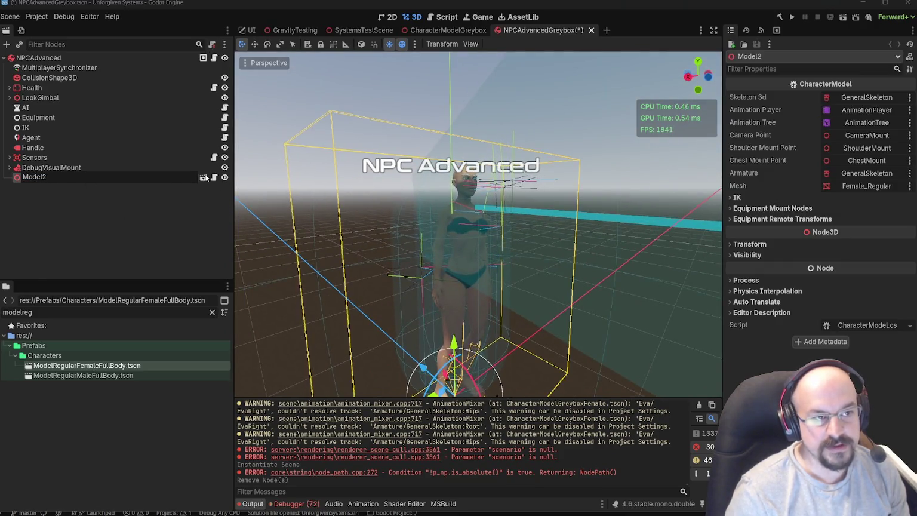
key(BackSpace)
key(Return)
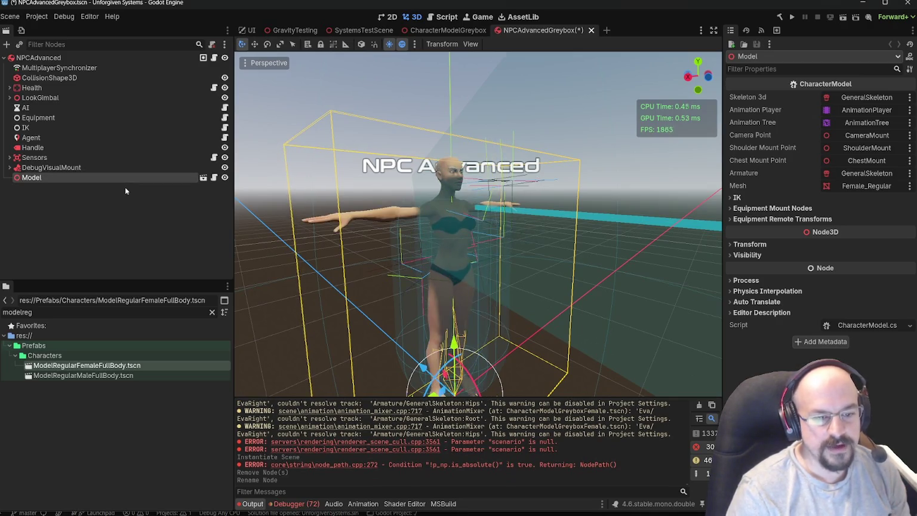
Check the debugger errors and review the 'Fixed up final npc prefabs' commit in VS Code.
click(296, 503)
scroll(424, 420, down, 3)
key(alt+Tab)
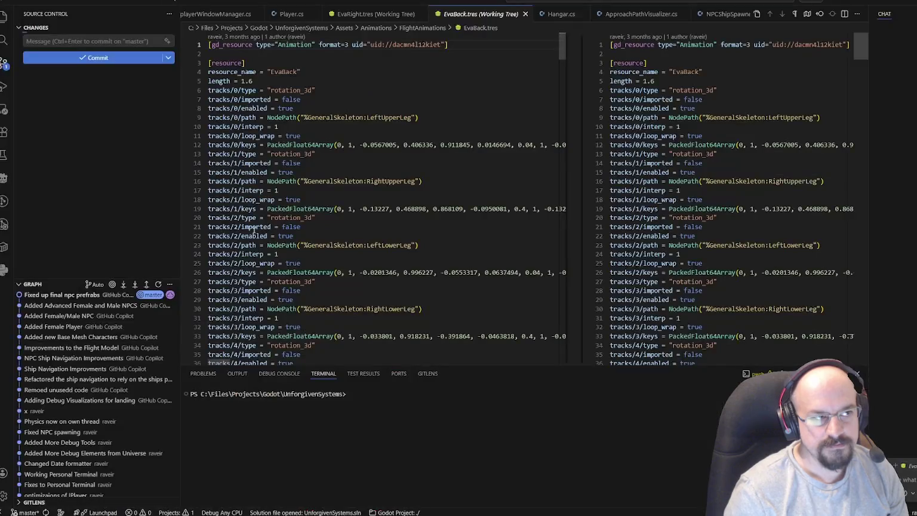
key(alt+Tab)
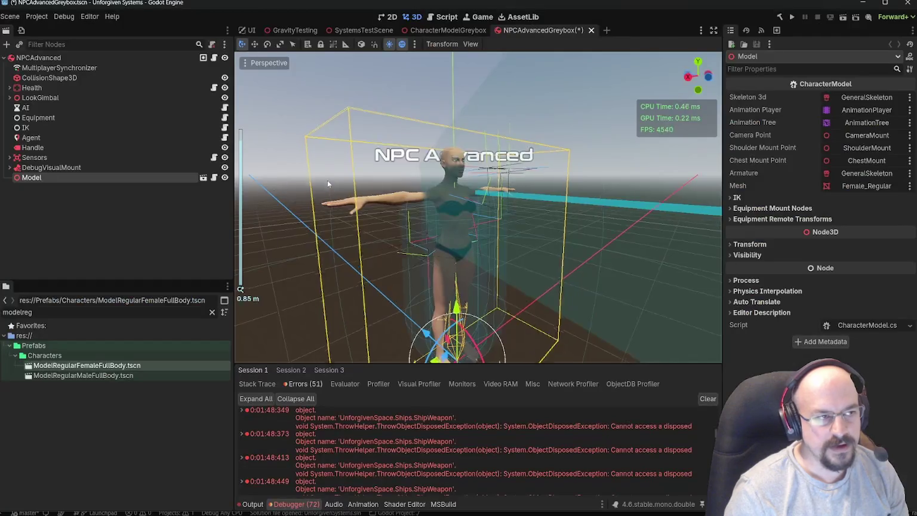
key(alt+Tab)
key(alt+Tab)
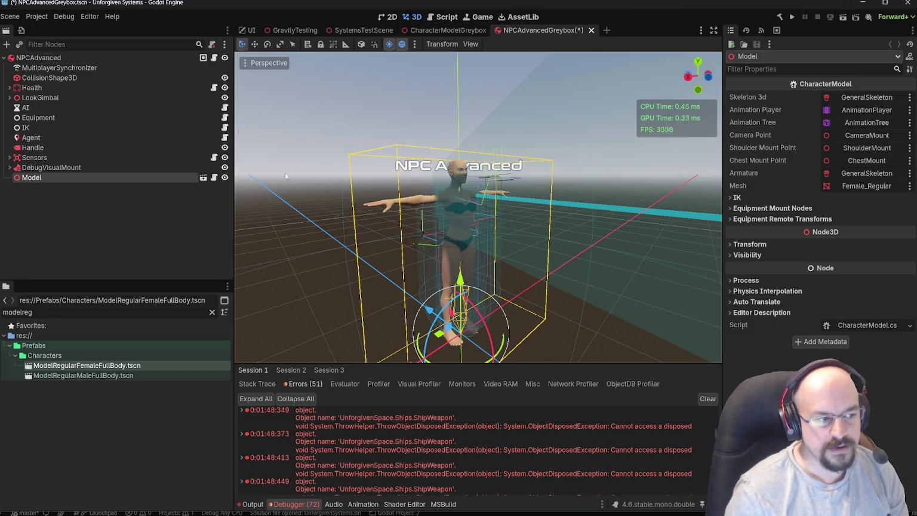
key(alt+Tab)
click(55, 295)
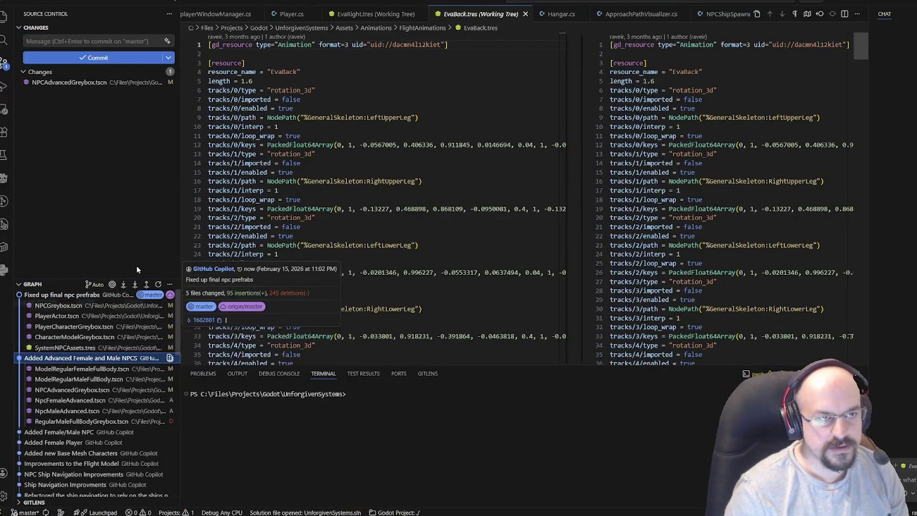
key(alt+Tab)
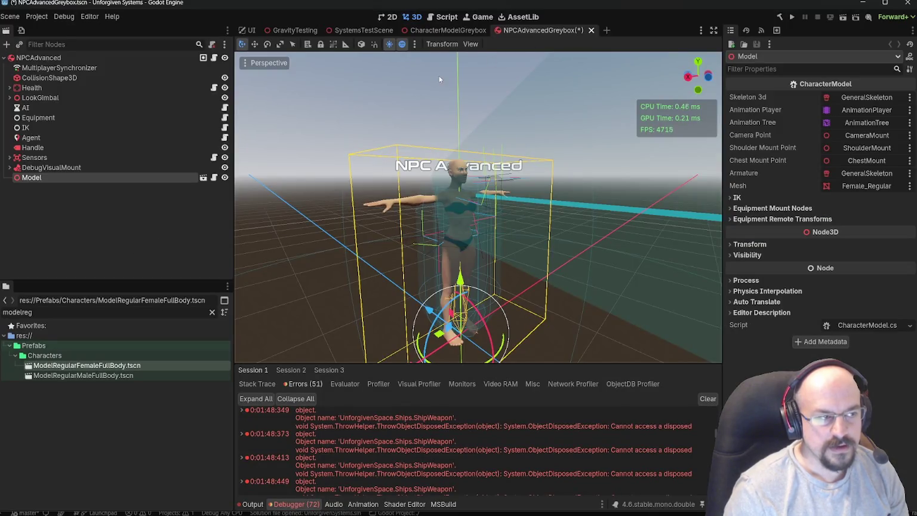
Save the NPCAdvancedGreybox scene and check the changed EvaBack file in VS Code.
key(ctrl+s)
key(alt+Tab)
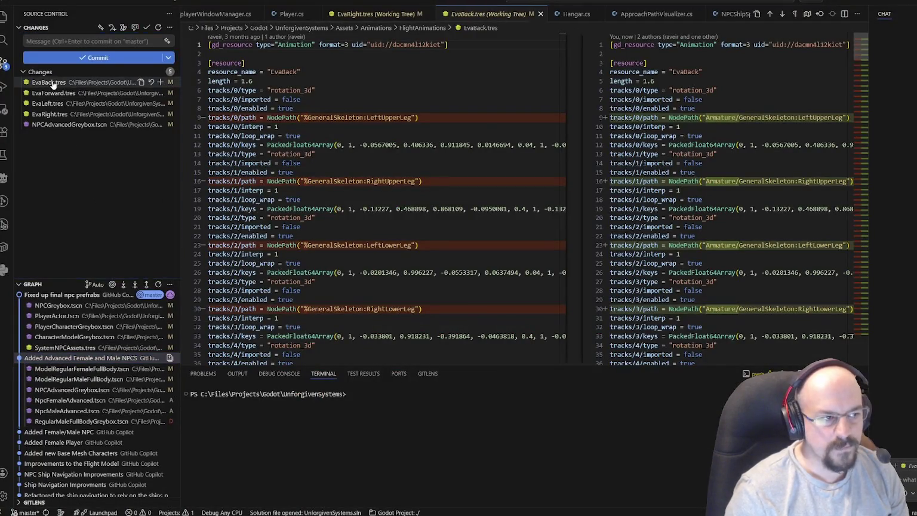
right_click(52, 83)
click(33, 221)
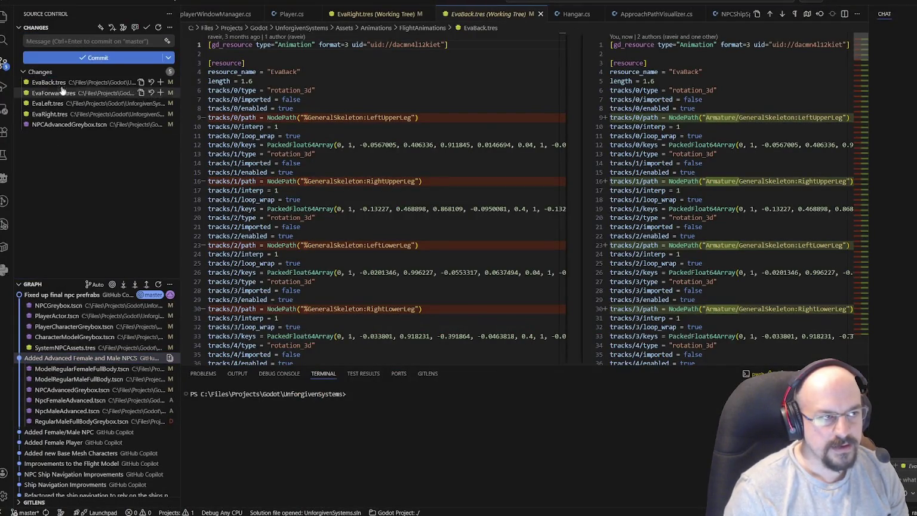
key(alt+Tab)
click(208, 193)
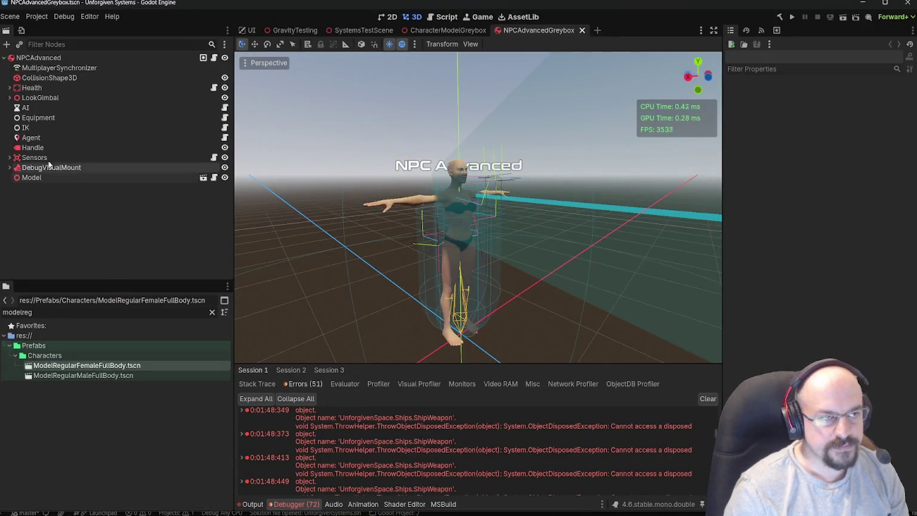
Assign the Model node to NPCAdvanced's Model property and save.
click(56, 59)
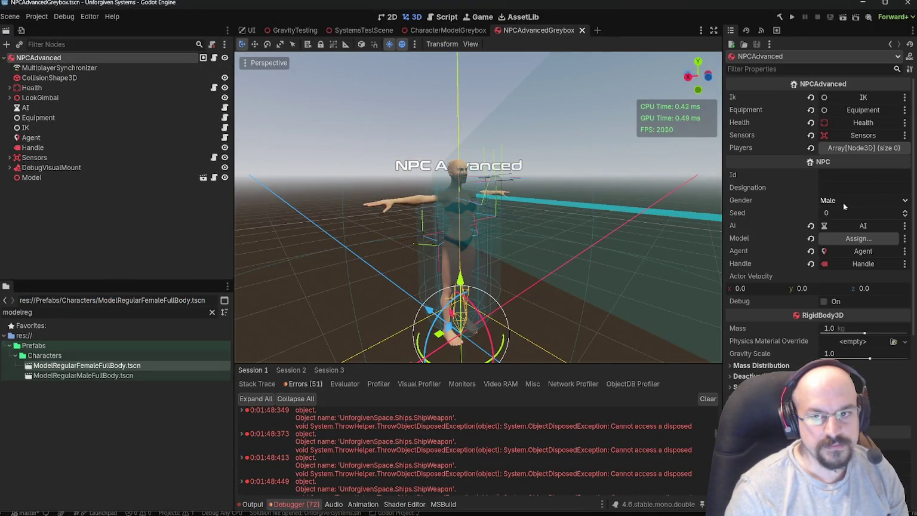
click(839, 241)
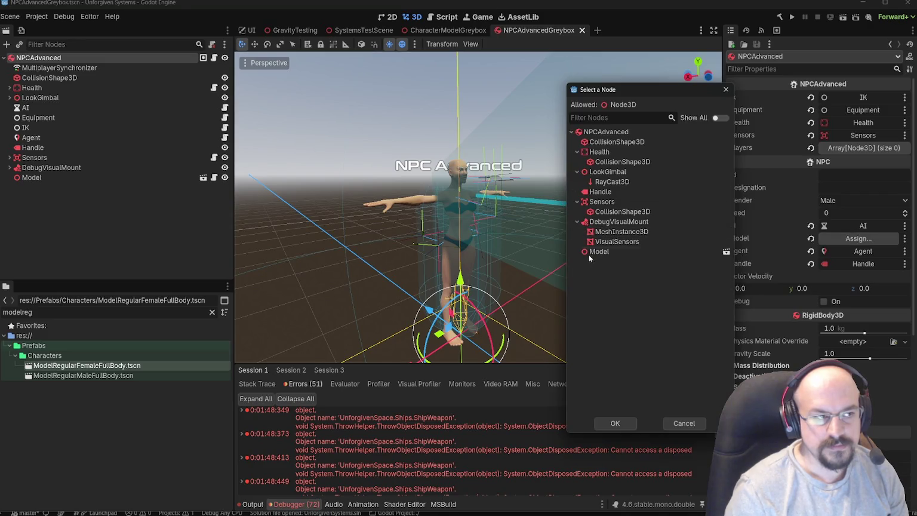
double_click(615, 289)
key(ctrl+s)
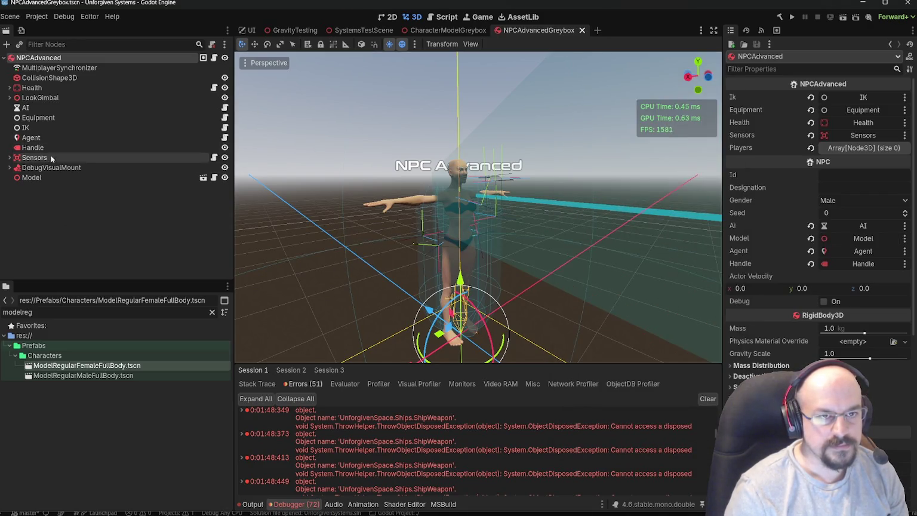
Move the Handle label up above the character's head and save.
click(59, 147)
drag(458, 106, 458, 71)
key(ctrl+s)
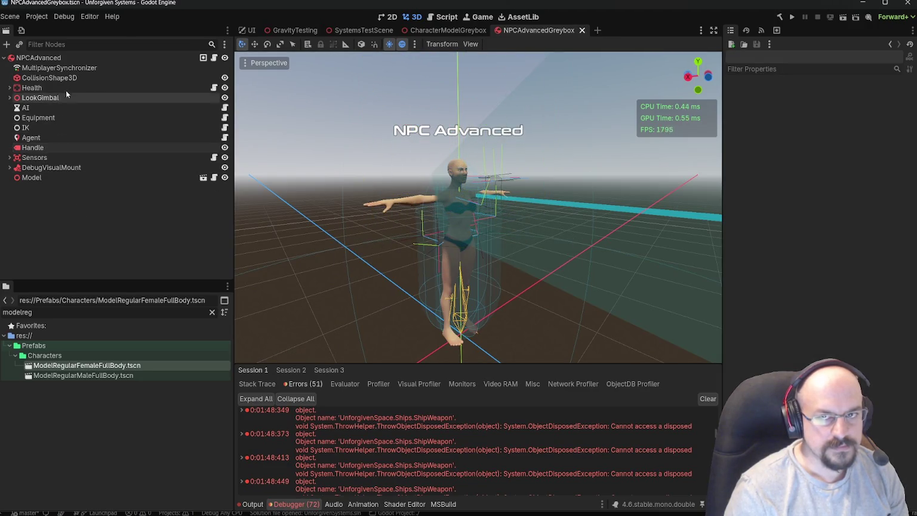
Inspect the character in the viewport, then close the NPCAdvancedGreybox scene.
click(51, 58)
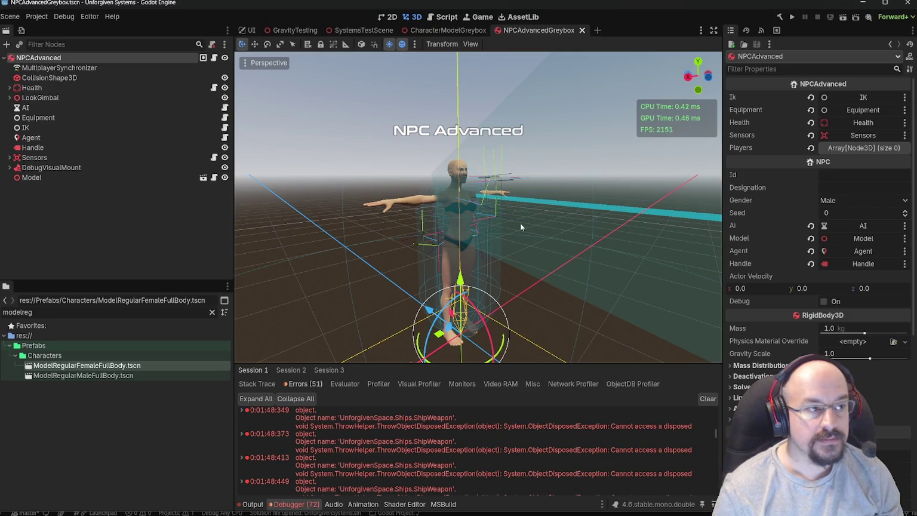
click(112, 191)
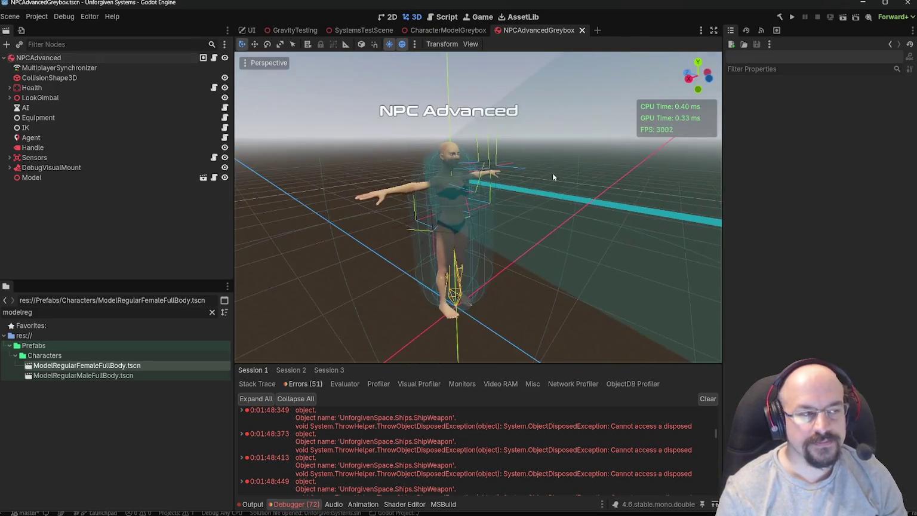
mouse_move(526, 116)
mouse_down()
mouse_move(467, 155)
mouse_move(374, 141)
mouse_move(429, 130)
mouse_up()
scroll(428, 130, up, 2)
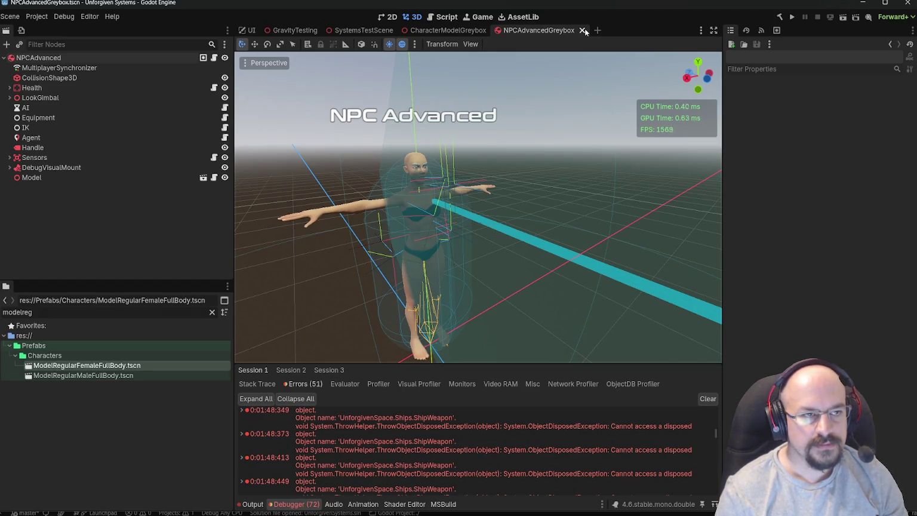
click(583, 31)
Close the CharacterModelGreybox scene and review the Eva animation file changes in VS Code.
click(494, 31)
key(alt+Tab)
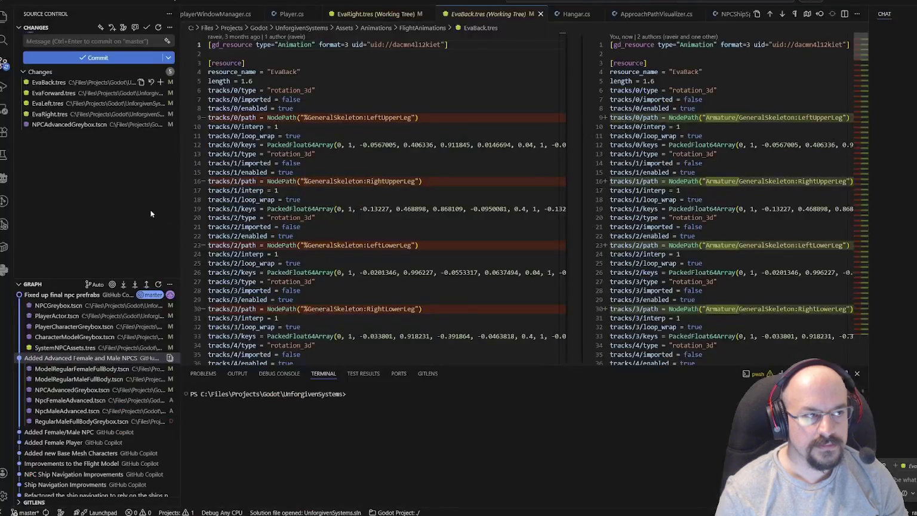
right_click(62, 83)
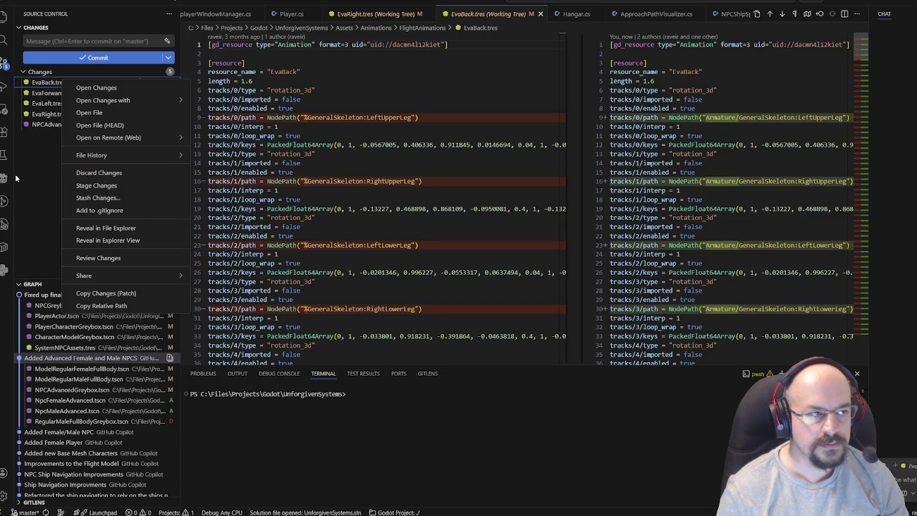
click(52, 115)
click(53, 115)
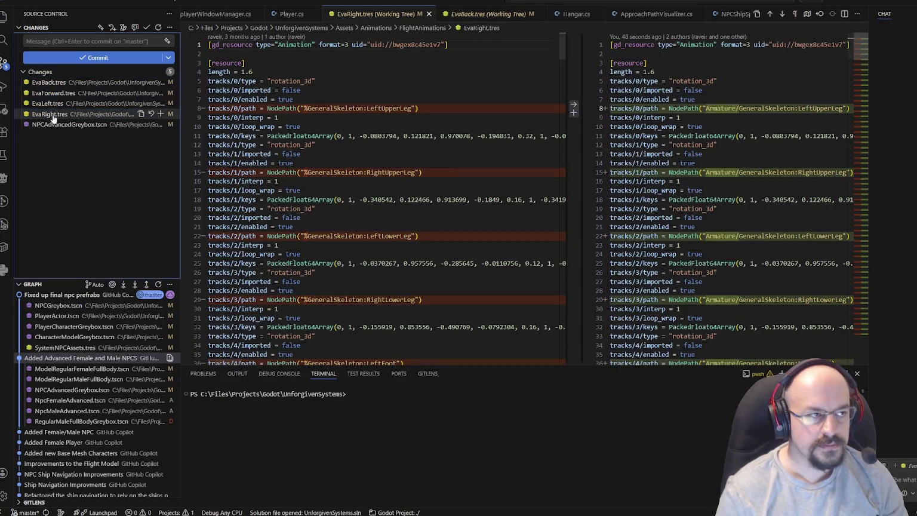
Discard the changes to the four Eva*.tres animation files.
shift+click(57, 83)
right_click(57, 83)
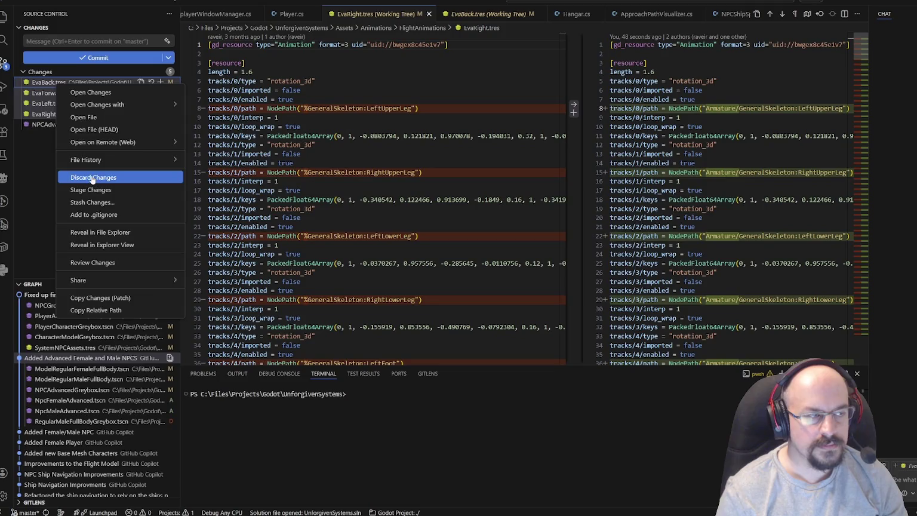
click(92, 178)
click(671, 266)
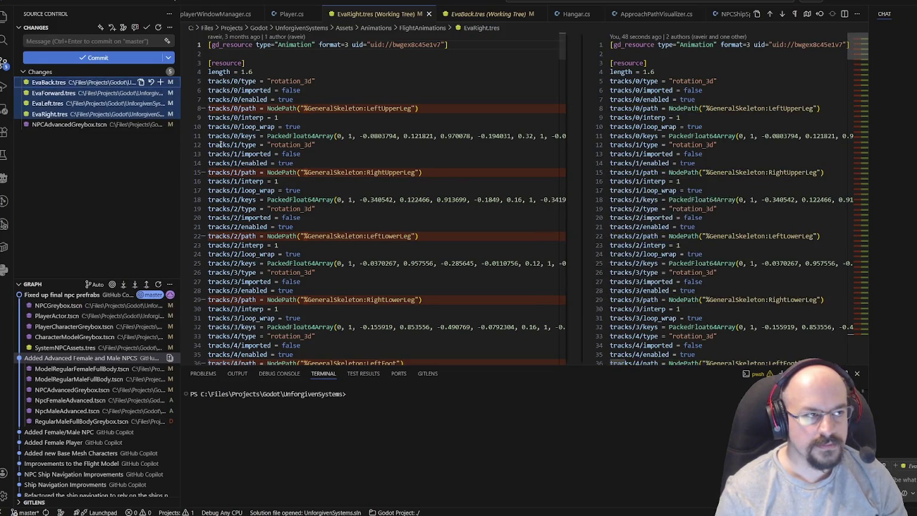
Commit NPCAdvancedGreybox.tscn as 'Fixed Default Model for Greybox' and sync changes.
click(73, 41)
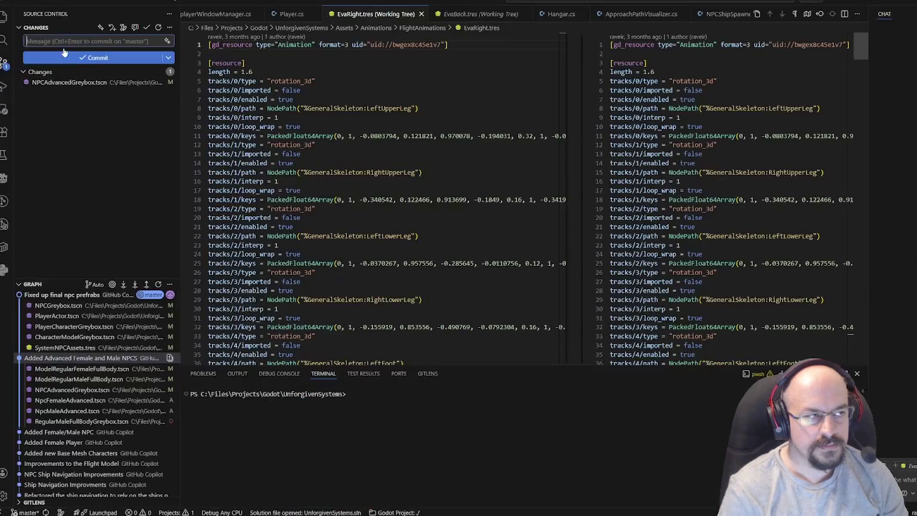
click(67, 41)
text(Fixed Default Model for Greybox)
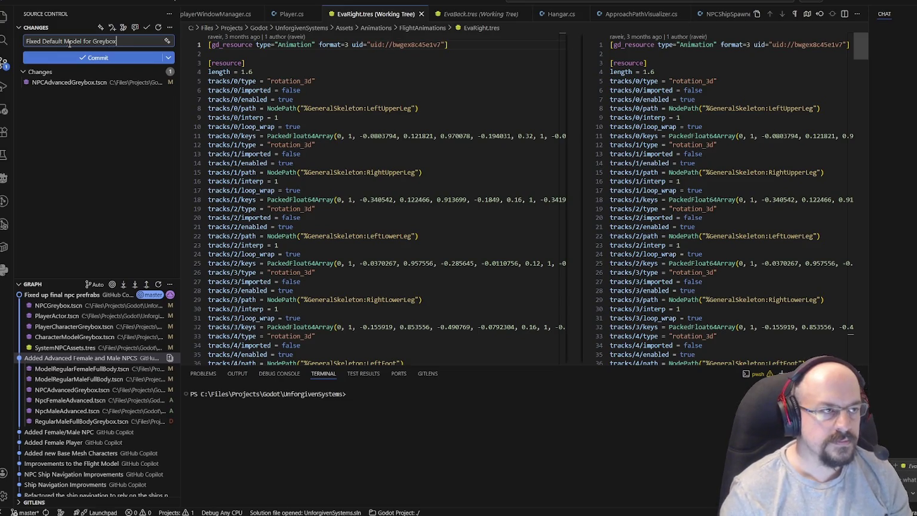
click(59, 60)
click(58, 61)
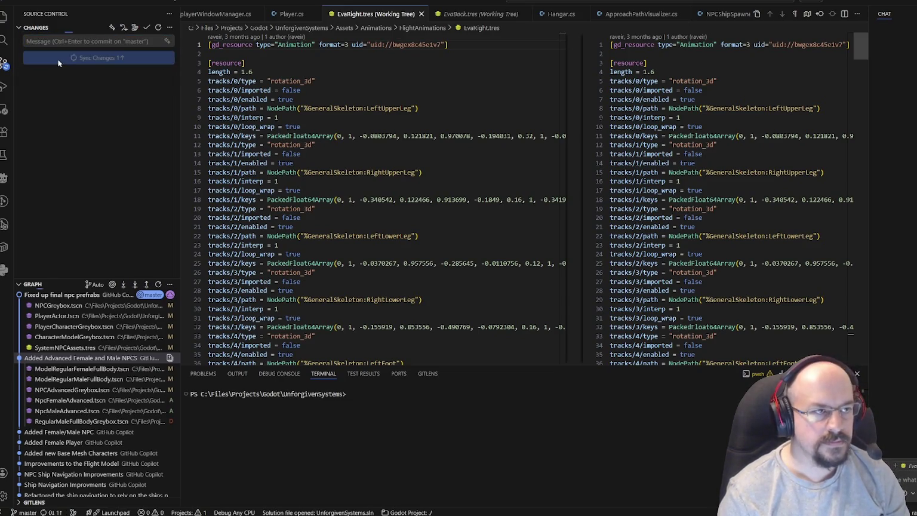
key(alt+Tab)
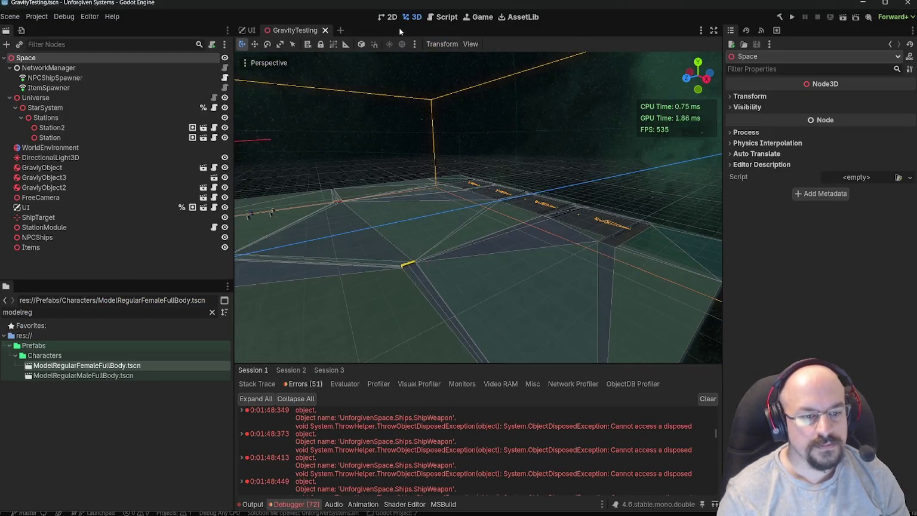
Collapse the Universe and NetworkManager branches of the scene tree.
key(alt+Tab)
key(alt+Tab)
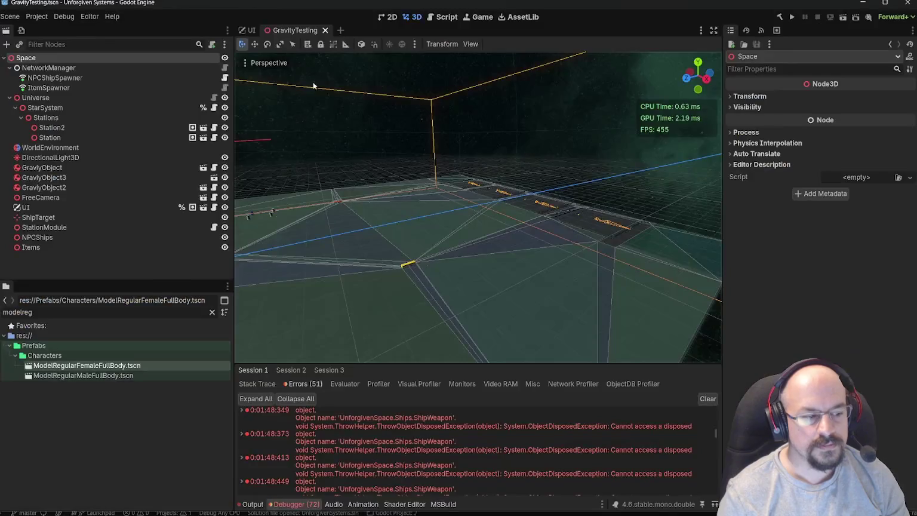
click(62, 448)
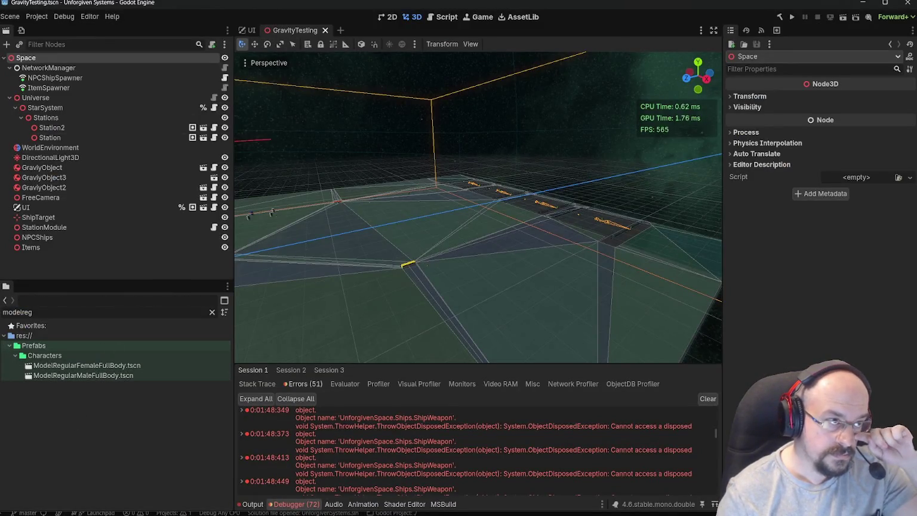
click(10, 97)
click(9, 68)
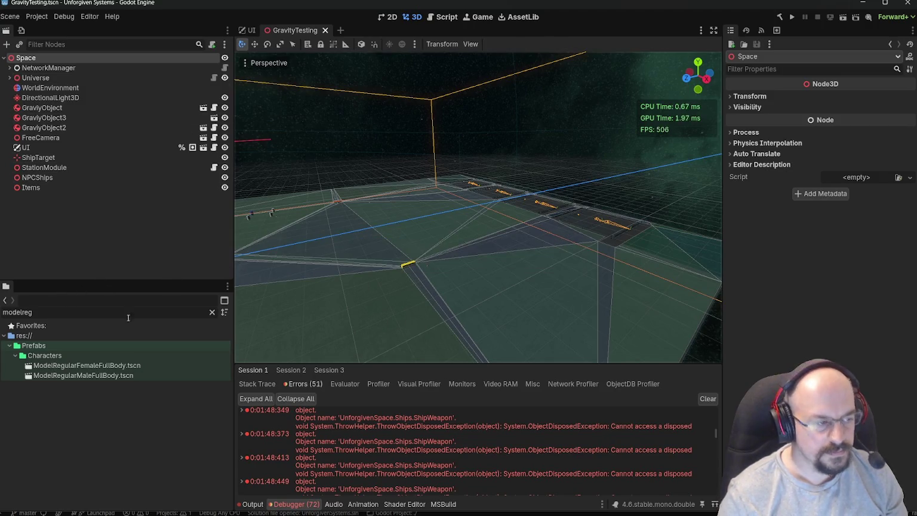
Filter FileSystem for 'charac' and delete CharacterModelGreybox.tscn from the project.
key(BackSpace)
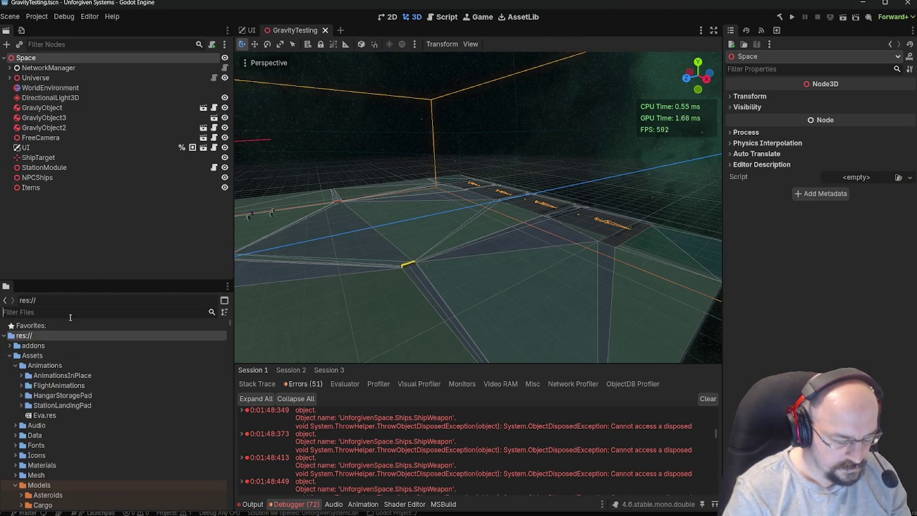
text(charac)
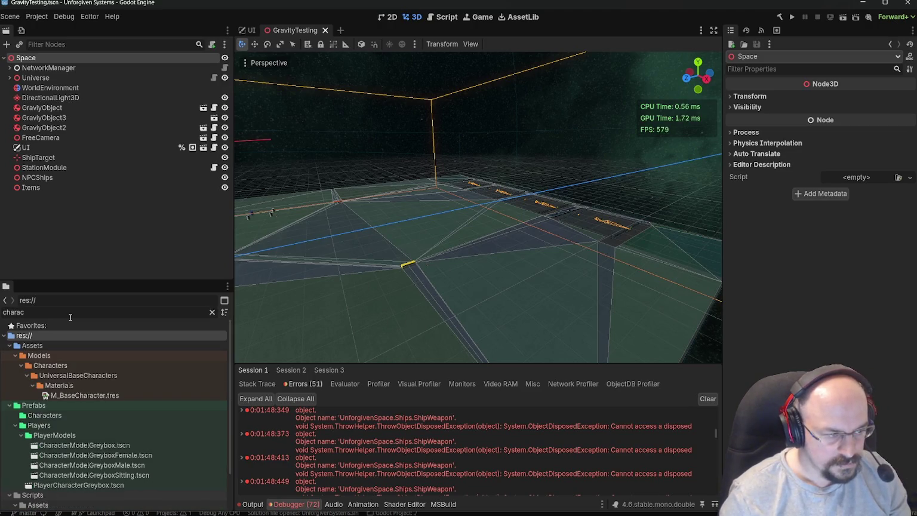
click(108, 447)
key(Delete)
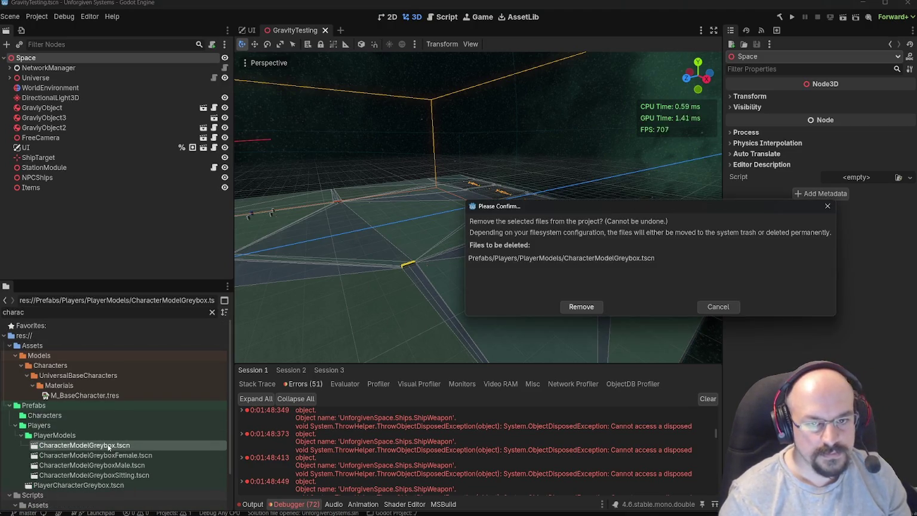
click(568, 305)
Try deleting CharacterModelGreyboxFemale.tscn, then cancel because other scenes depend on it.
click(107, 447)
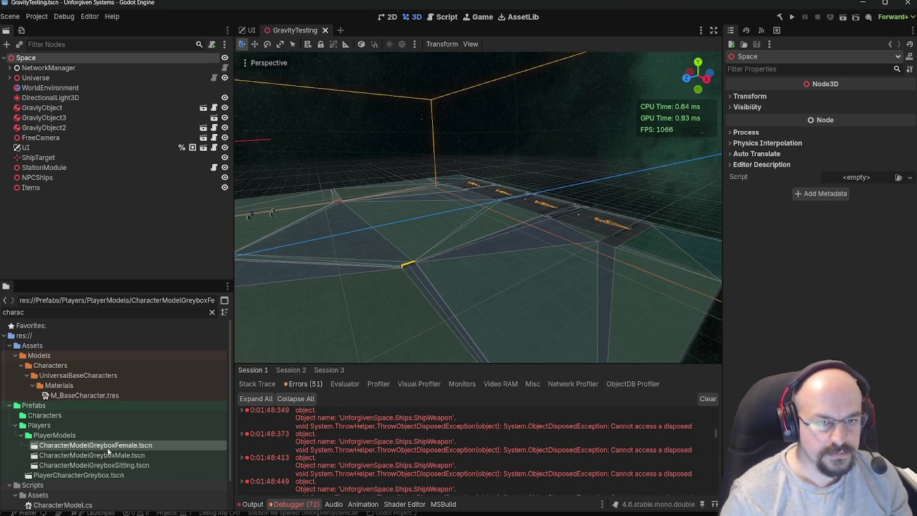
key(Delete)
scroll(610, 309, down, 1)
scroll(612, 304, up, 1)
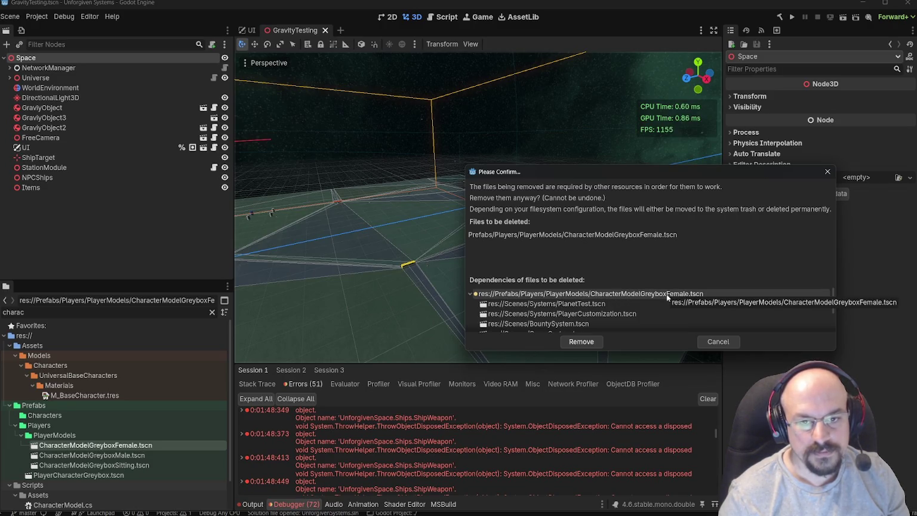
scroll(695, 324, down, 2)
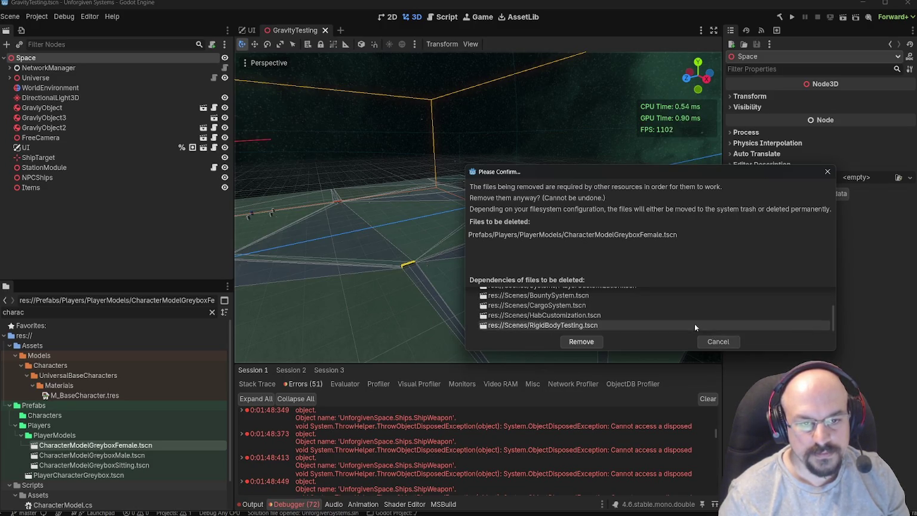
click(716, 342)
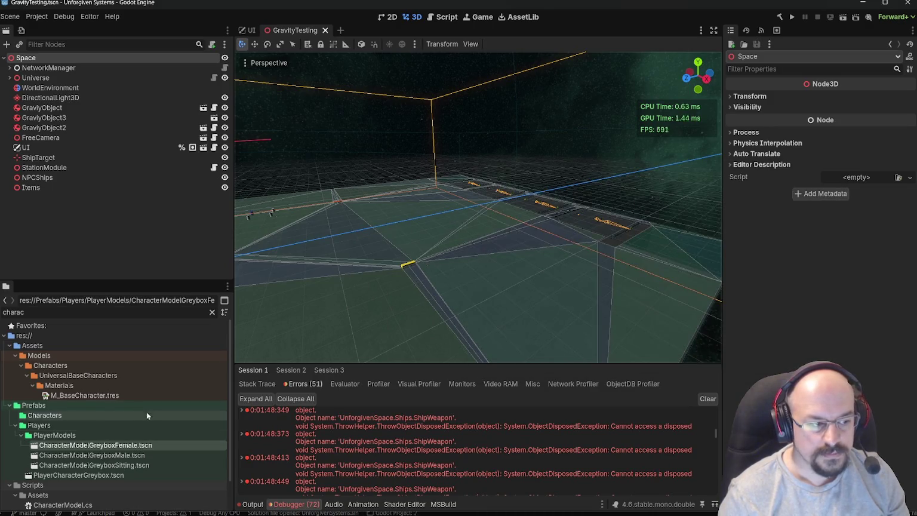
text(custom)
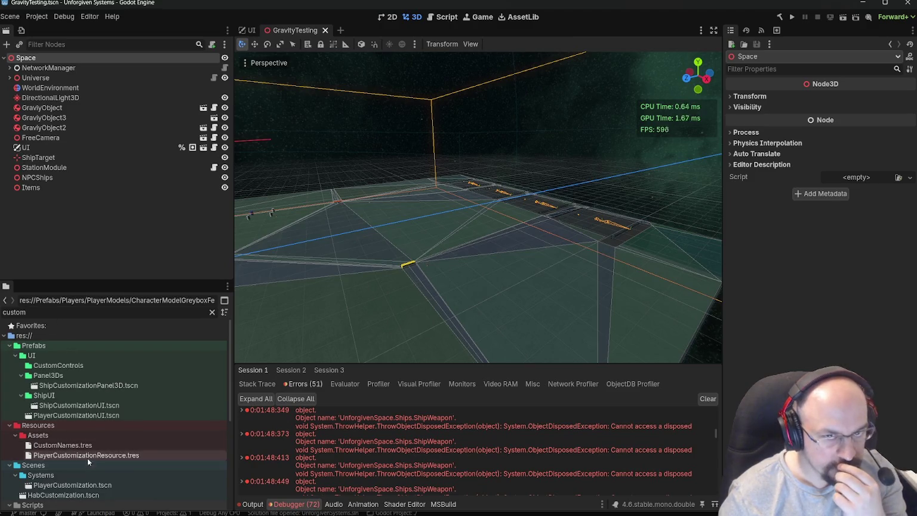
Inspect the PlayerCustomizationResource skin tones, including Honey, Warm and Medium Beige.
click(63, 446)
click(77, 456)
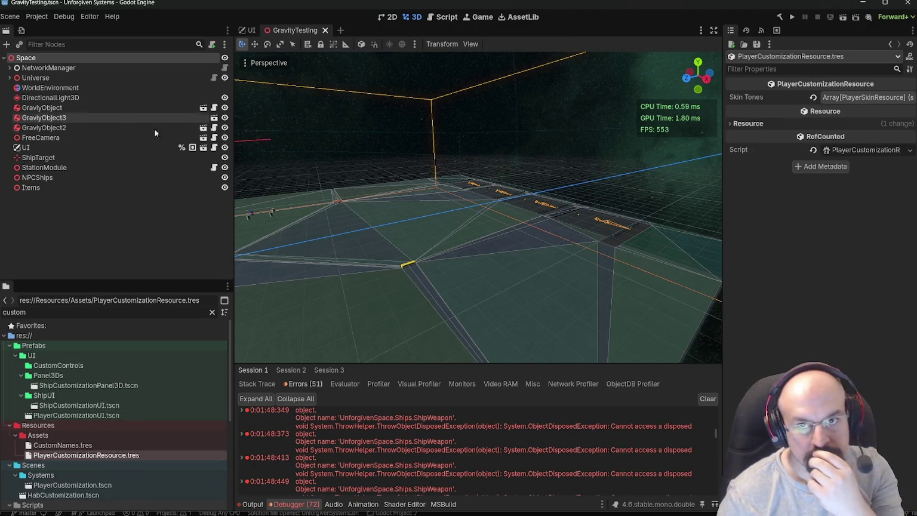
click(848, 99)
click(865, 137)
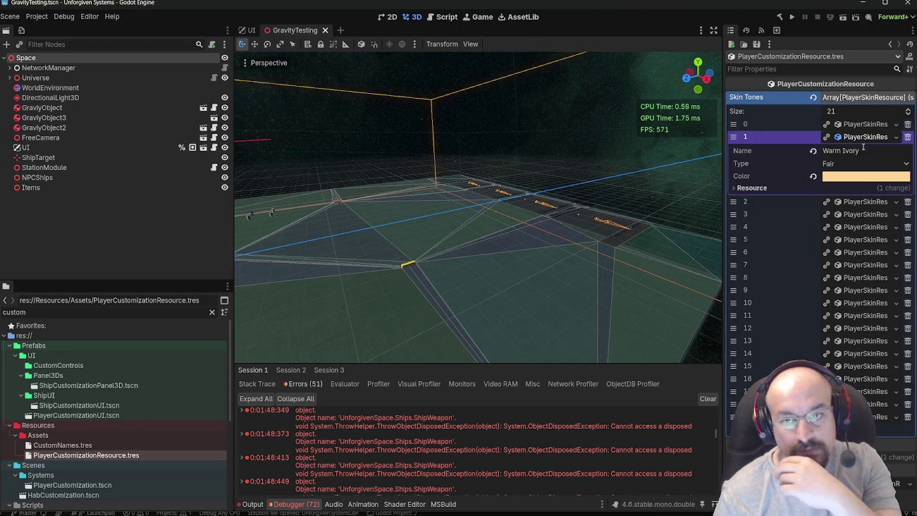
click(875, 216)
click(857, 308)
scroll(857, 308, down, 3)
click(859, 329)
click(860, 278)
scroll(859, 299, down, 1)
click(860, 329)
scroll(860, 286, down, 5)
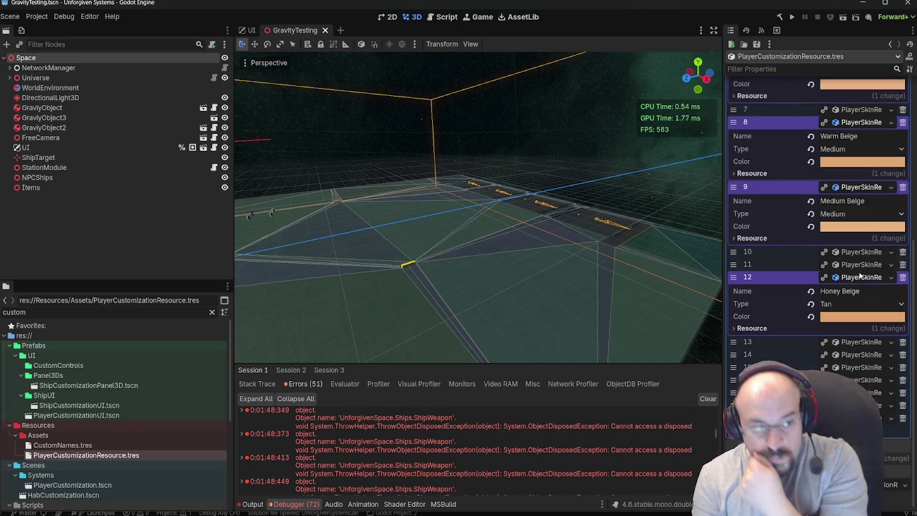
scroll(89, 430, down, 2)
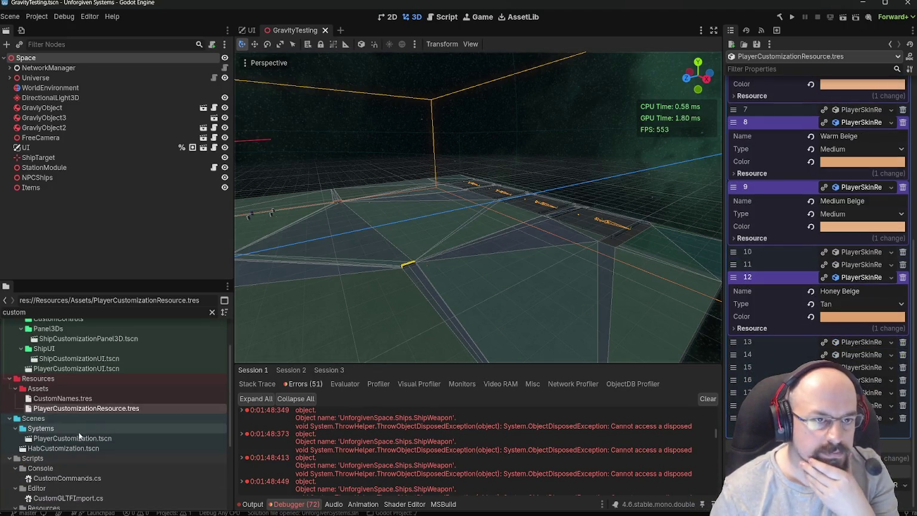
Open the PlayerCustomization scene and inspect the BaseRigFemale, BaseRigMale and Models nodes.
click(80, 438)
double_click(81, 439)
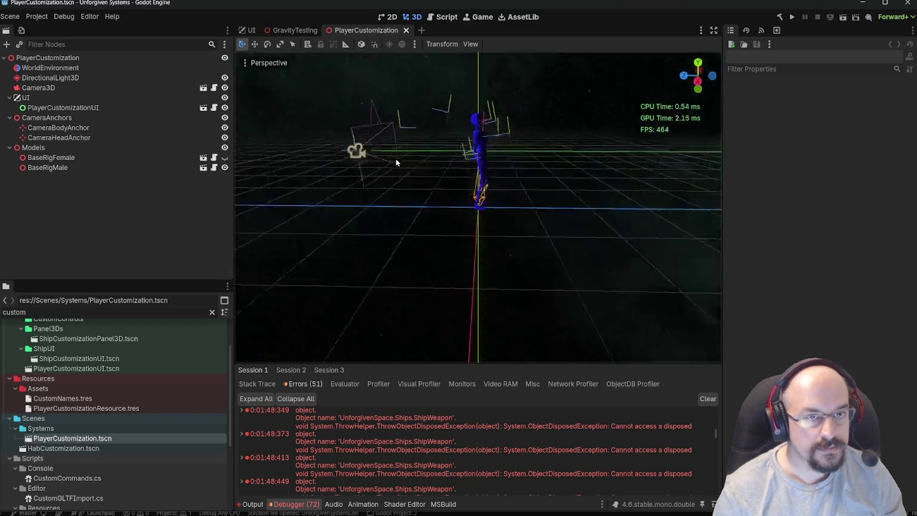
scroll(397, 149, up, 3)
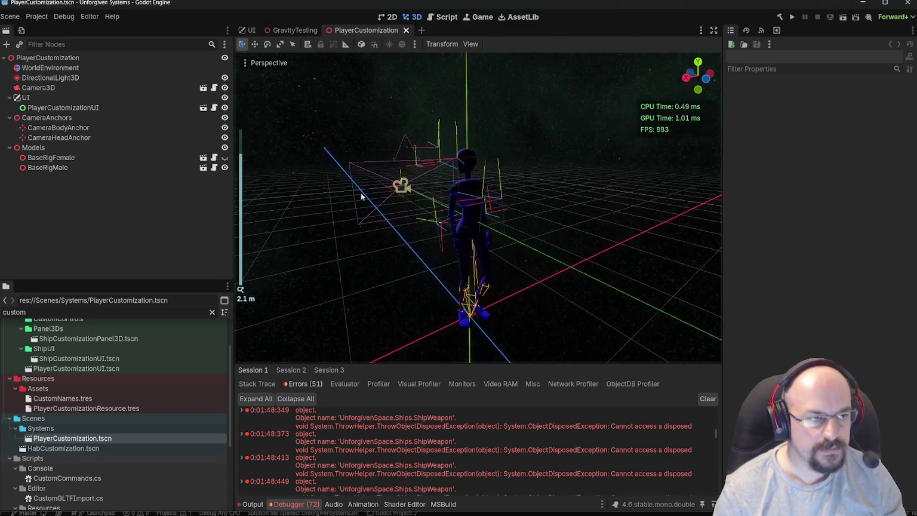
click(62, 157)
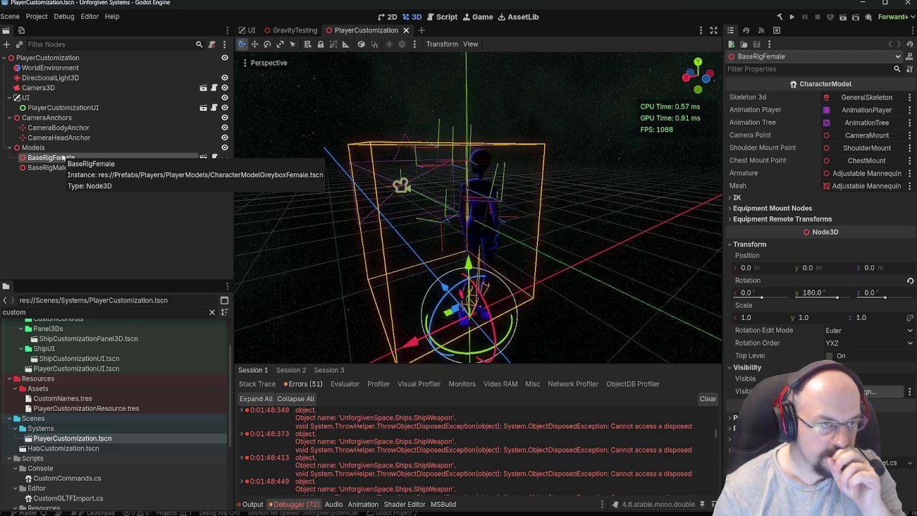
click(52, 169)
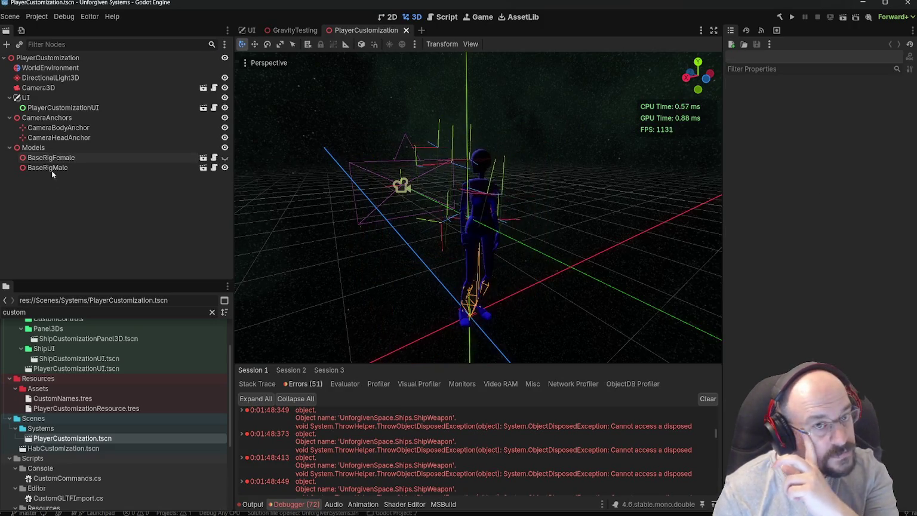
scroll(367, 164, up, 2)
scroll(357, 158, down, 2)
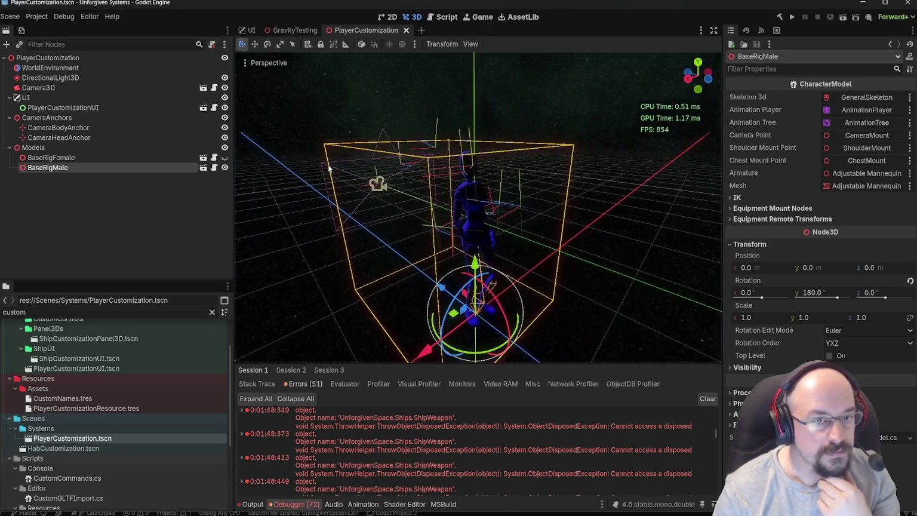
click(136, 207)
click(33, 148)
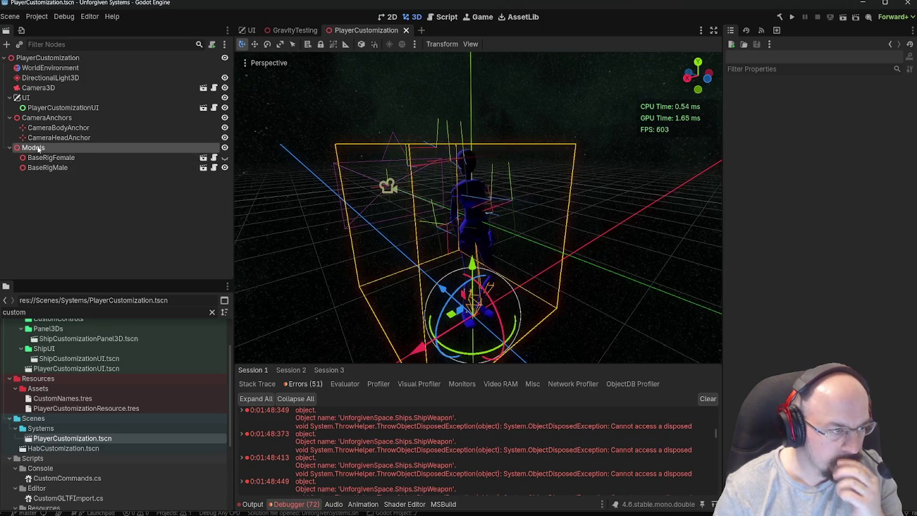
Filter FileSystem for 'character' and open CharacterModelGreyboxSitting.tscn.
double_click(53, 313)
text(cha)
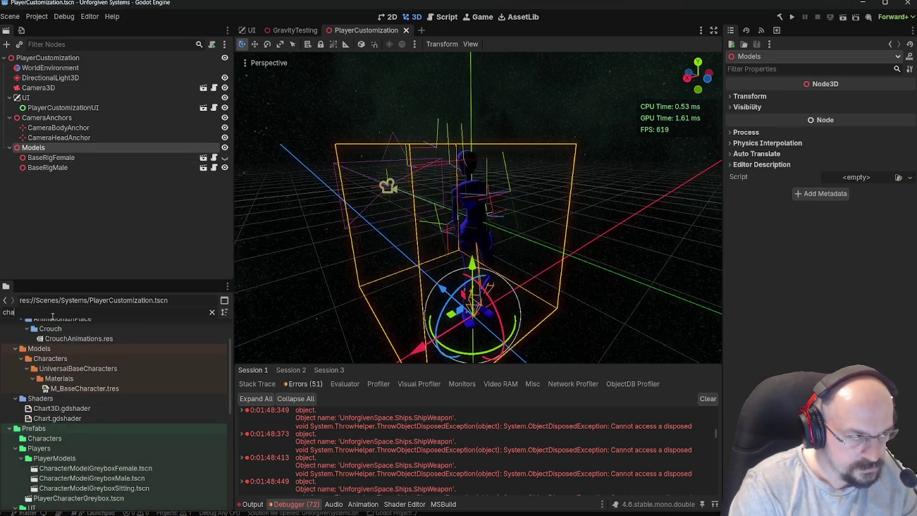
text(racte)
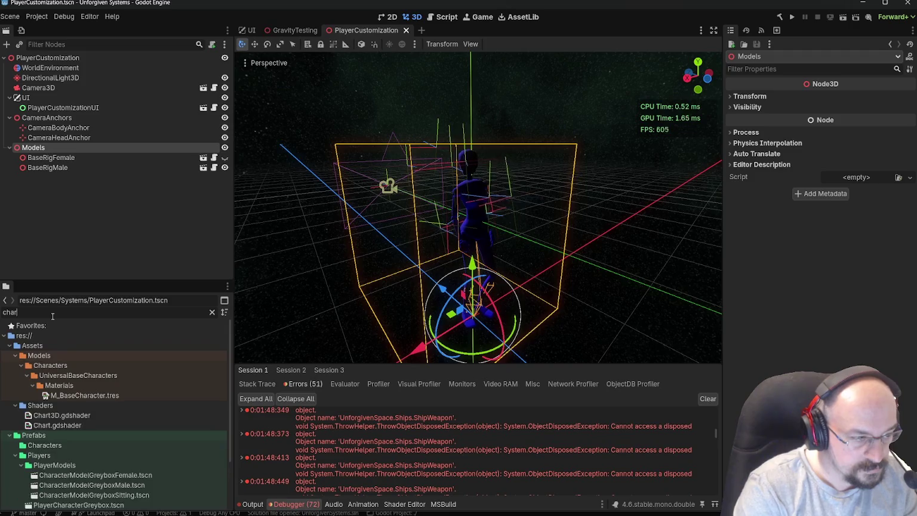
text(r)
scroll(120, 400, down, 2)
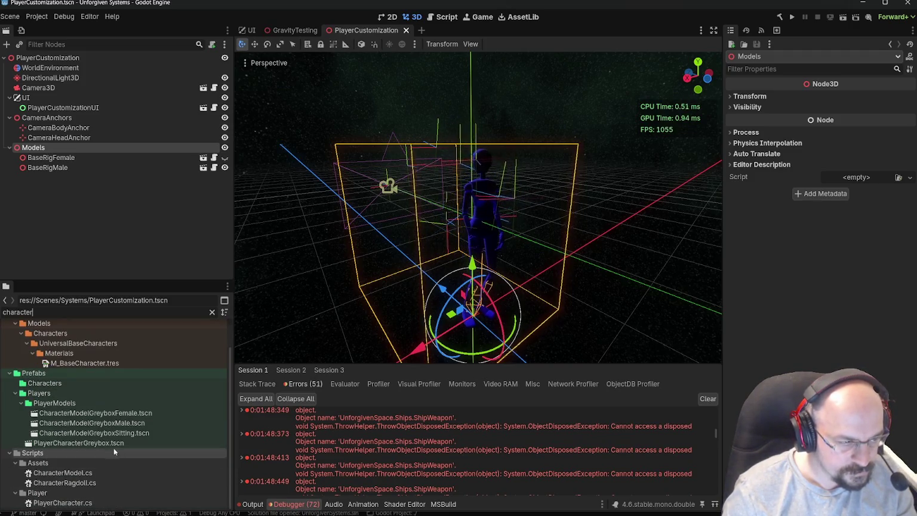
double_click(100, 433)
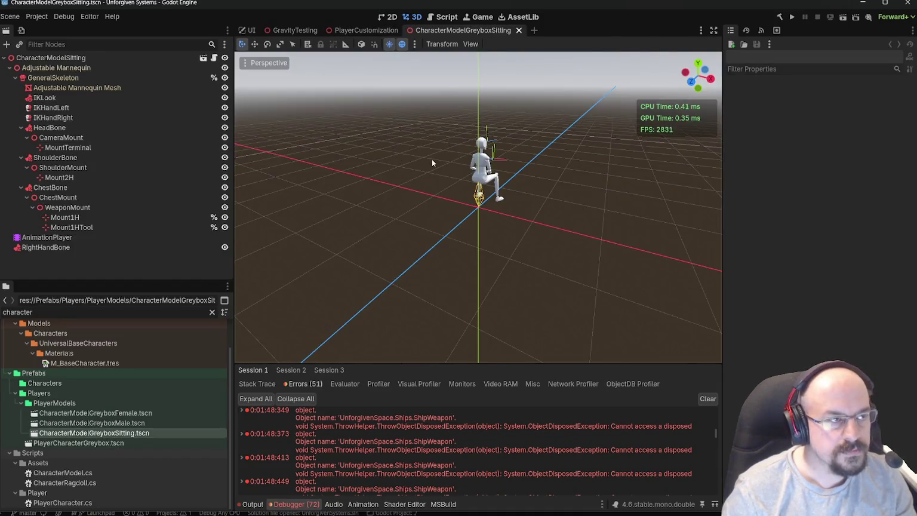
scroll(508, 138, up, 5)
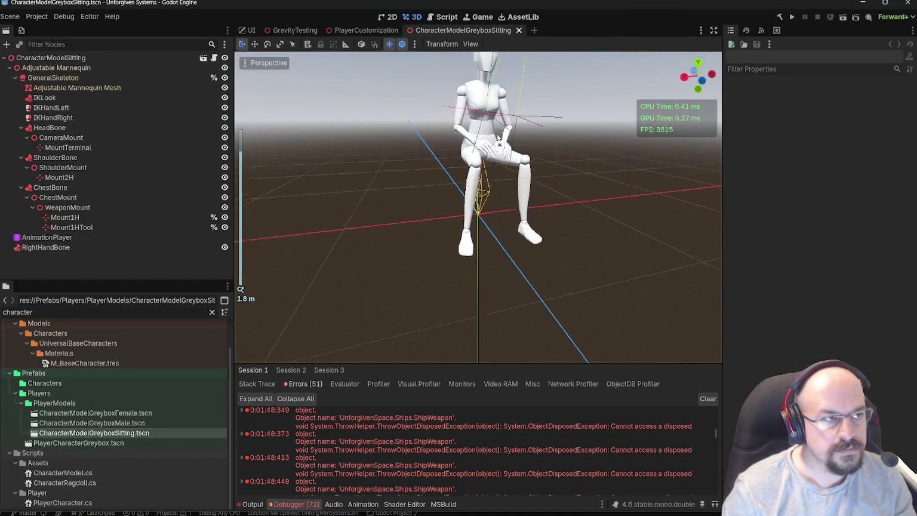
drag(498, 138, 510, 172)
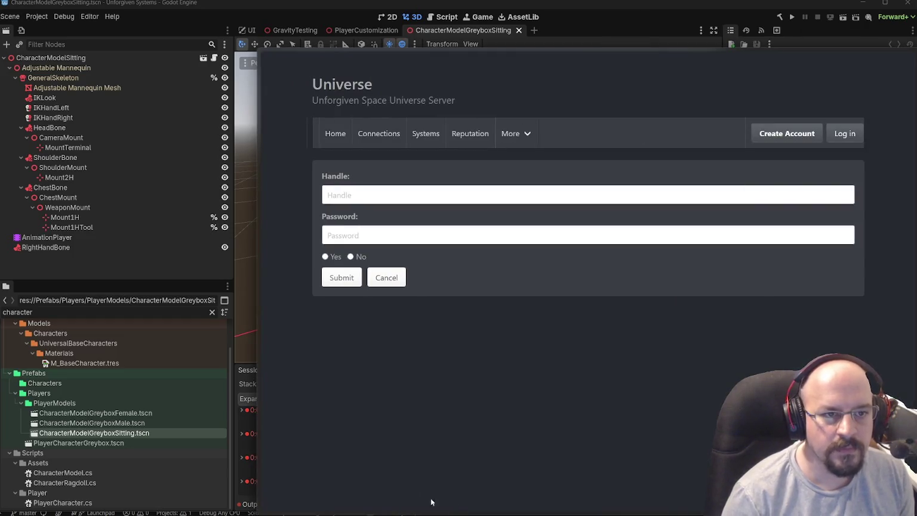
click(367, 200)
click(369, 211)
click(341, 277)
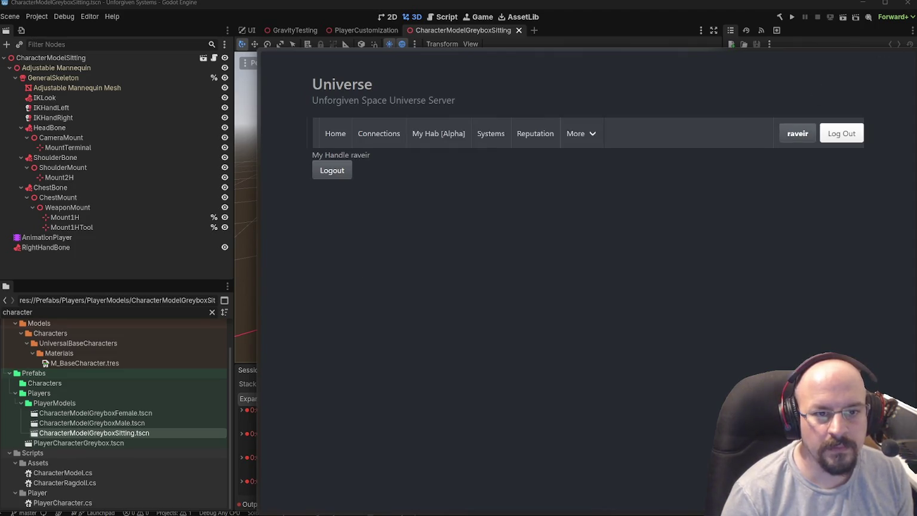
scroll(487, 294, down, 3)
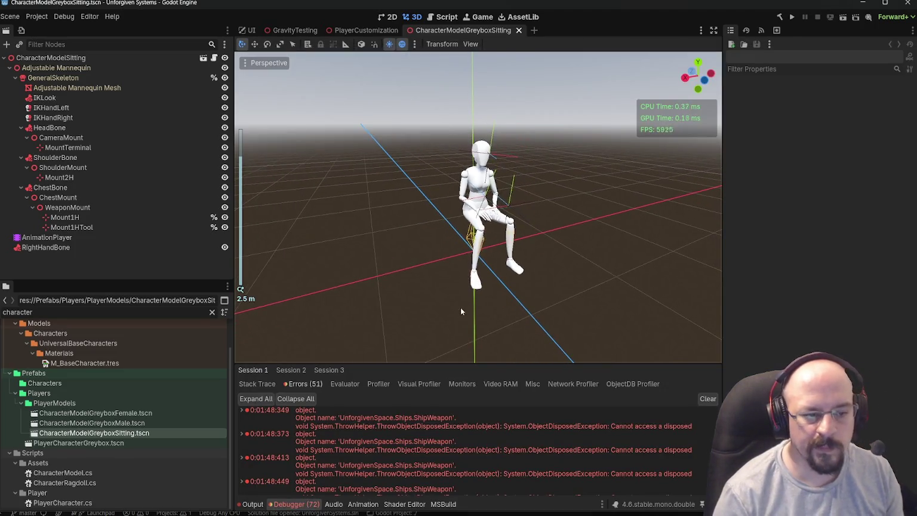
Clear the debugger errors, then switch to the PlayerCustomization scene and save it.
click(707, 398)
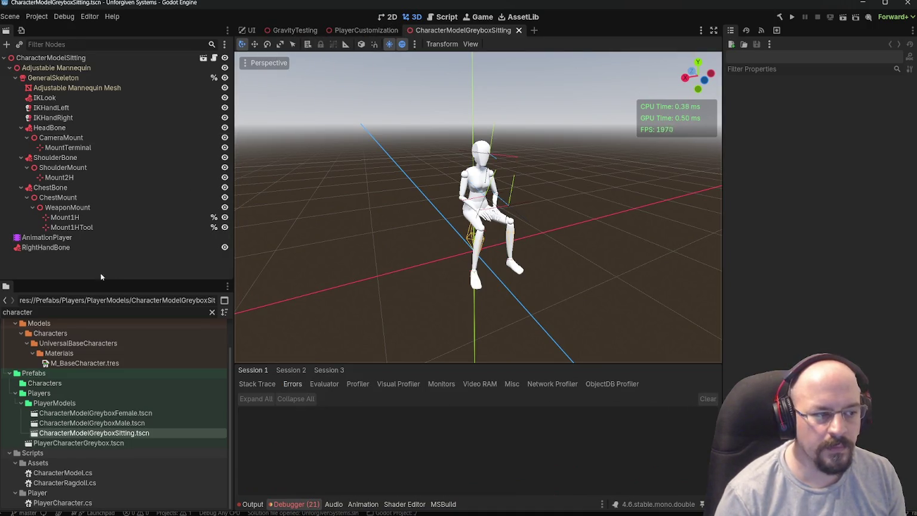
double_click(56, 312)
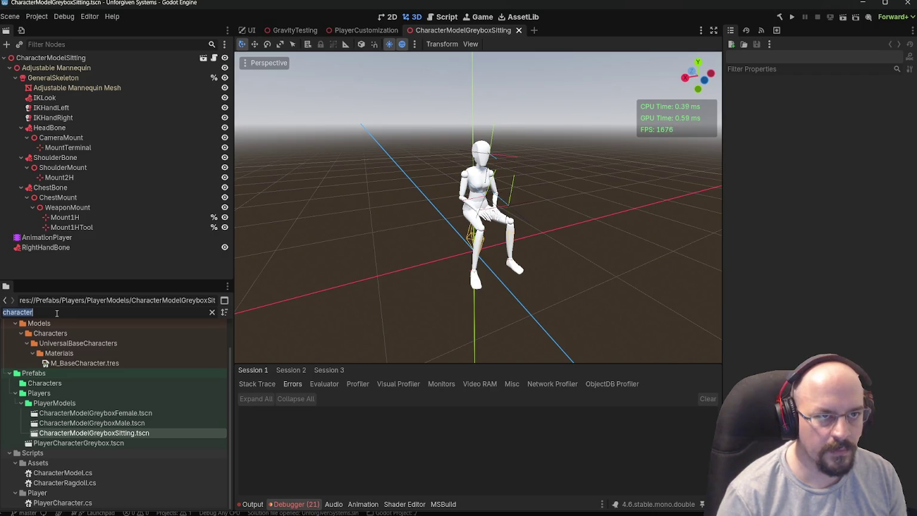
click(362, 30)
key(ctrl+s)
drag(374, 133, 374, 133)
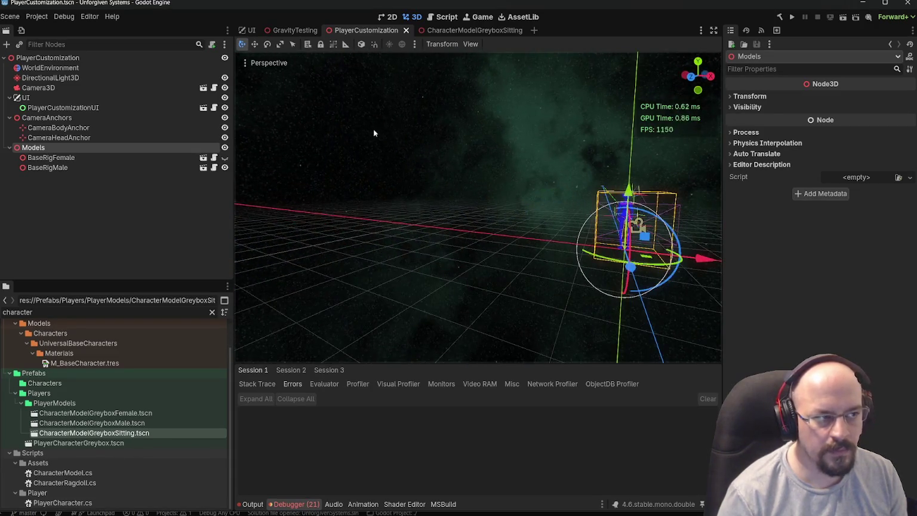
click(63, 199)
key(ctrl+s)
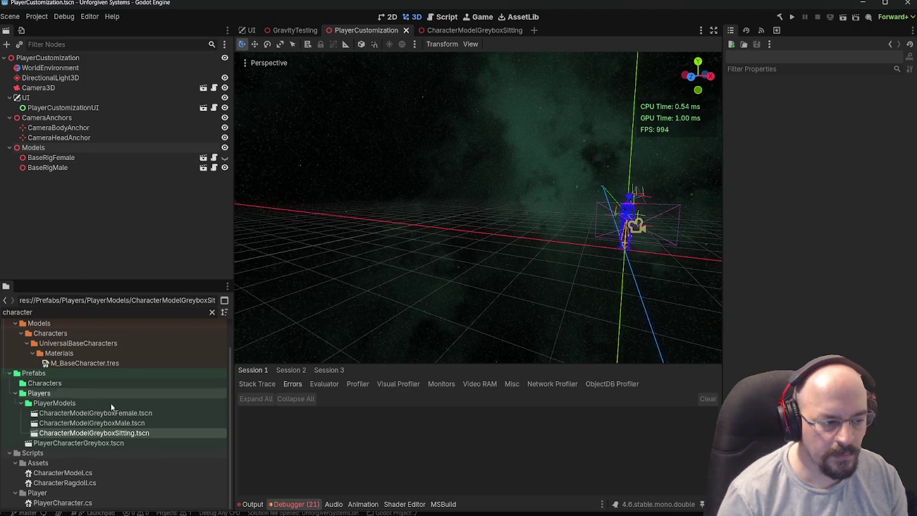
Filter for 'model' and add the female and male full-body models under Models.
double_click(54, 313)
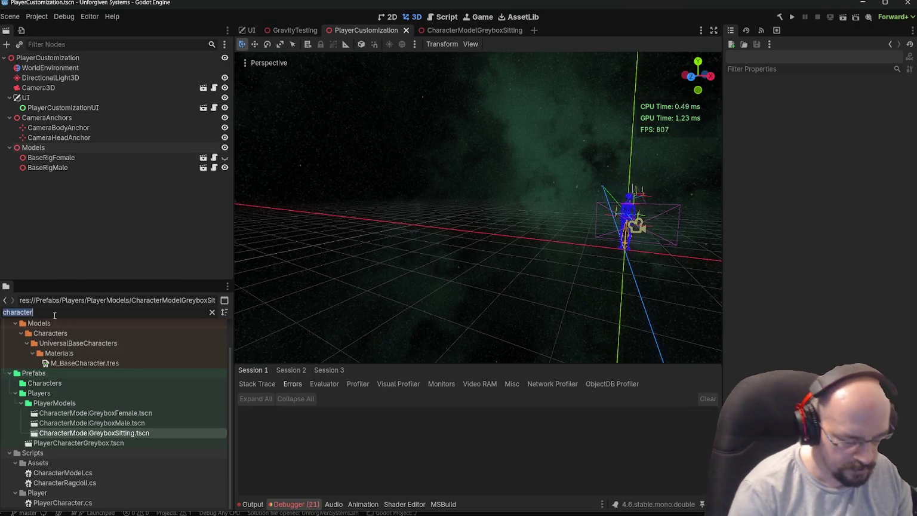
text(model)
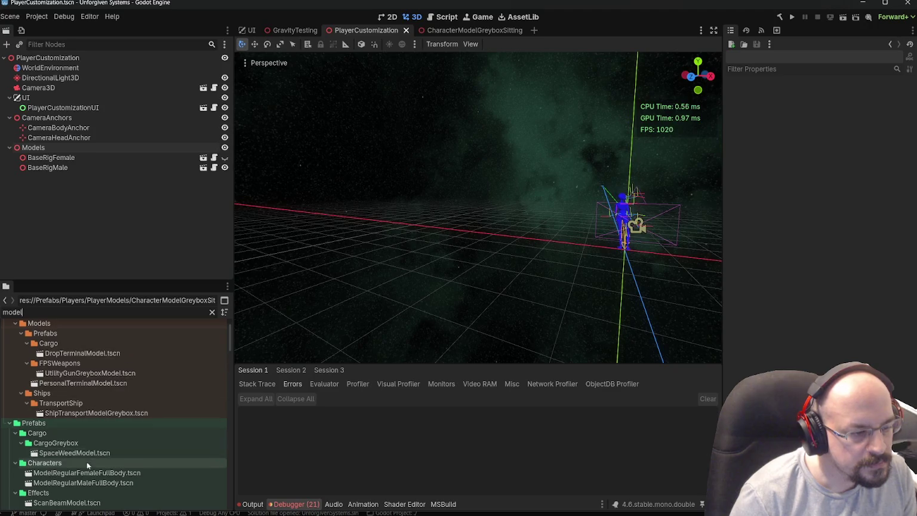
mouse_move(74, 475)
mouse_down()
mouse_move(28, 149)
mouse_move(39, 148)
mouse_up()
drag(84, 492, 36, 149)
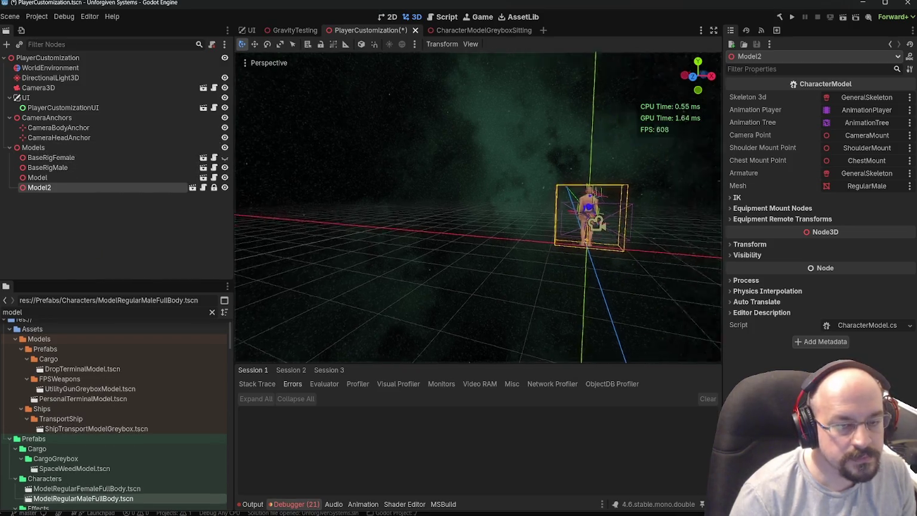
key(w)
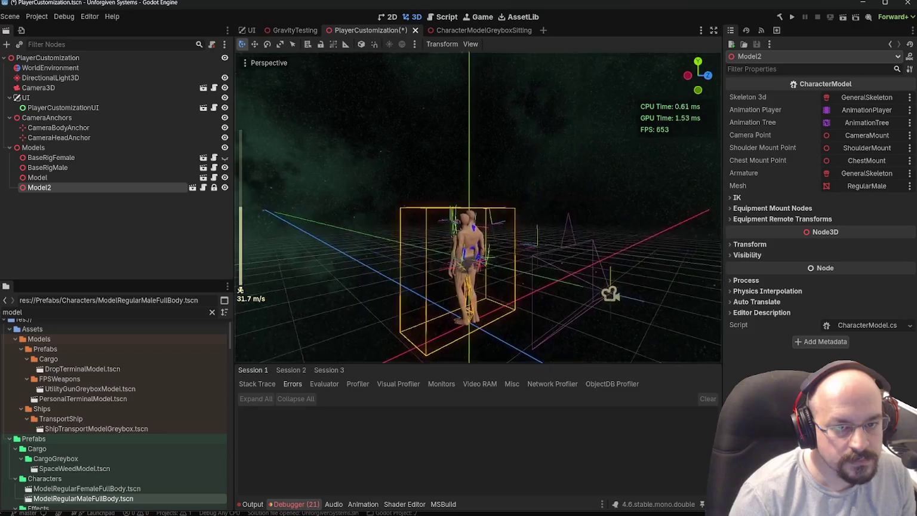
key(w)
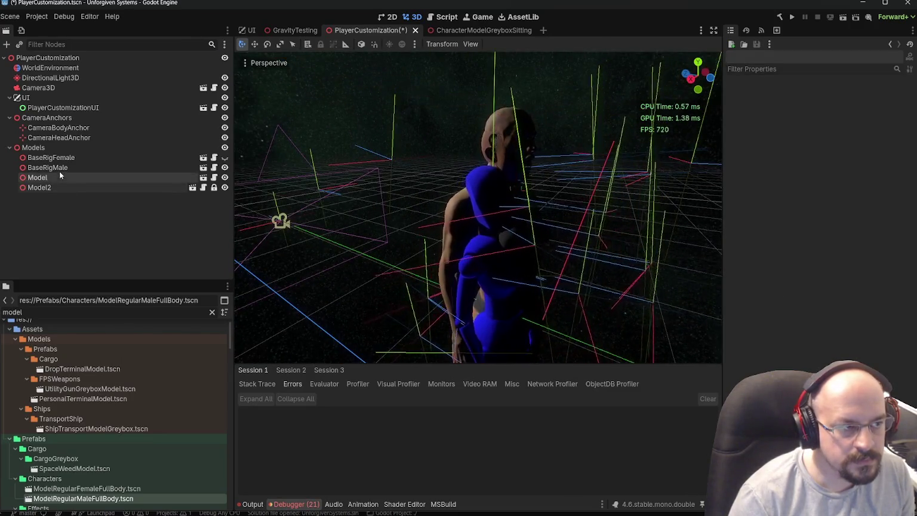
Delete the old BaseRigFemale and BaseRigMale nodes.
click(60, 159)
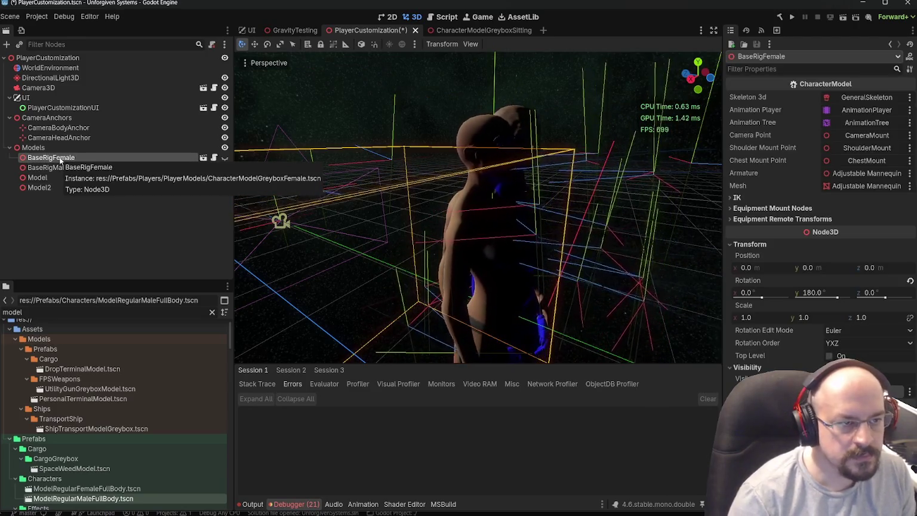
key(Delete)
click(625, 272)
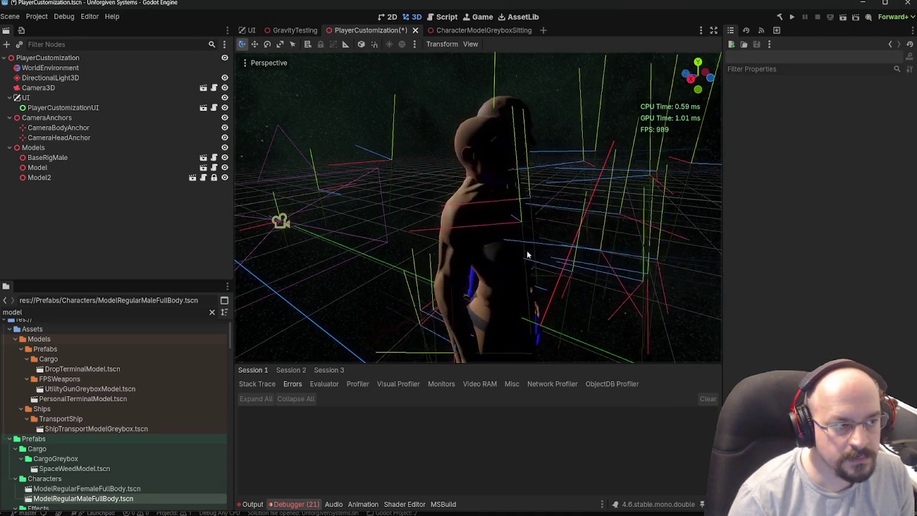
key(Delete)
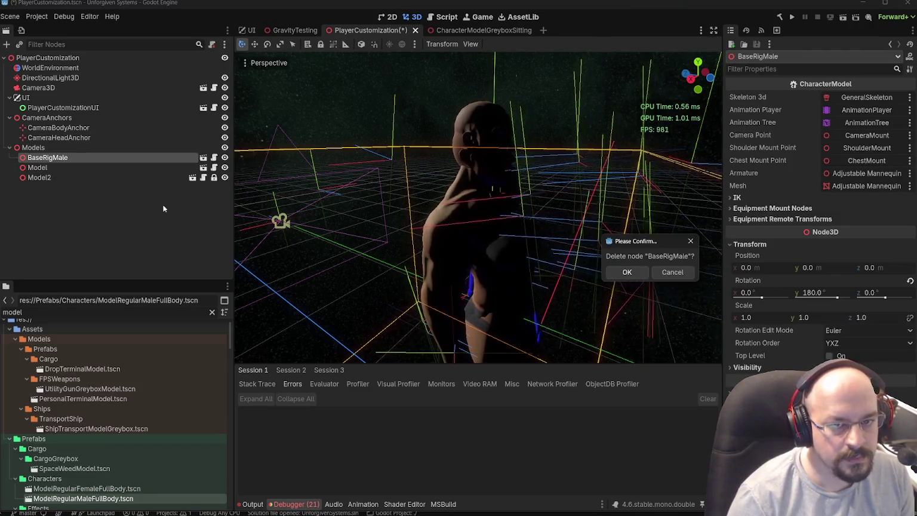
click(615, 273)
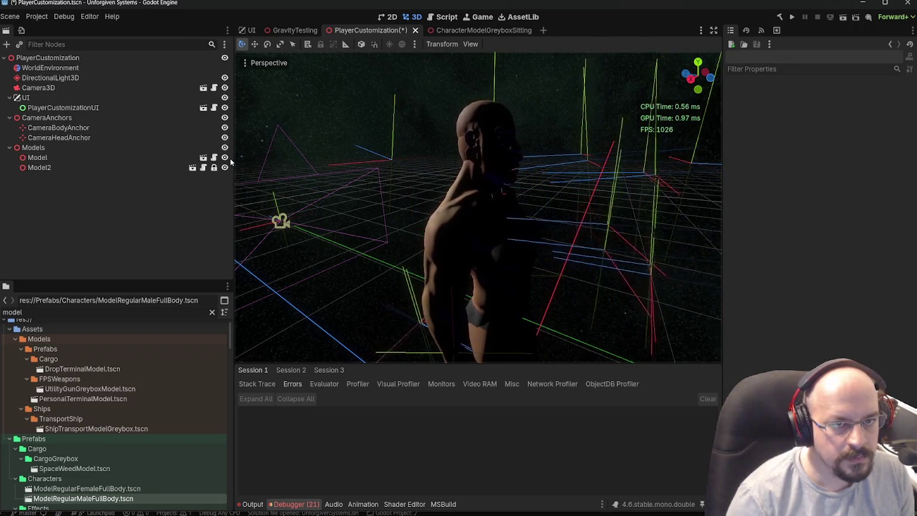
Rename Model2 to ModelMale and Model to ModelFemale, then save.
click(67, 157)
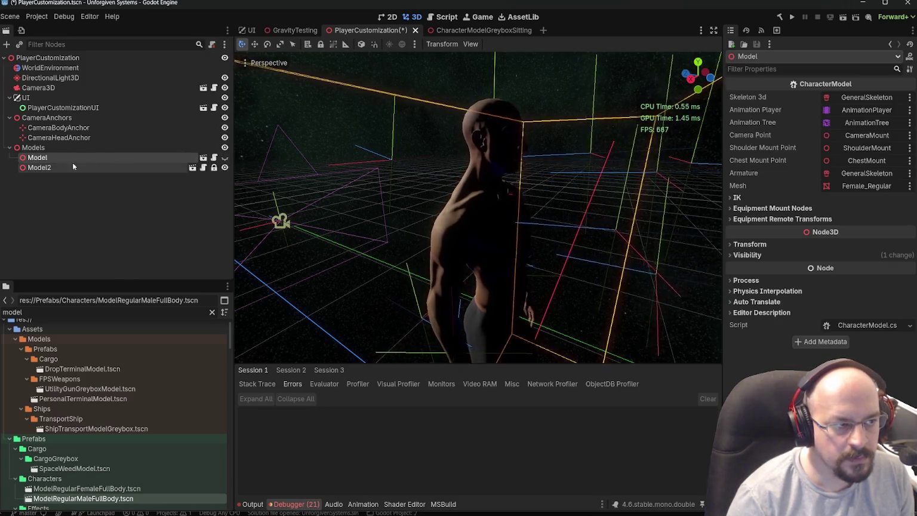
double_click(53, 167)
key(BackSpace)
text(Male)
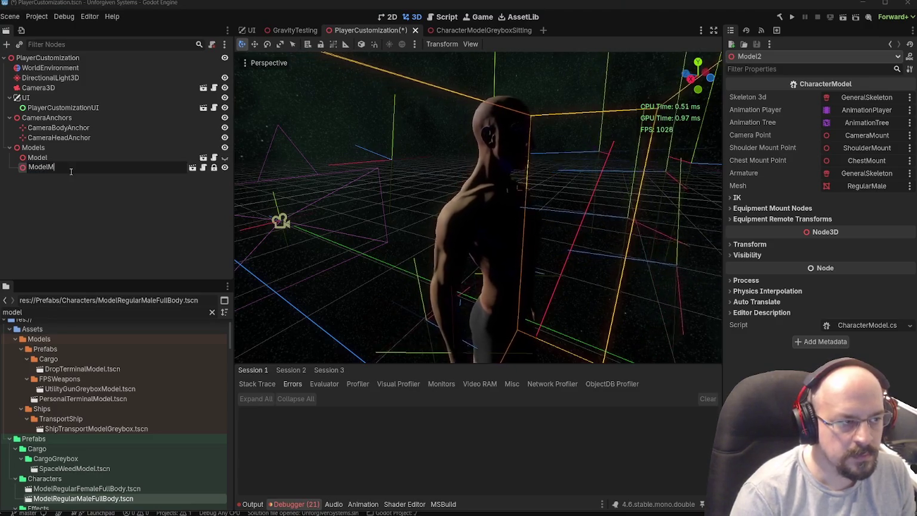
key(Return)
double_click(83, 157)
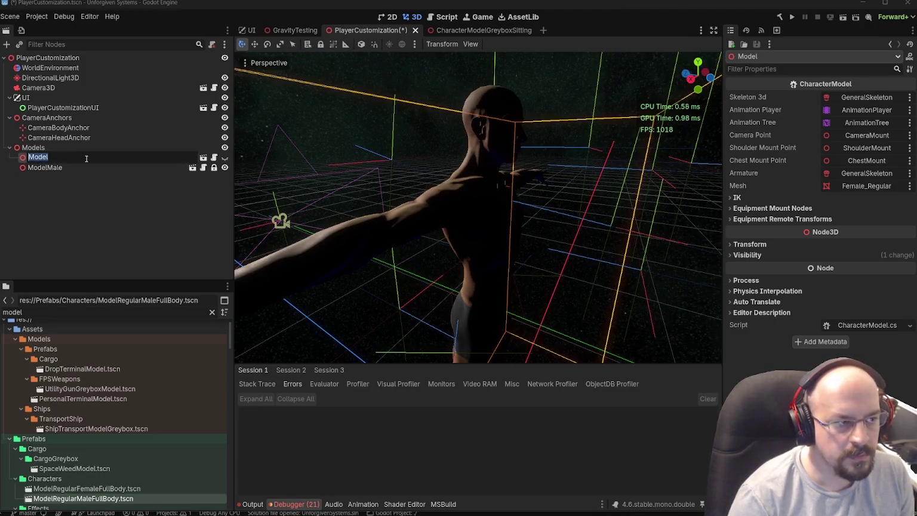
click(86, 158)
text(Female)
key(Return)
key(ctrl+s)
Show only the female model by hiding ModelMale, then select the PlayerCustomizationUI node.
click(224, 157)
click(225, 167)
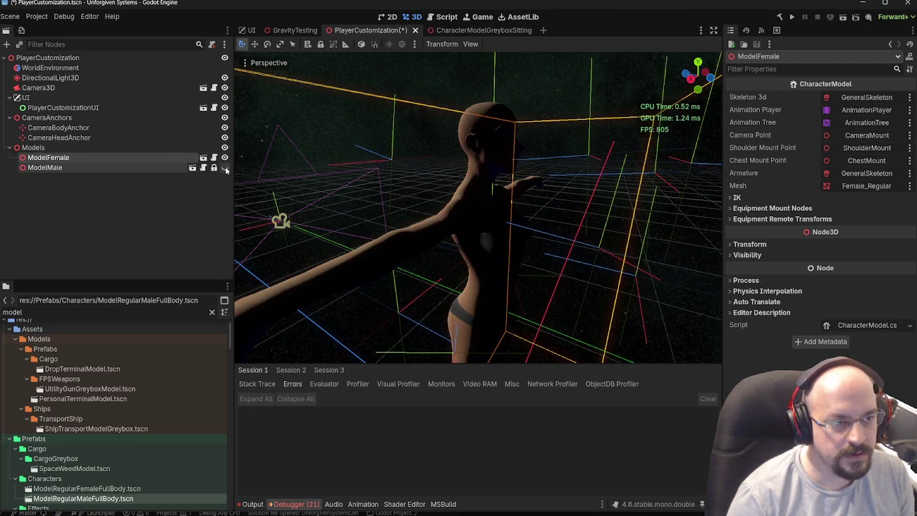
click(48, 58)
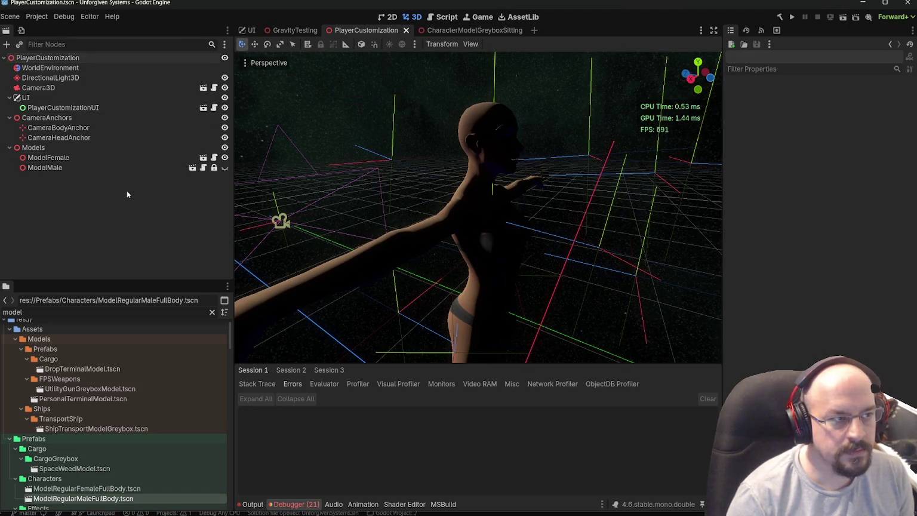
click(63, 108)
Link the Model Female and Model Male properties to the ModelFemale and ModelMale nodes, then save.
click(859, 135)
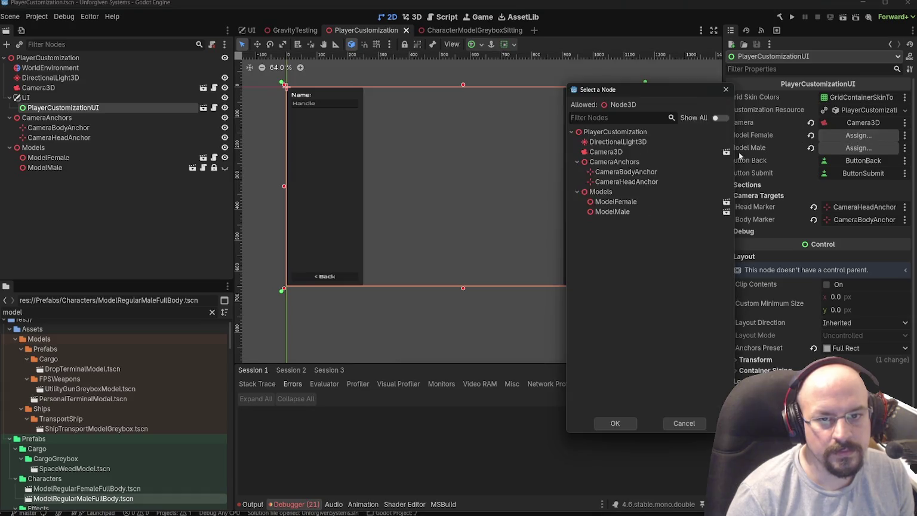
double_click(617, 202)
click(859, 148)
double_click(612, 212)
key(ctrl+s)
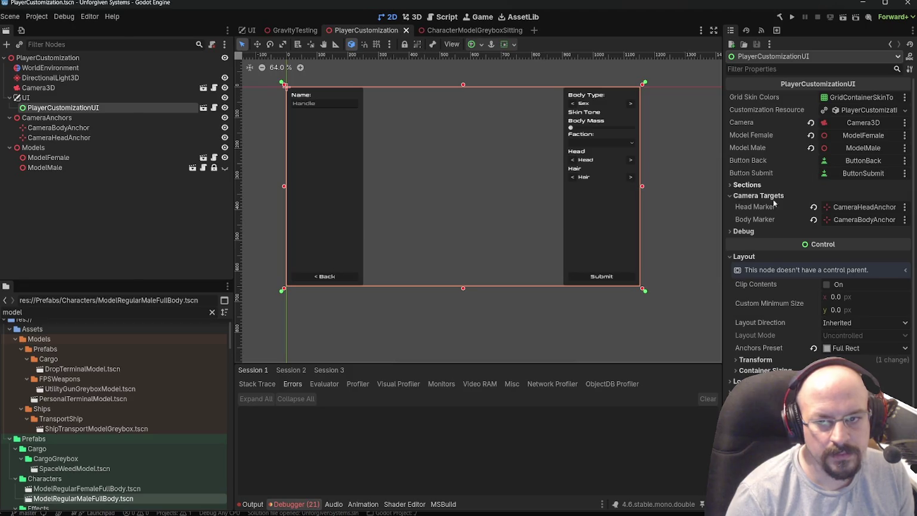
click(744, 231)
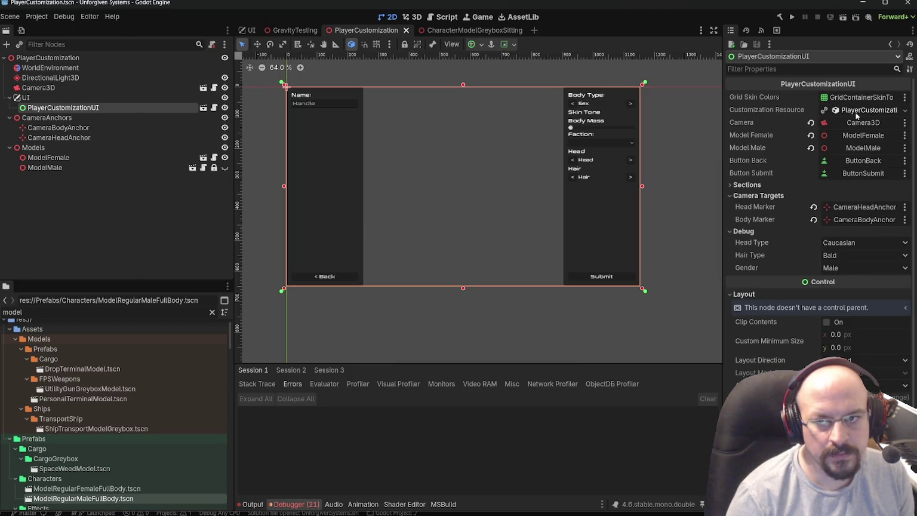
click(834, 110)
key(ctrl+s)
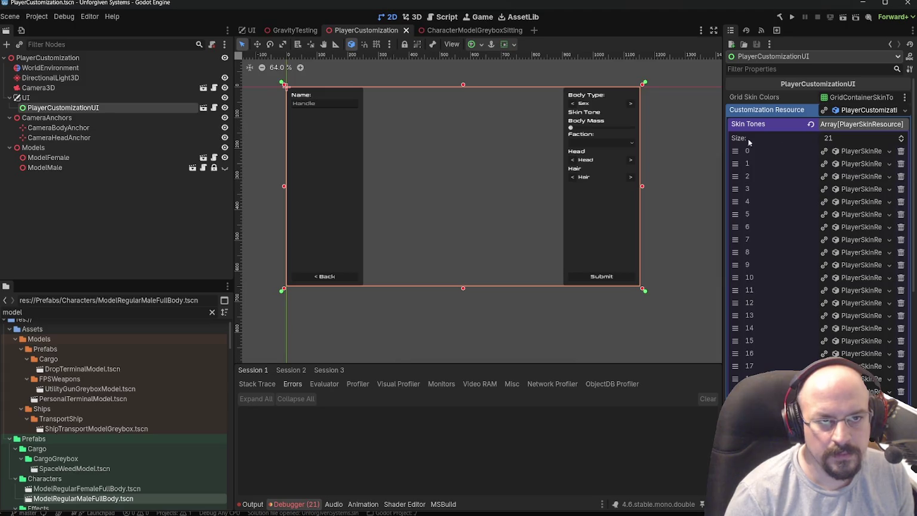
Show the PlayerCustomization root in the 3D view, orbiting close to the character's arm.
scroll(541, 138, up, 2)
scroll(541, 138, down, 2)
click(102, 213)
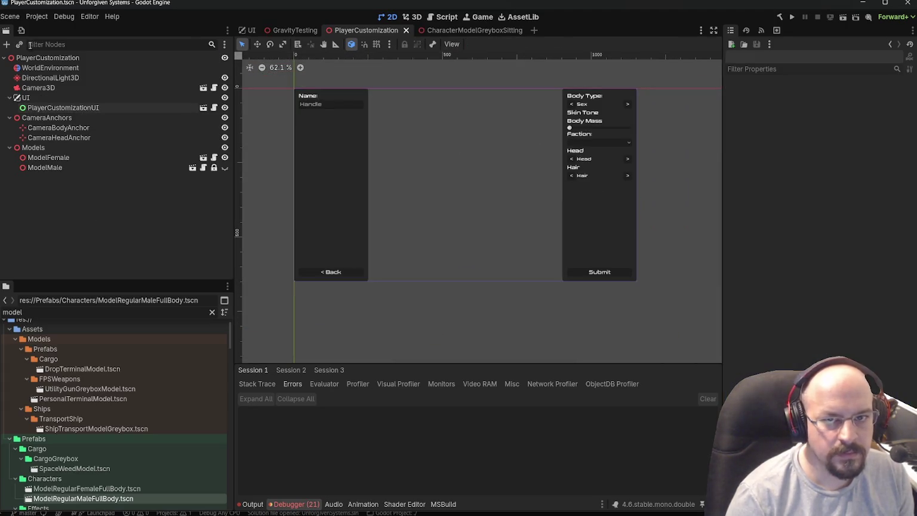
click(48, 57)
mouse_move(508, 141)
mouse_down()
mouse_move(373, 153)
mouse_move(491, 143)
mouse_move(520, 129)
mouse_move(436, 123)
mouse_up()
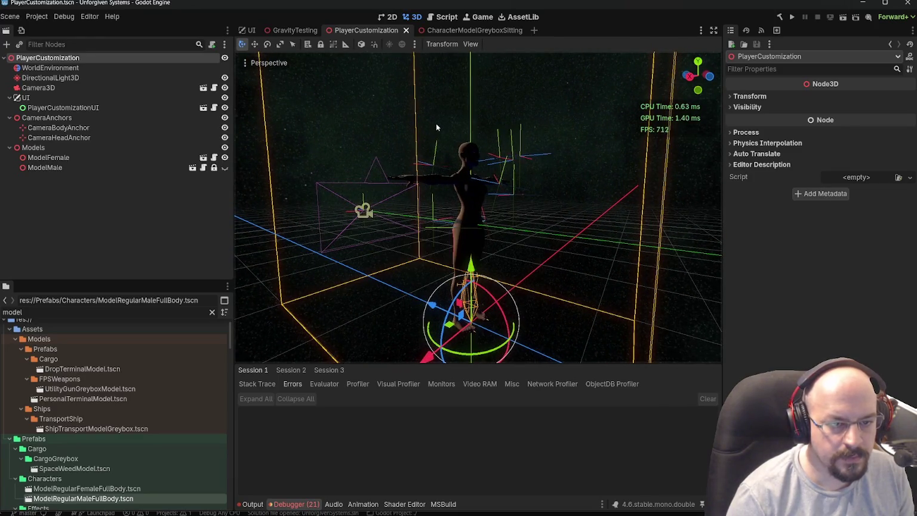
Set ModelFemale's Transform Rotation Y to 0 so it faces the camera.
scroll(436, 123, down, 3)
mouse_move(436, 123)
mouse_down()
mouse_move(470, 141)
mouse_move(504, 140)
mouse_move(381, 144)
mouse_up()
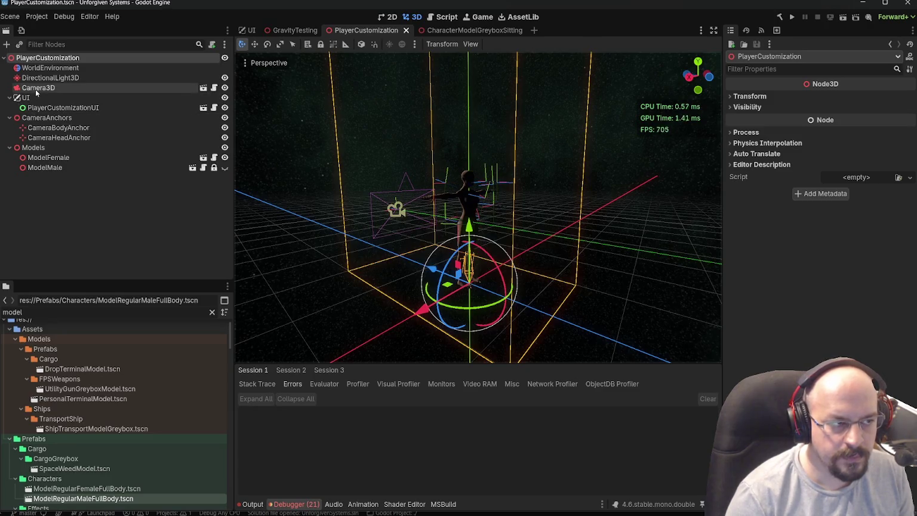
click(58, 187)
click(43, 148)
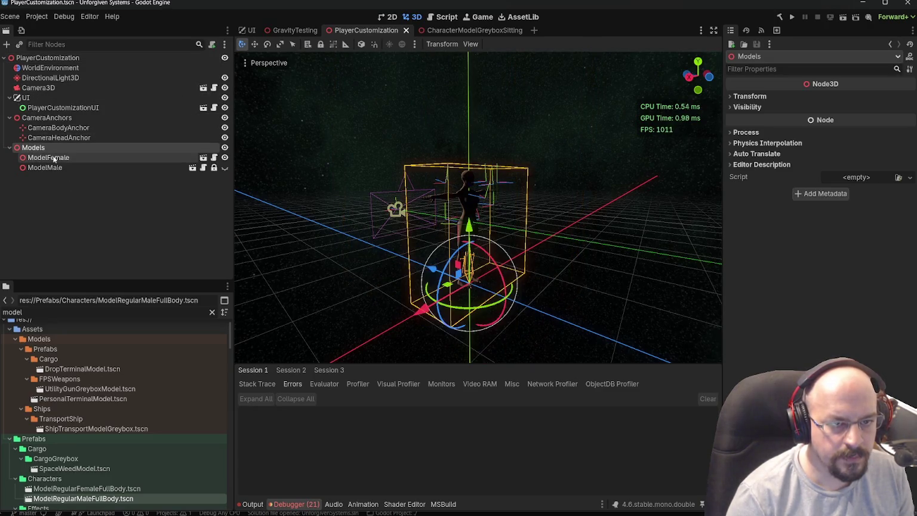
click(47, 158)
click(752, 245)
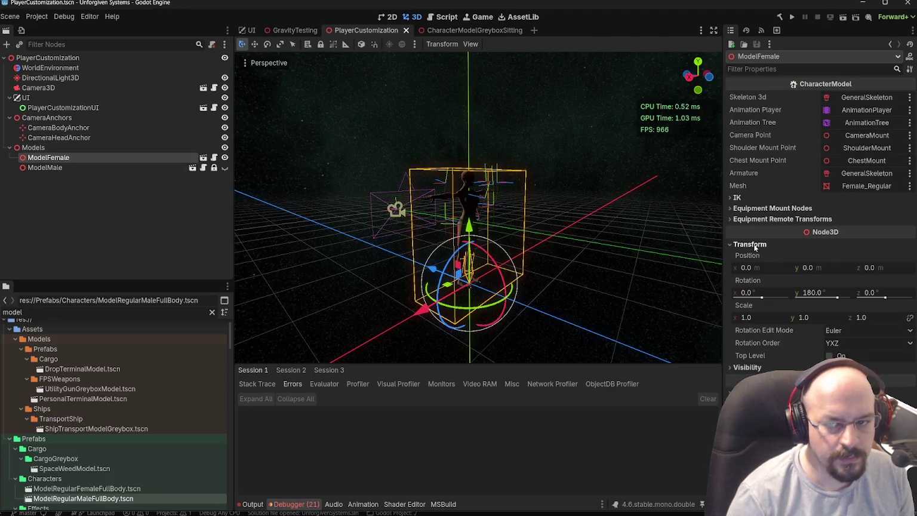
click(822, 292)
text(0)
key(Return)
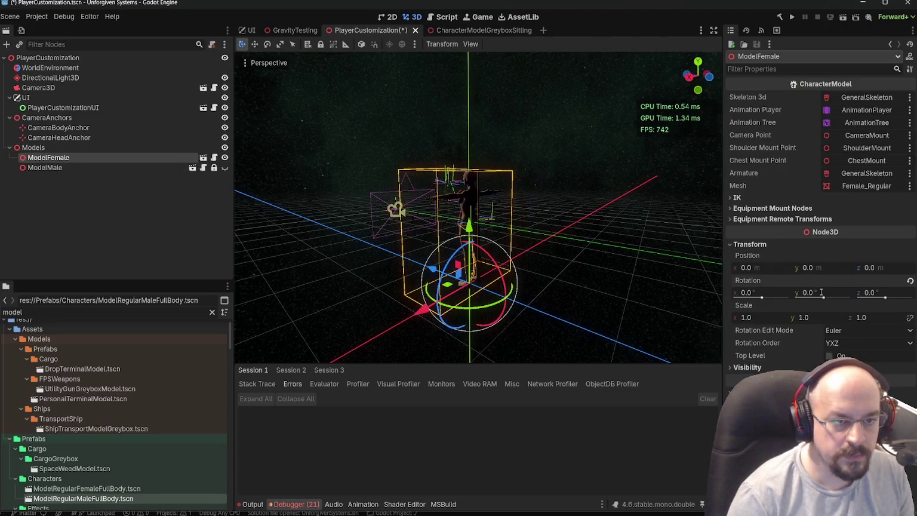
Set ModelMale's Transform Rotation Y to 0 and save the PlayerCustomization scene.
drag(538, 180, 507, 157)
drag(433, 219, 465, 190)
click(96, 168)
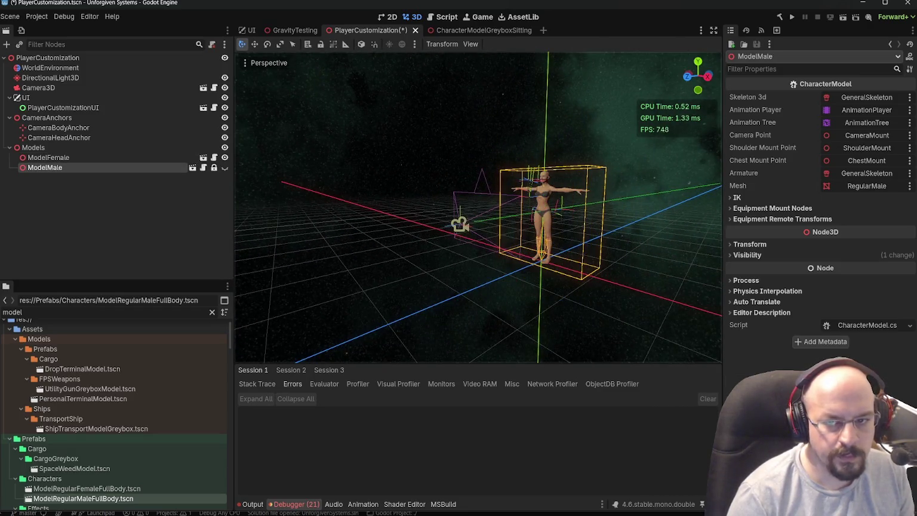
click(768, 245)
click(825, 292)
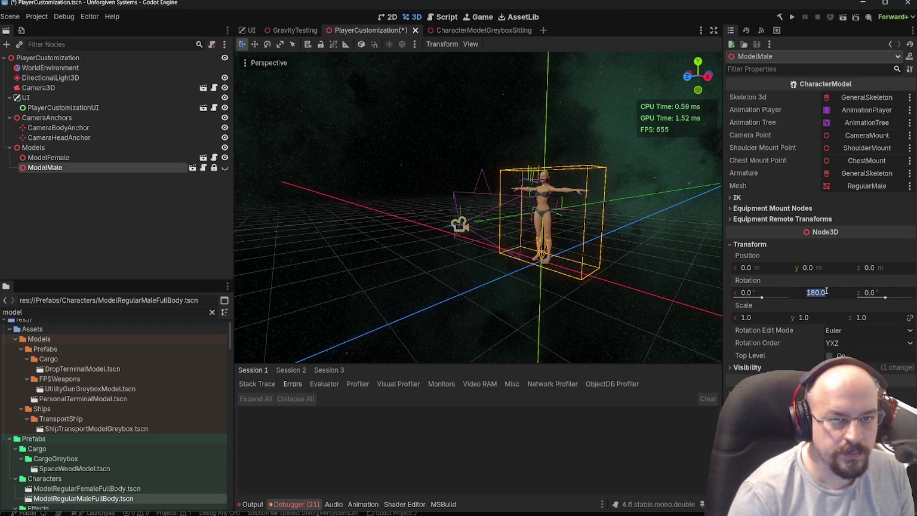
text(0)
key(Return)
key(ctrl+s)
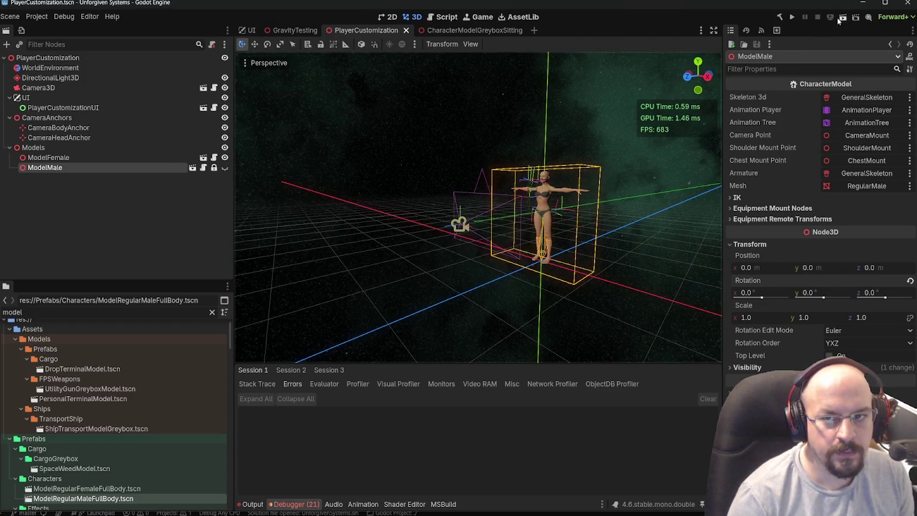
Run the current scene and toggle Body Type between Female and Male twice.
click(839, 18)
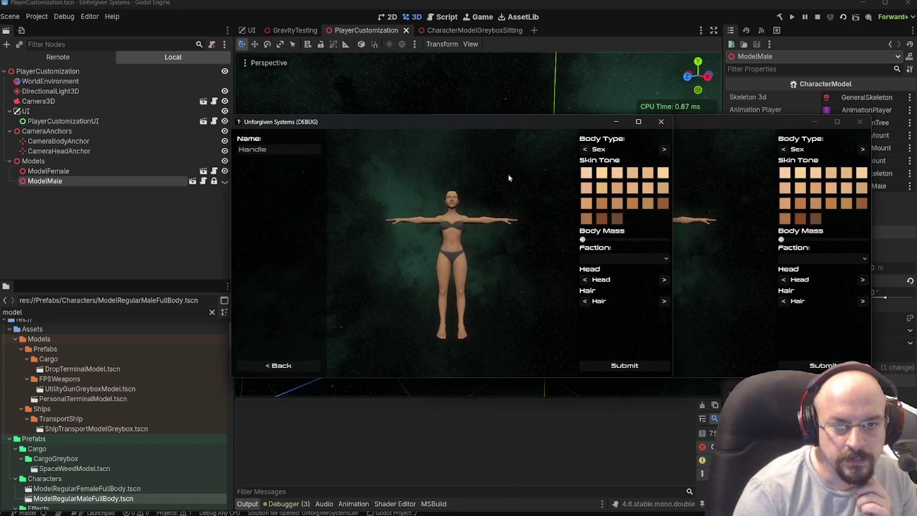
click(664, 149)
click(664, 149)
click(664, 149)
click(664, 149)
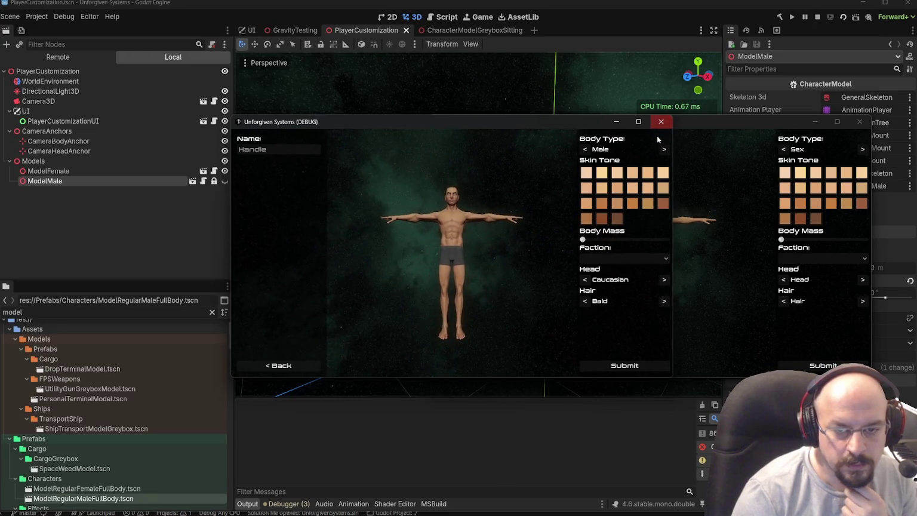
Choose Faction A, switch the head to African American then Asian, and close both game windows.
click(603, 258)
click(606, 269)
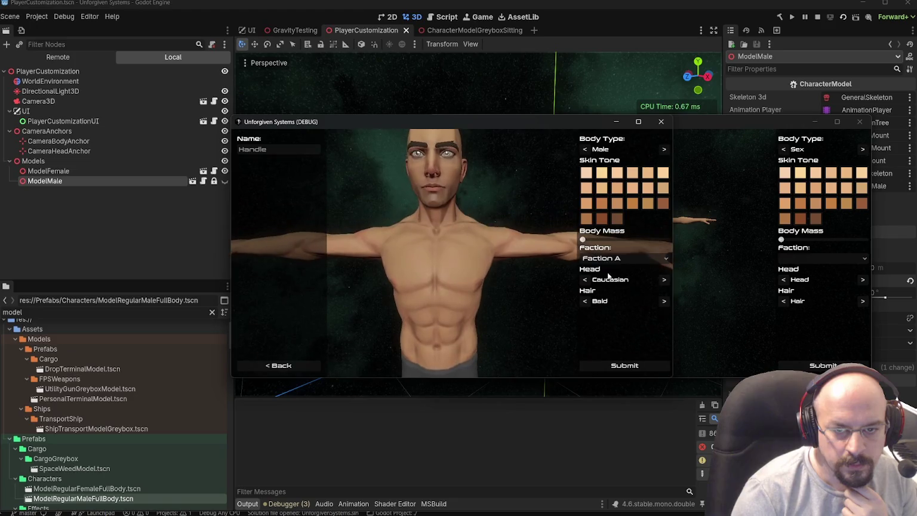
click(664, 280)
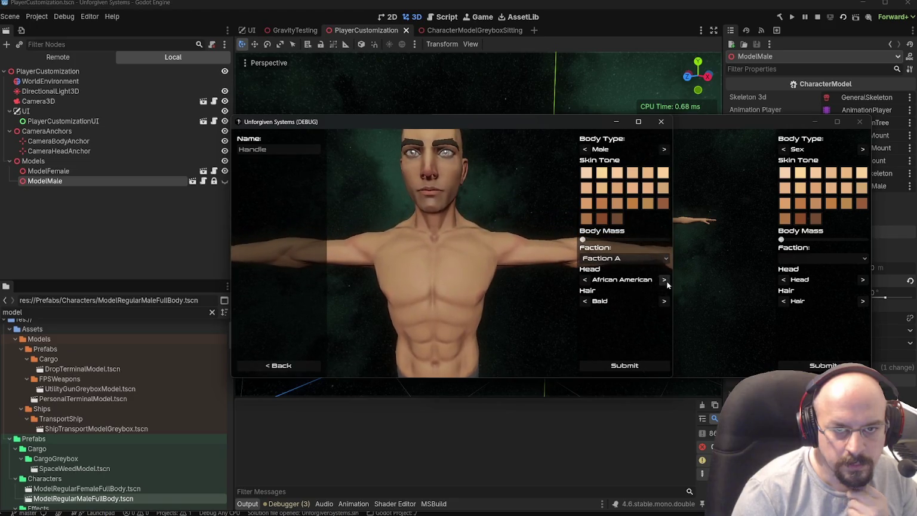
click(664, 281)
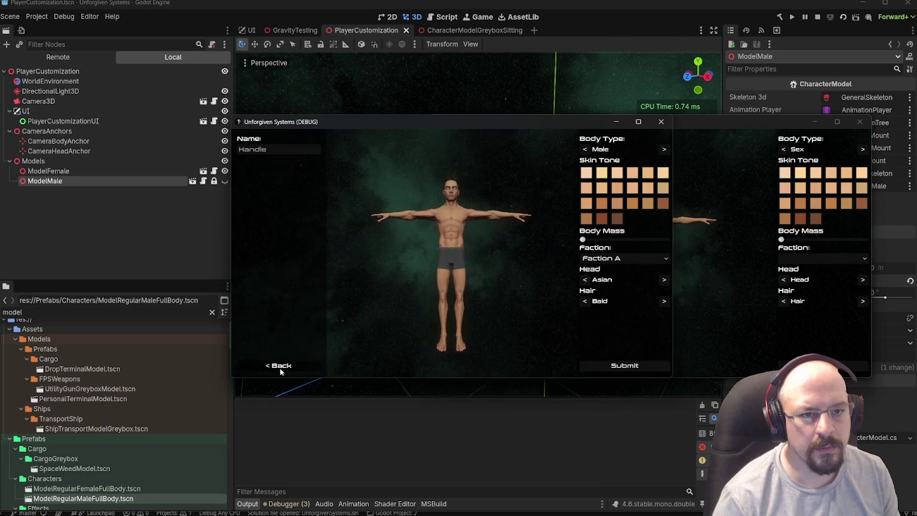
click(662, 122)
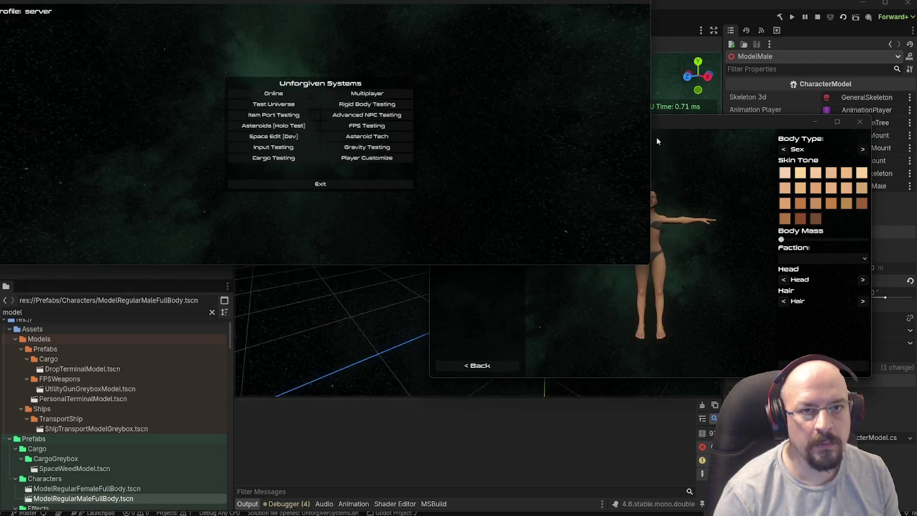
click(859, 122)
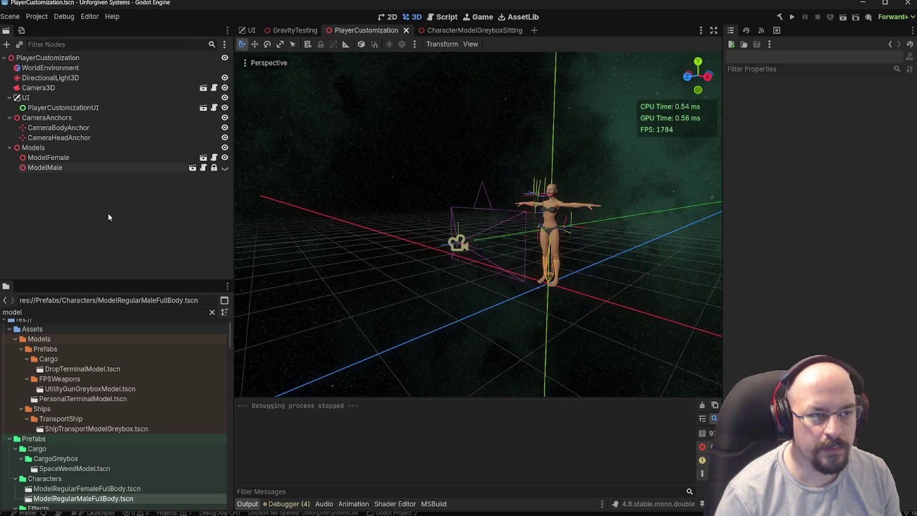
Open ModelFemale's ModelRegularFemaleFullBody scene, view it from the side, then close its tab.
click(51, 149)
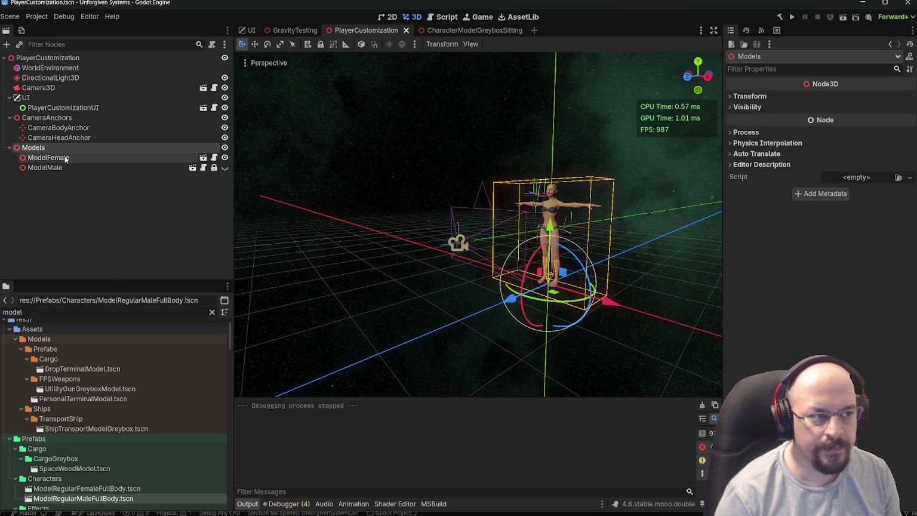
click(203, 157)
scroll(459, 158, down, 2)
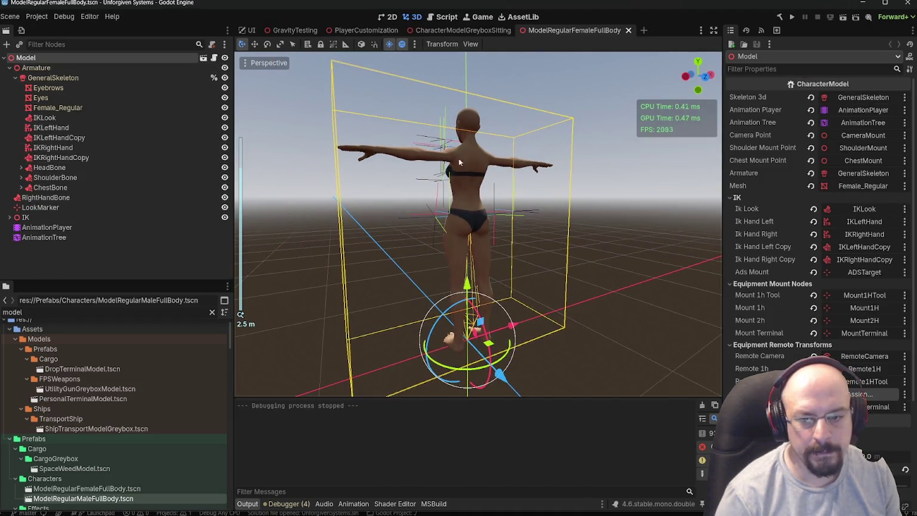
scroll(810, 241, down, 4)
drag(567, 201, 686, 185)
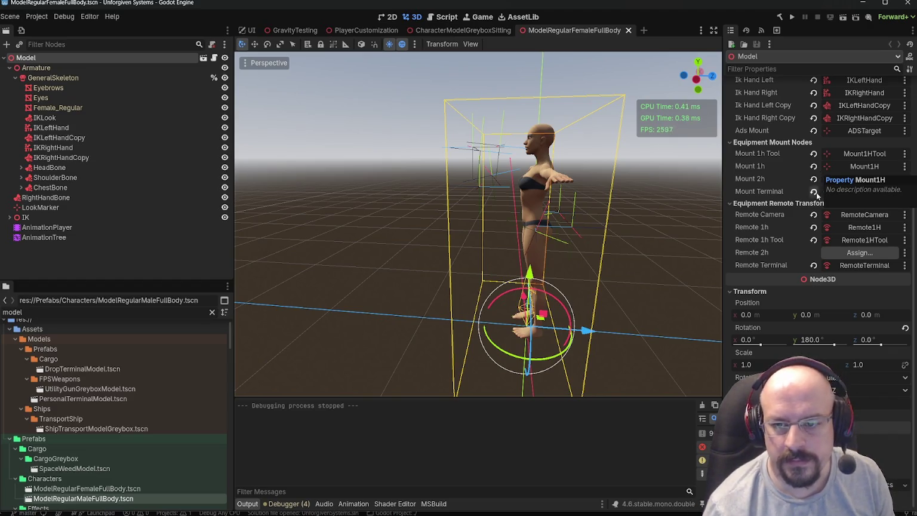
scroll(817, 194, up, 5)
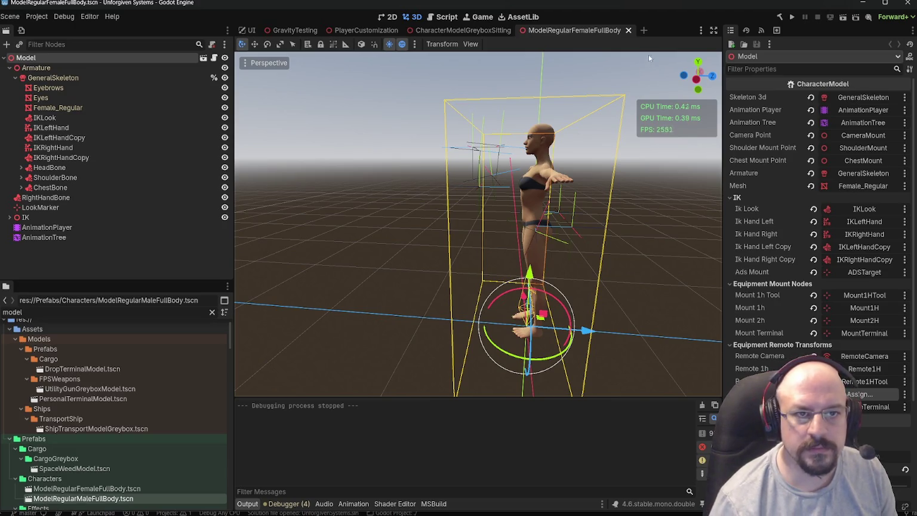
click(629, 30)
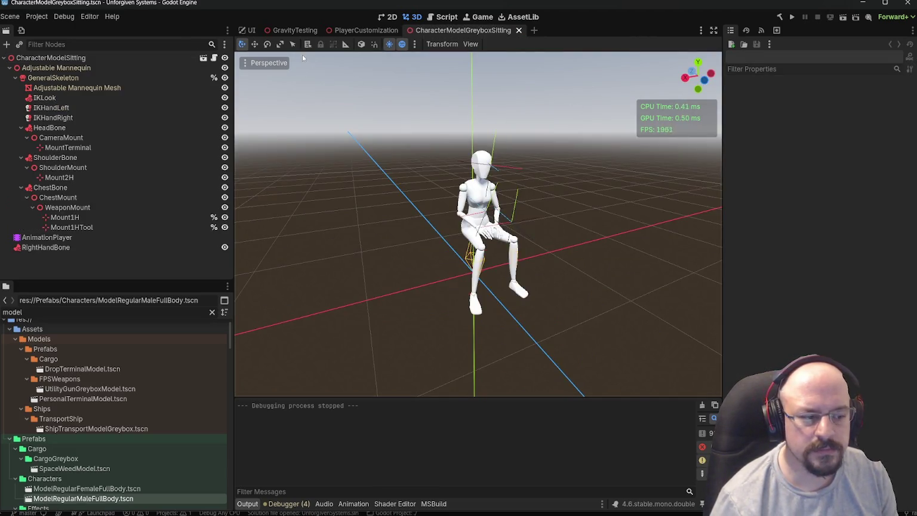
key(alt+Tab)
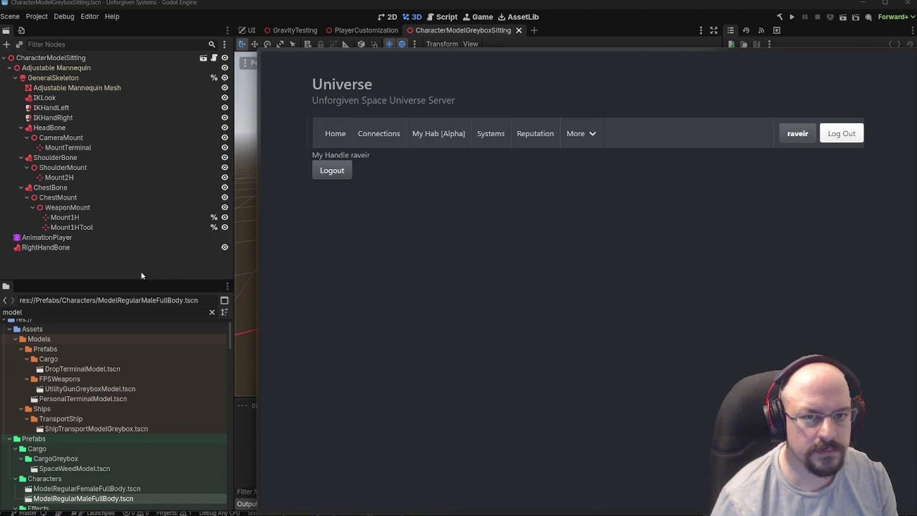
In VS Code Source Control, discard and confirm the pending EvaBack.tres changes.
key(alt+Tab)
key(alt+Tab)
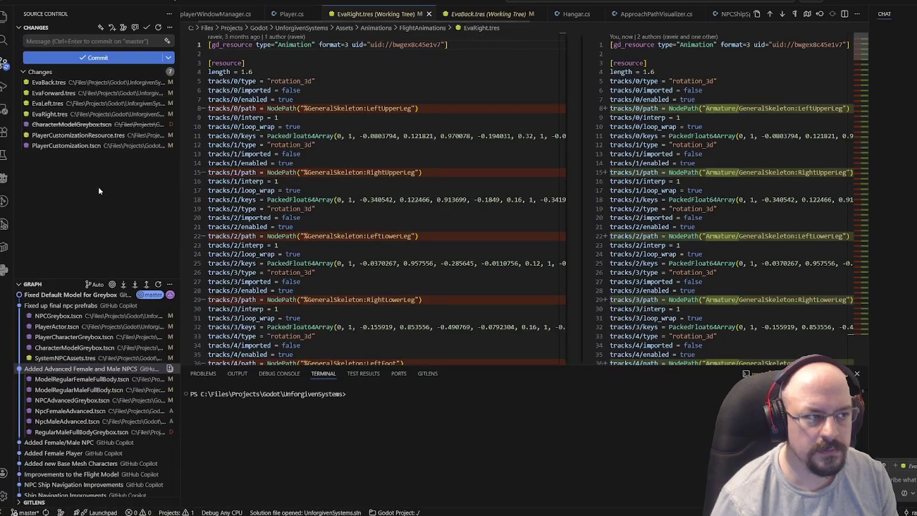
right_click(51, 82)
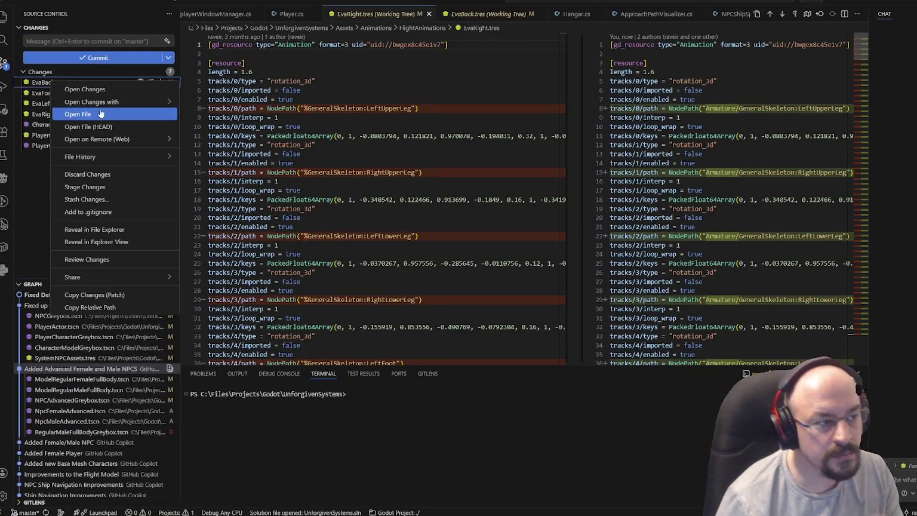
click(94, 176)
key(Return)
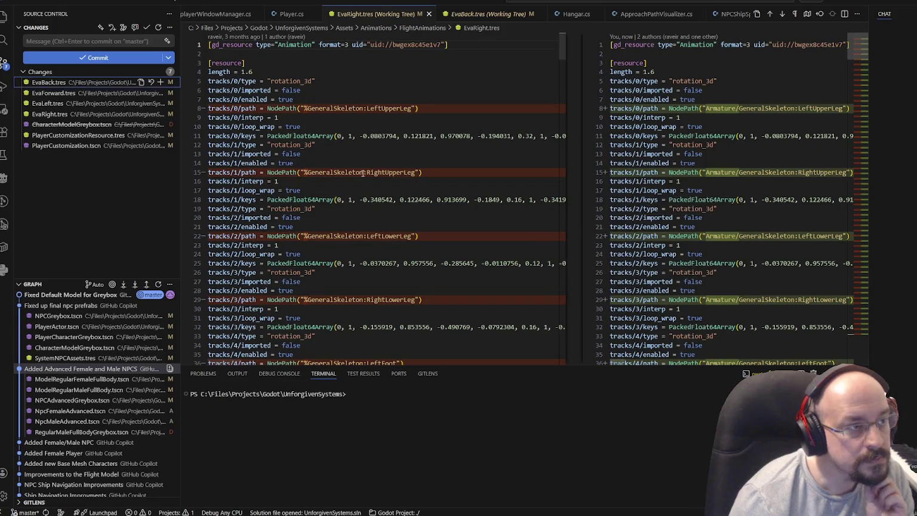